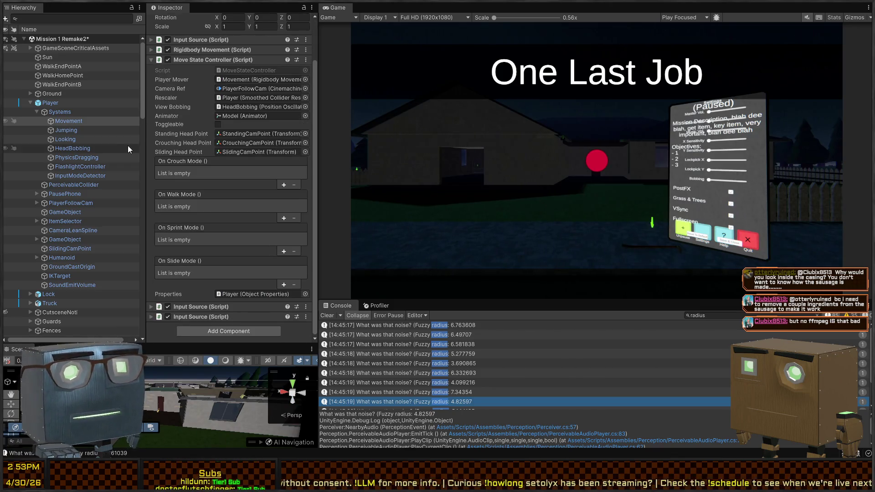
- Open the Player prefab, select Systems > Movement, and add an empty On Crouch Mode listener
left_click(97, 102)
left_click_drag(147, 100, 196, 101)
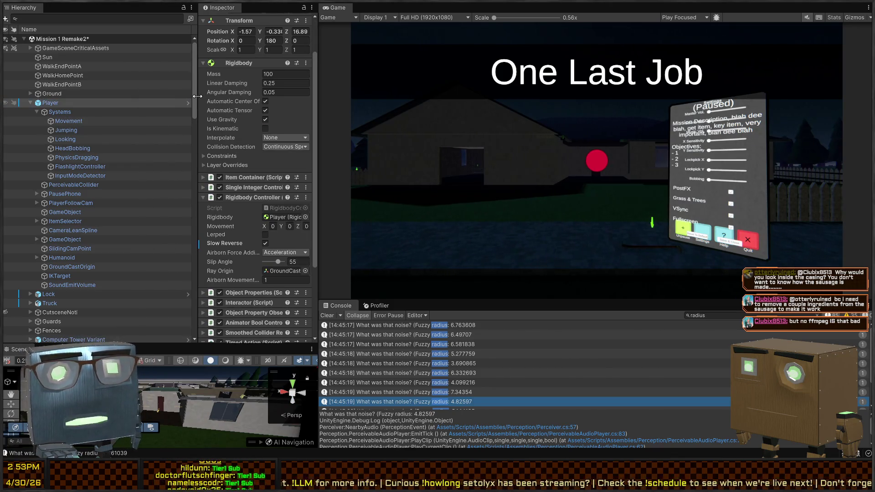
left_click(185, 103)
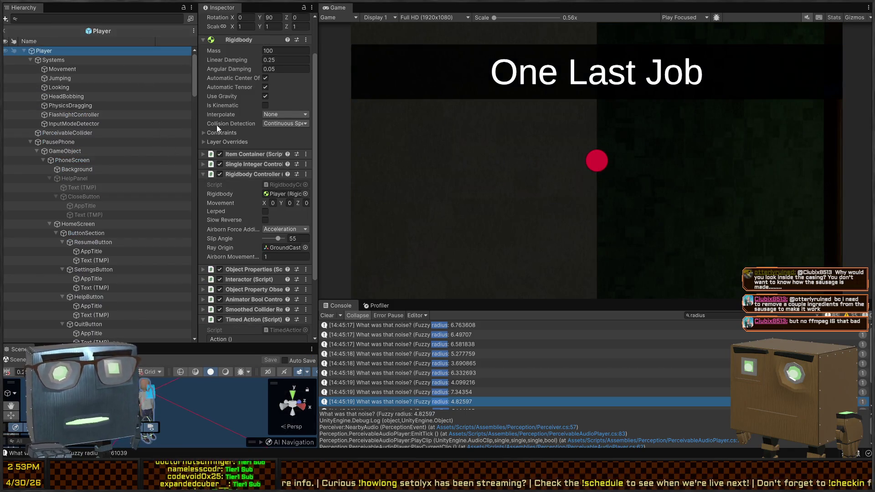
left_click(62, 69)
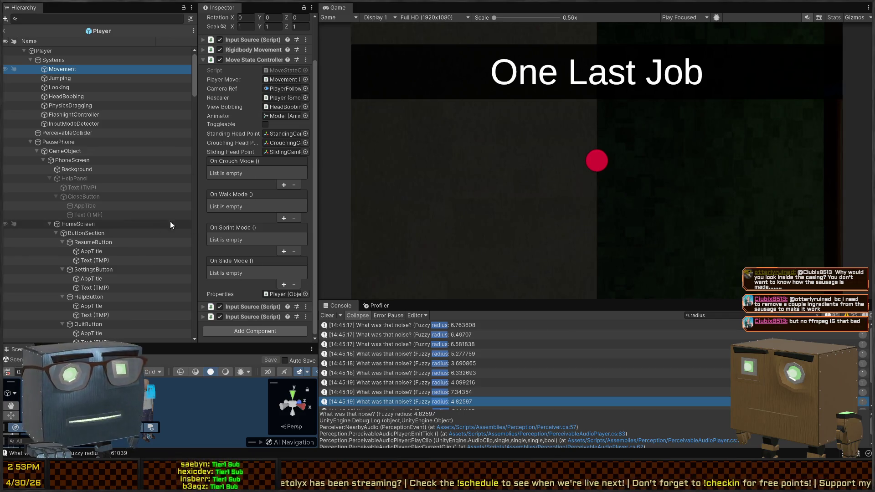
left_click(283, 184)
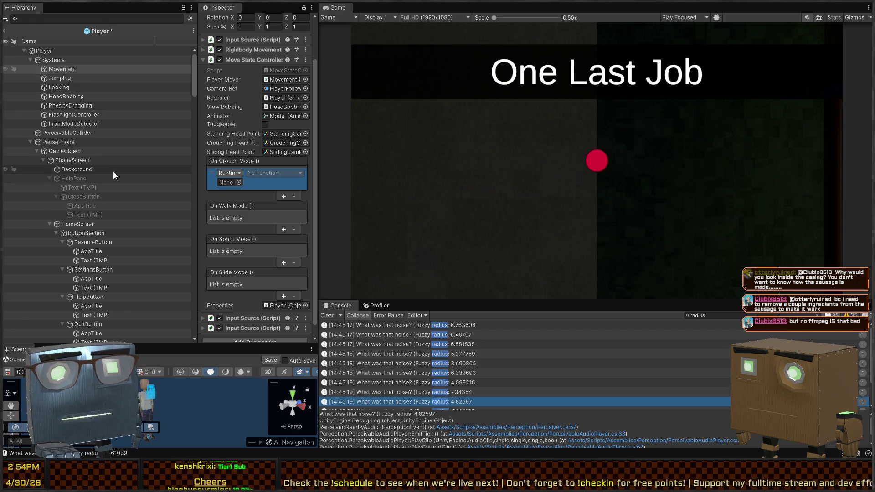
- Make Foot.R the On Crouch Mode listener's target, calling PerceivableAudioPlayer with value 0
scroll(114, 171, "down", 20)
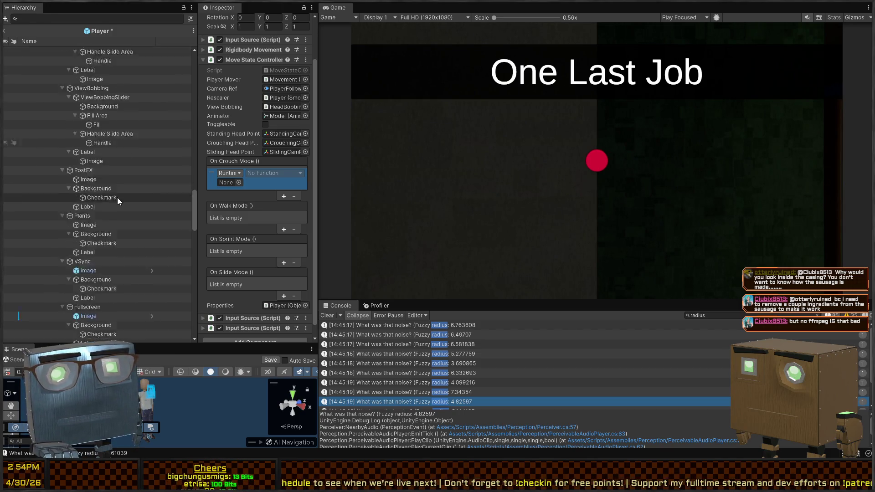
scroll(136, 198, "down", 20)
scroll(133, 200, "down", 5)
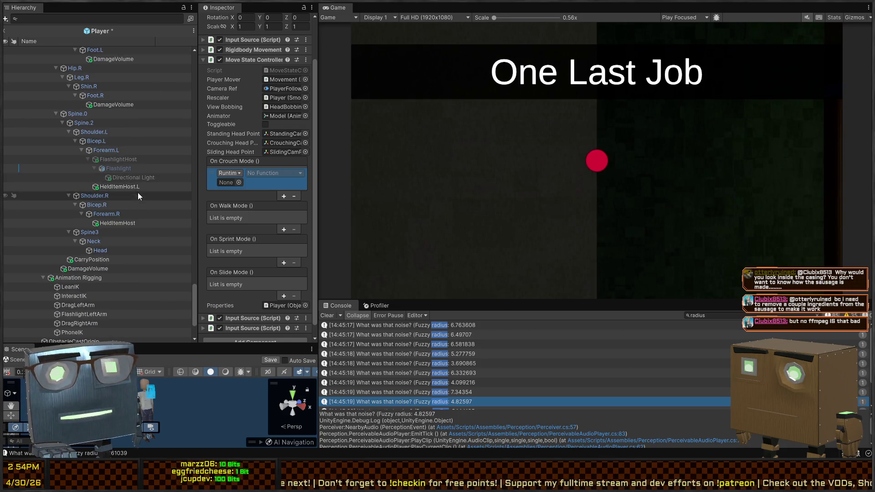
scroll(114, 177, "up", 2)
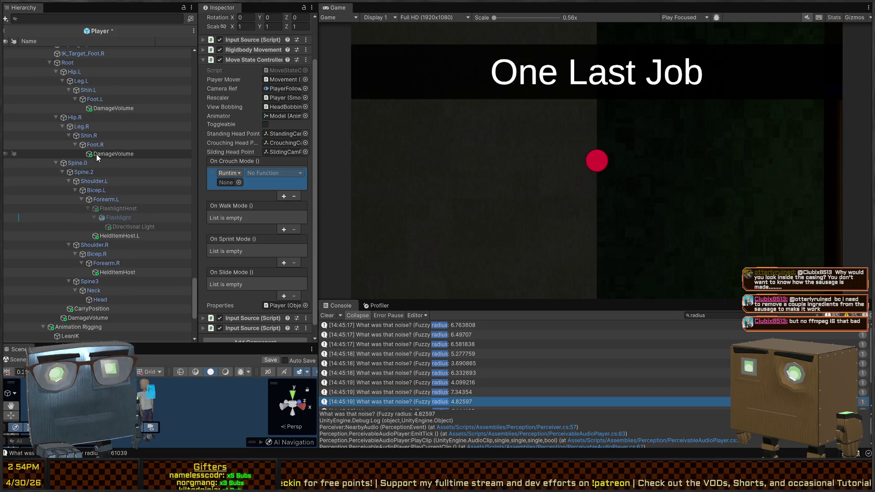
left_click_drag(94, 154, 239, 185)
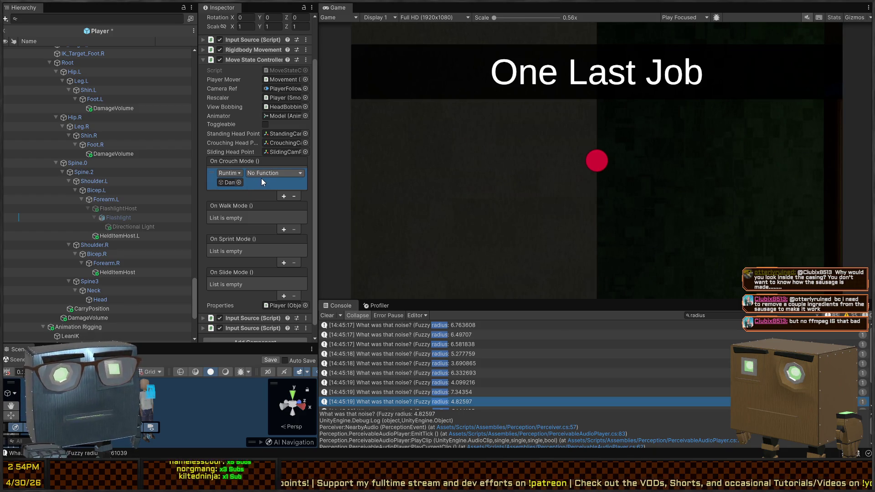
left_click_drag(93, 145, 228, 184)
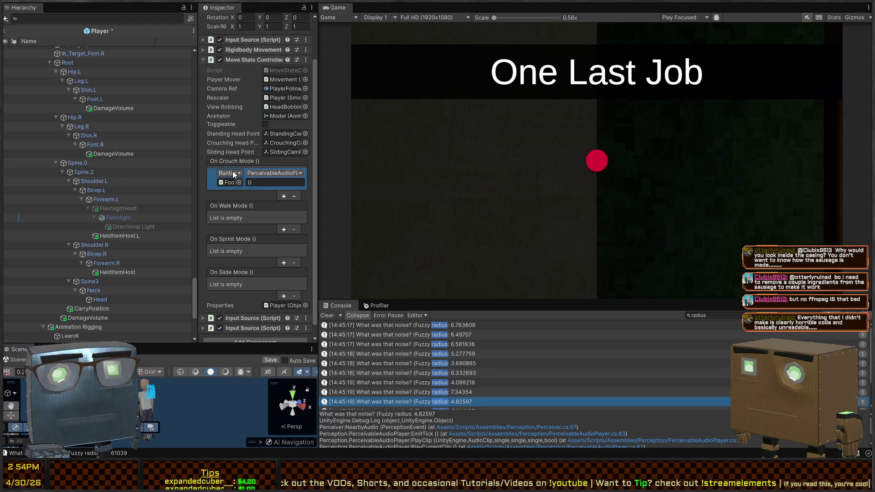
- Add a second crouch listener for Foot.L calling PerceivableAudioPlayer, and set both values to 0.2
left_click(283, 196)
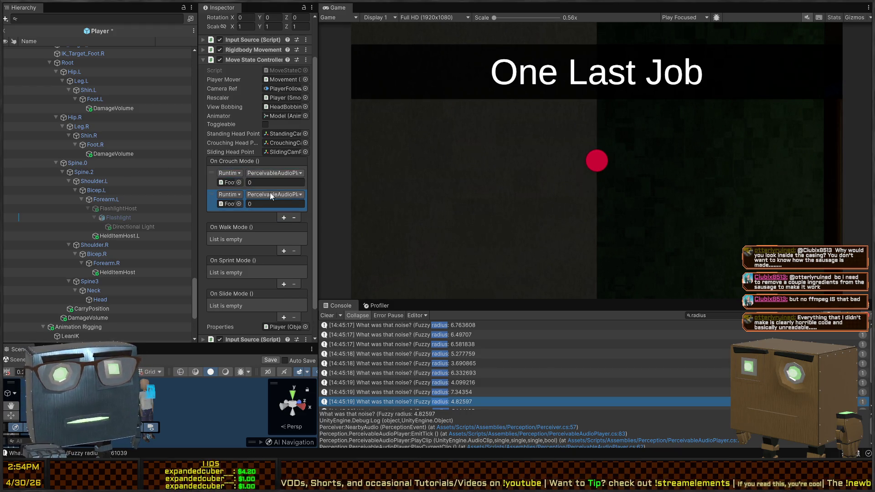
left_click(222, 183)
mouse_move(88, 99)
left_mouse_down()
mouse_move(119, 152)
mouse_move(229, 204)
left_mouse_up()
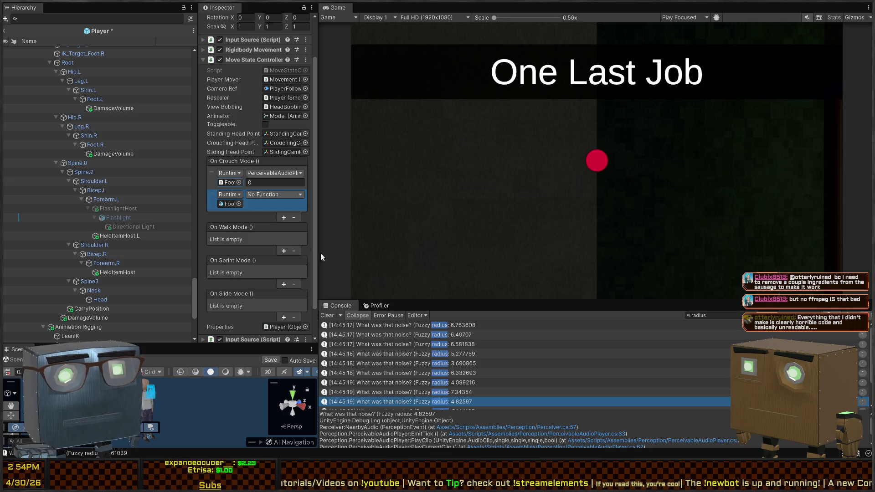
left_click(273, 194)
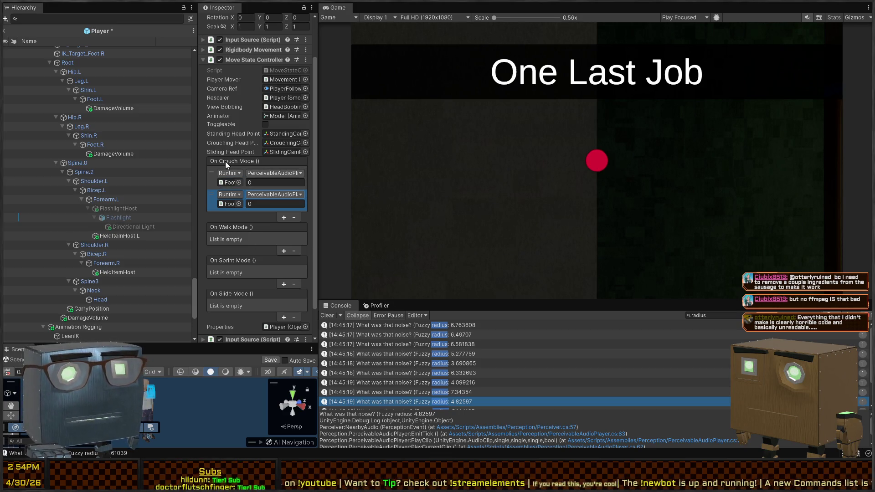
left_click(226, 161)
left_click(261, 182)
type(".2")
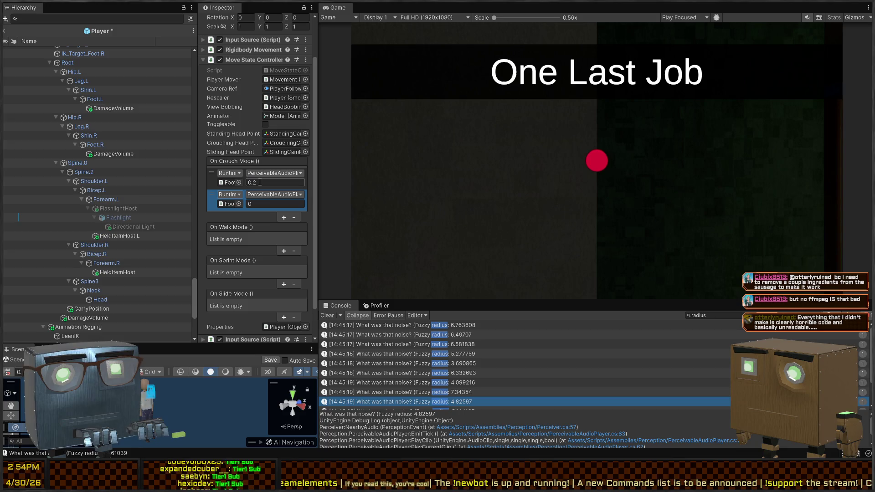
key("Tab")
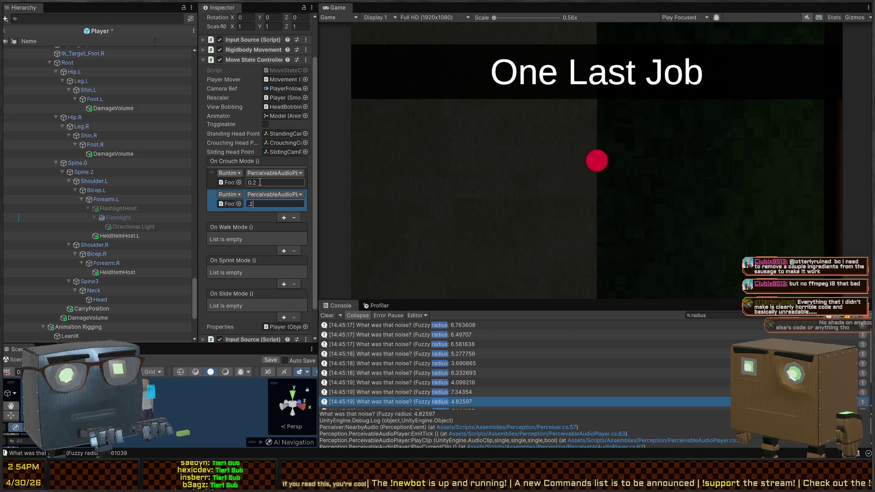
type(".2")
scroll(228, 221, "down", 2)
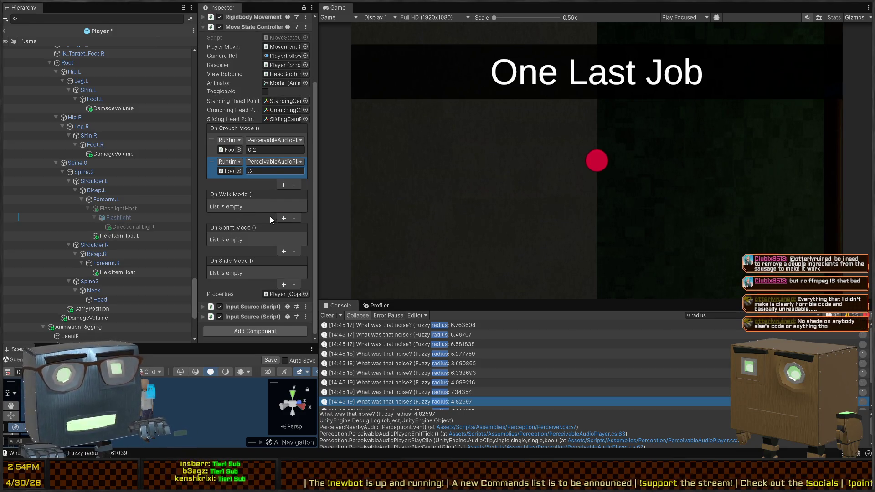
- Add two On Walk Mode foot listeners with value 1 and an empty On Sprint Mode listener
left_click(283, 218)
left_click(284, 239)
left_click(289, 217)
type(".5")
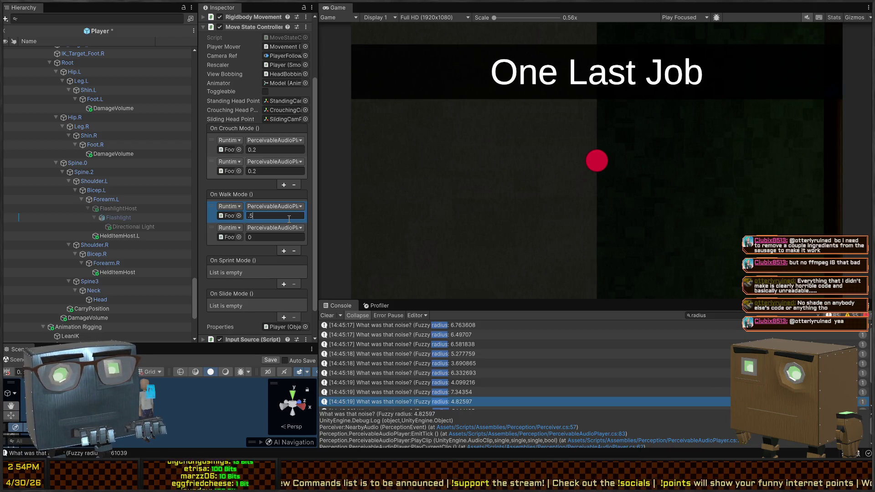
key("Tab")
key("Tab")
key("Tab")
type("1")
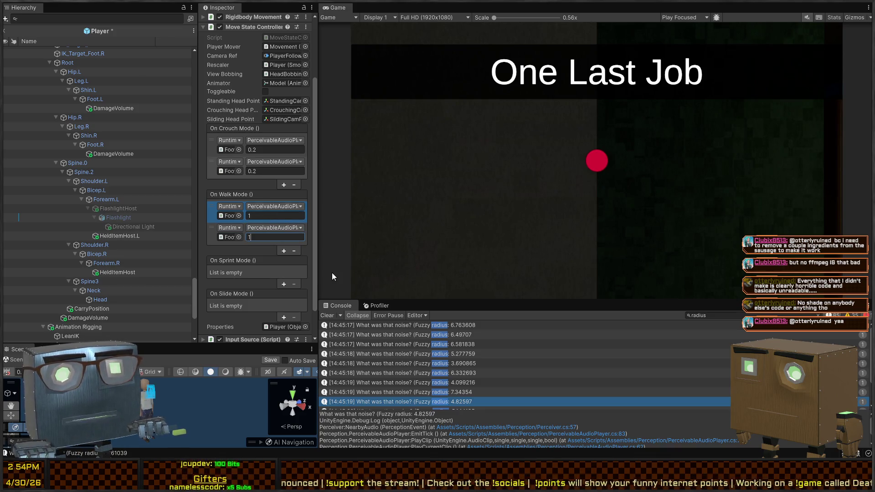
left_click(283, 286)
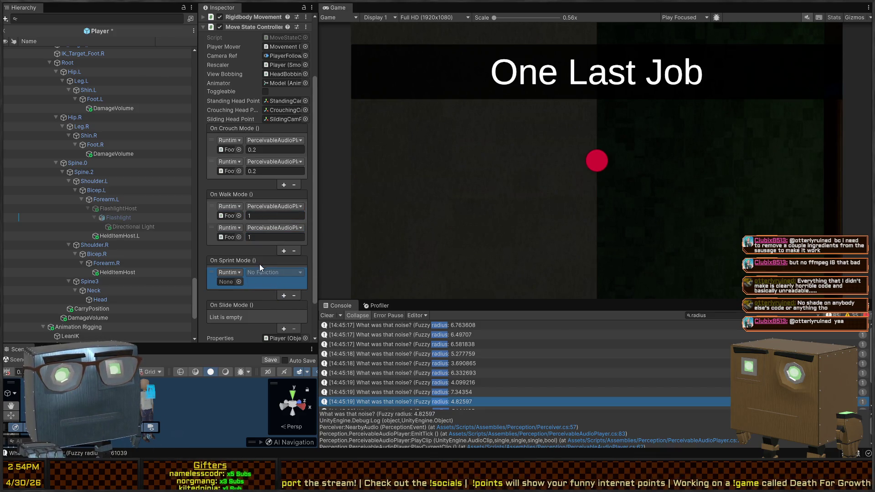
- Paste the two foot listeners into On Sprint Mode and set their values to 2
key("ctrl+v")
type("2")
left_click(254, 303)
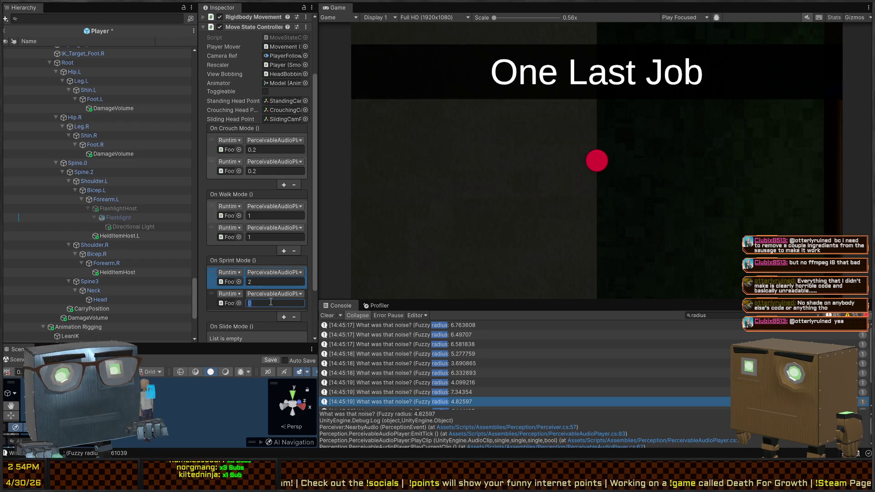
type("2")
scroll(253, 254, "down", 3)
- Paste the two foot listeners into On Slide Mode and set their values to 1
left_click(283, 284)
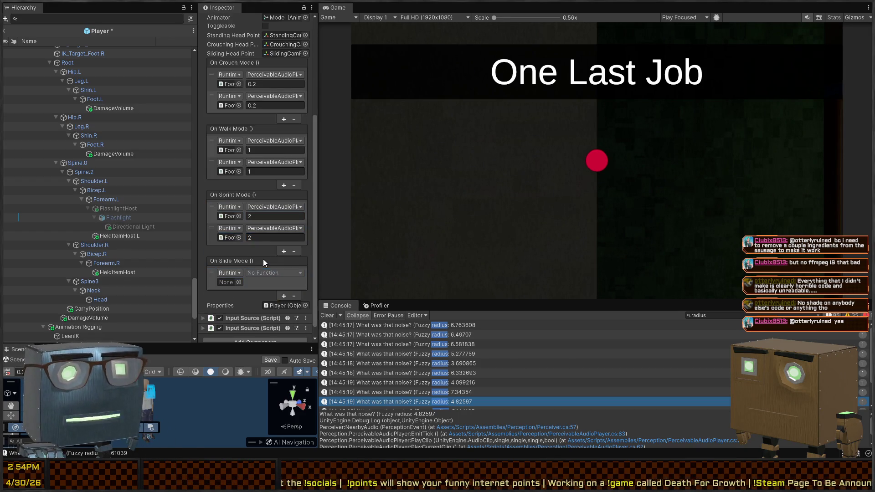
key("ctrl+v")
left_click(273, 283)
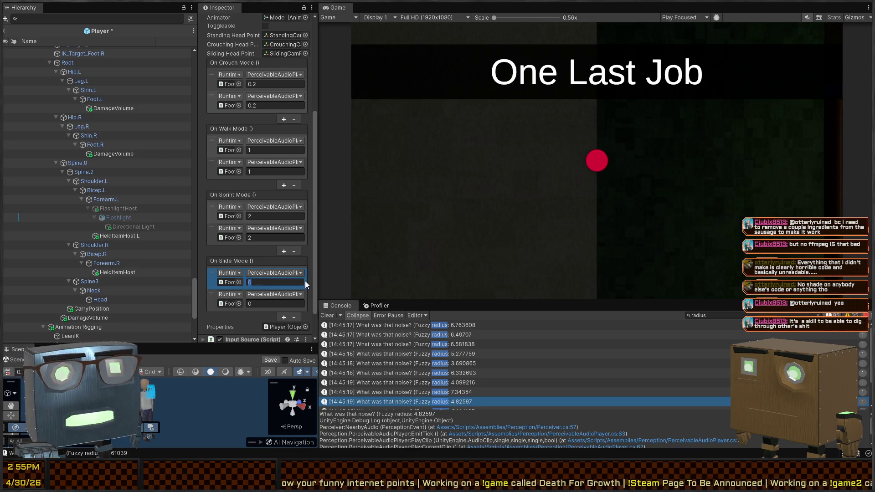
key("Tab")
key("Tab")
key("Tab")
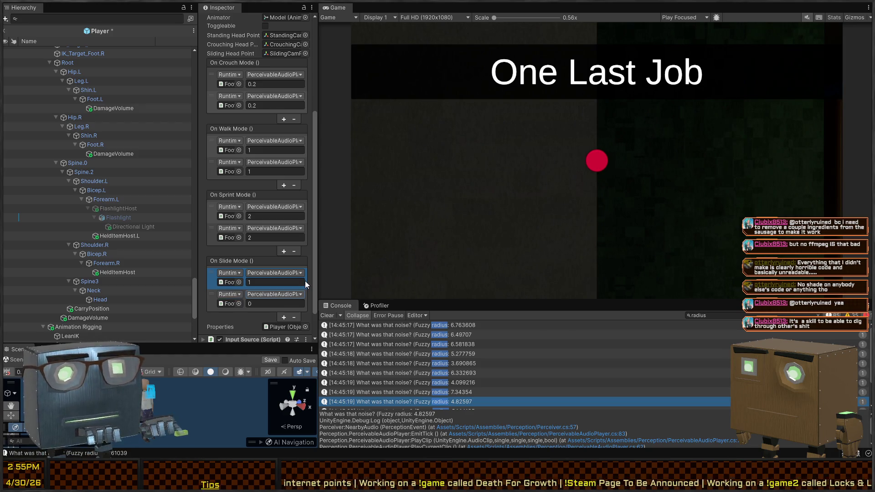
type("1")
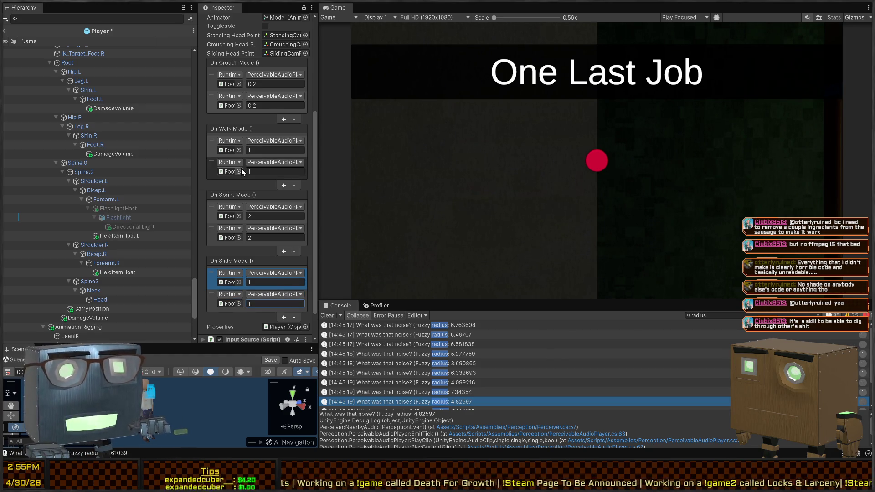
- Save the Player prefab
scroll(241, 189, "up", 3)
scroll(241, 190, "up", 3)
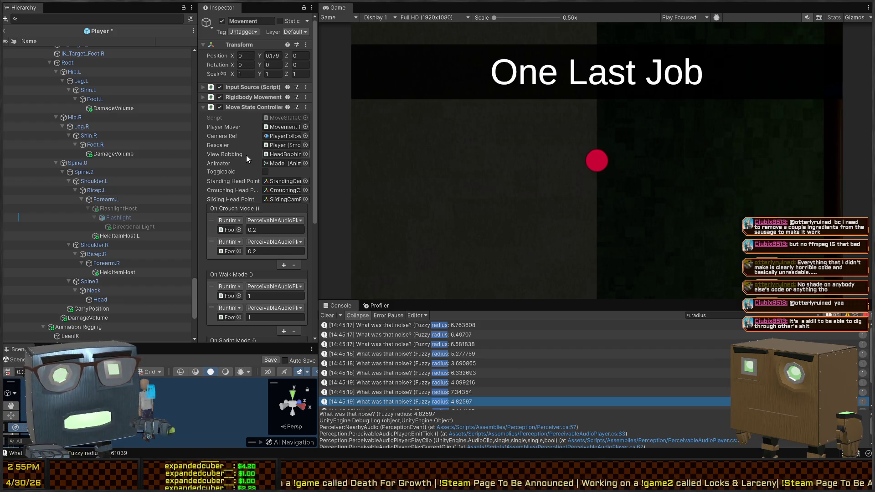
key("ctrl+s")
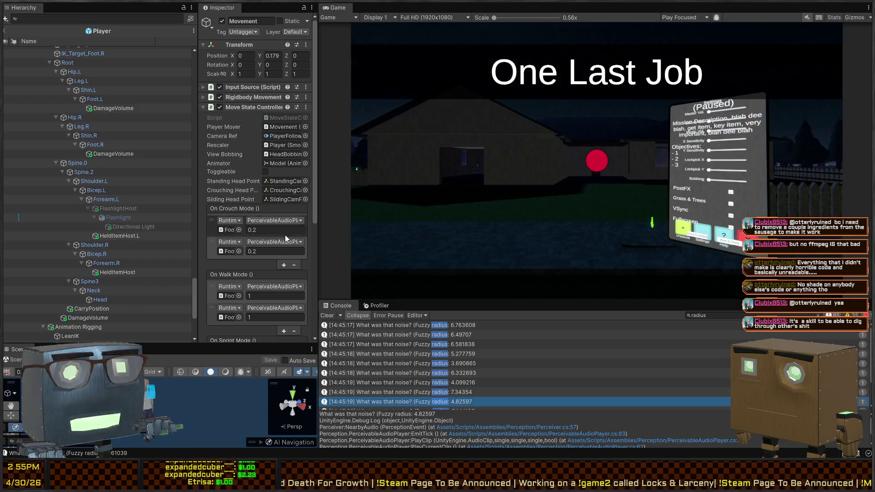
scroll(249, 202, "down", 5)
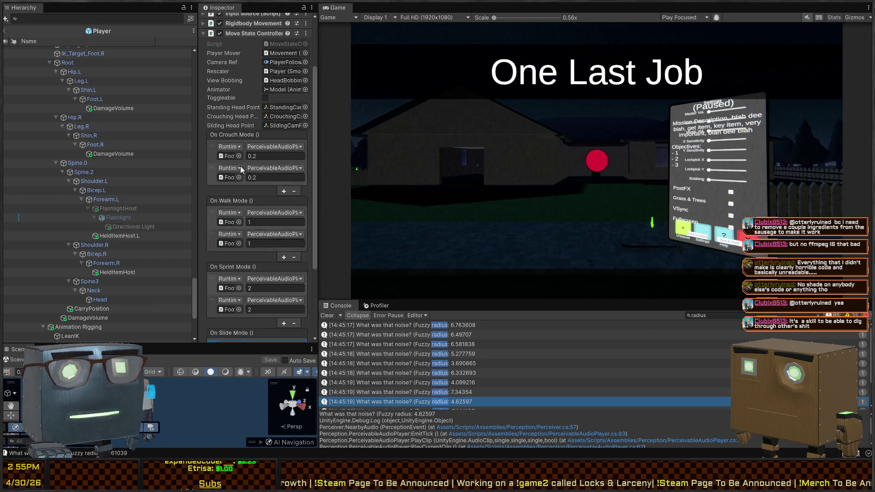
scroll(239, 220, "down", 5)
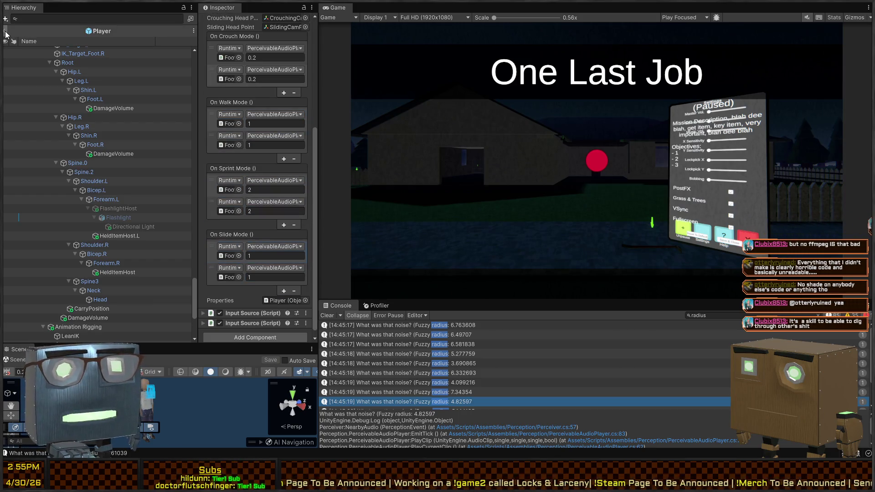
scroll(256, 205, "down", 5)
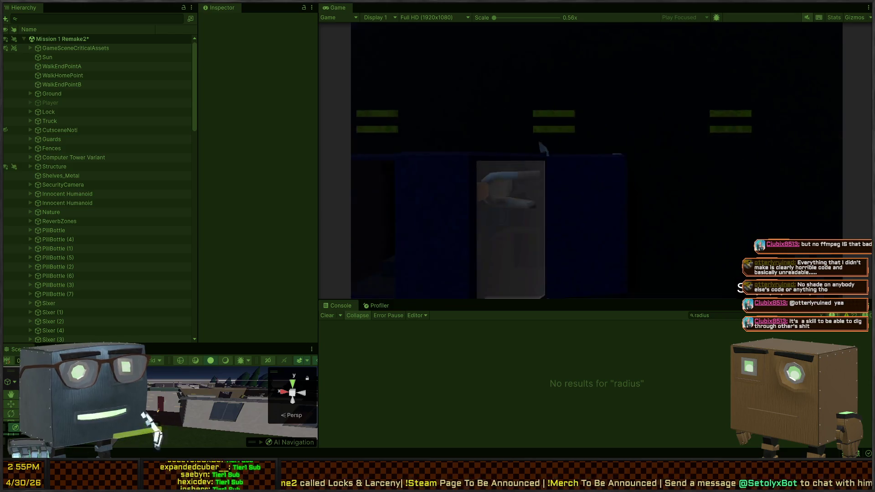
- In Play mode, walk the player toward the house and fence with a larger scene view
key("w")
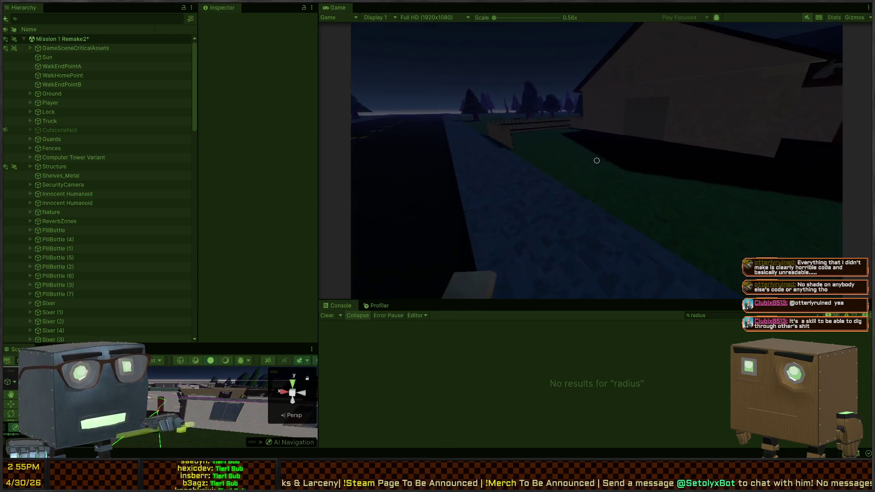
key("w")
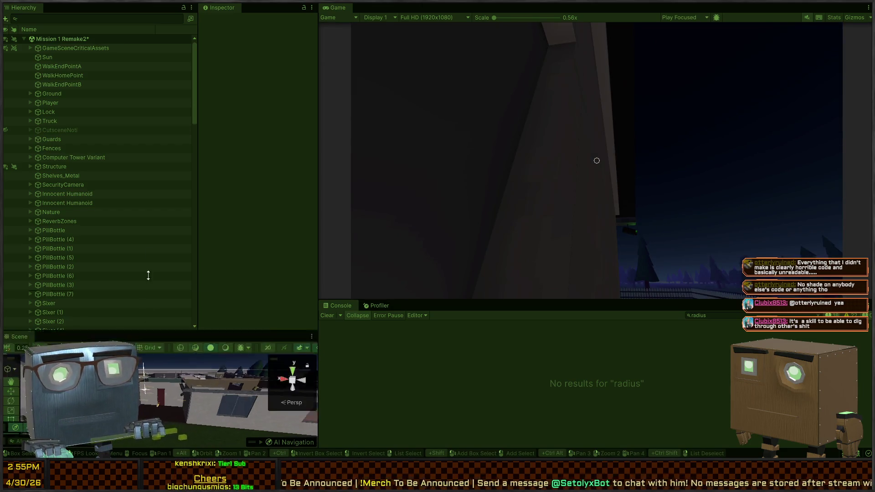
left_click_drag(143, 345, 142, 193)
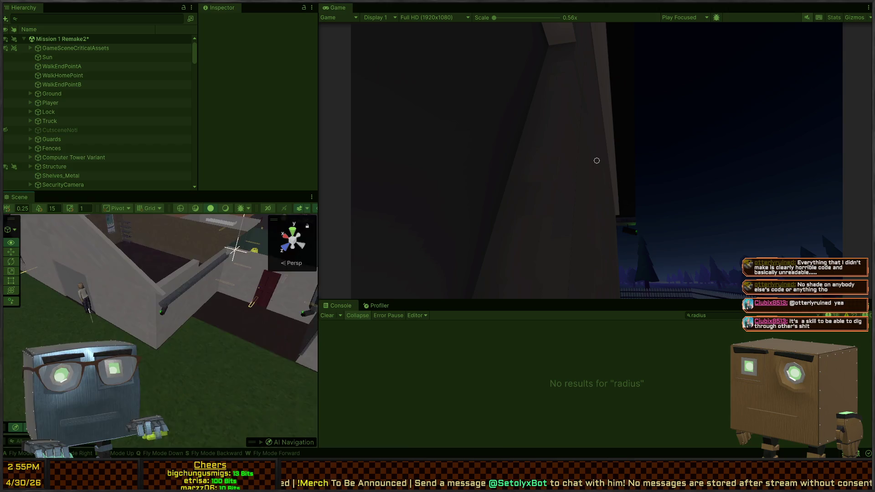
left_click(694, 126)
key("w")
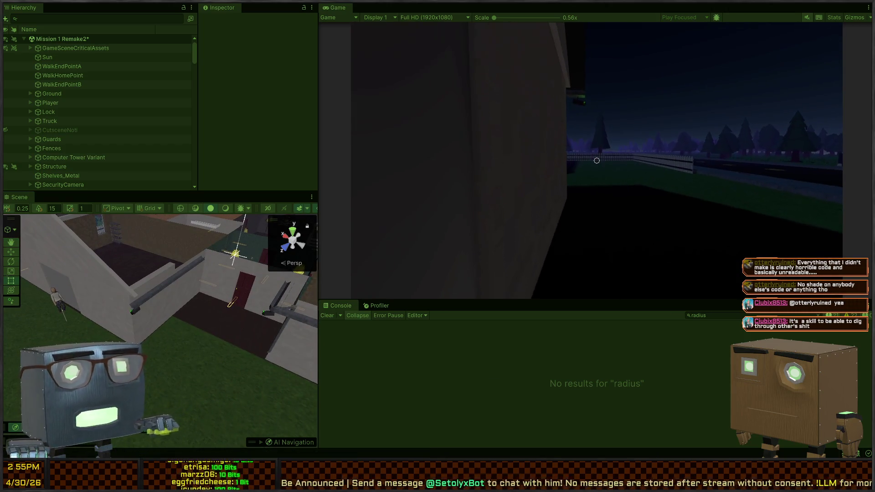
key("w")
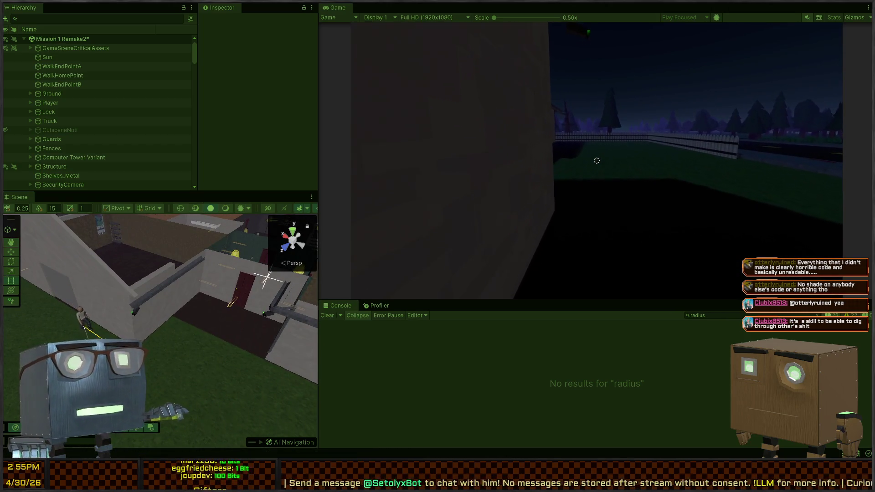
key("s")
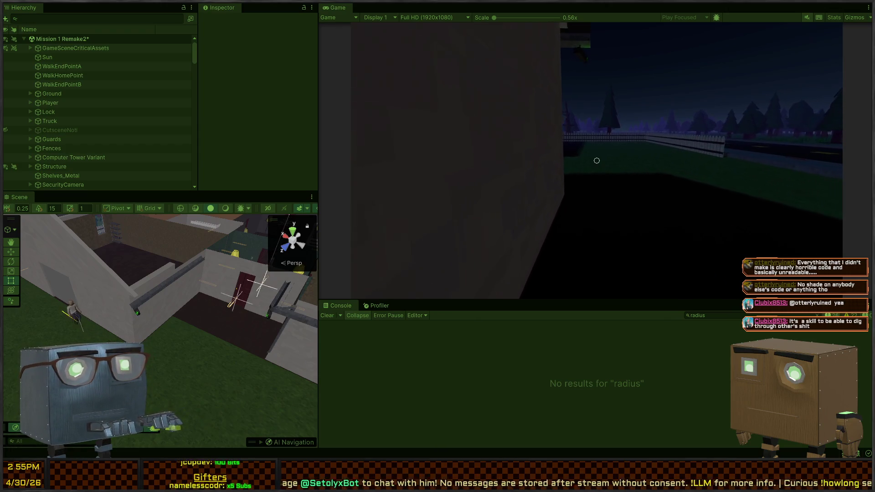
key("w")
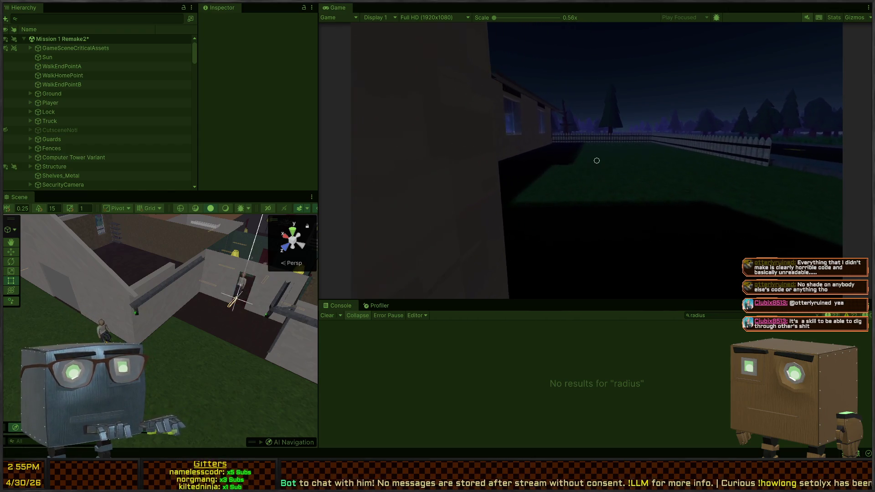
- Walk the player past the guards to the road, then stop play and switch to Visual Studio
key("s")
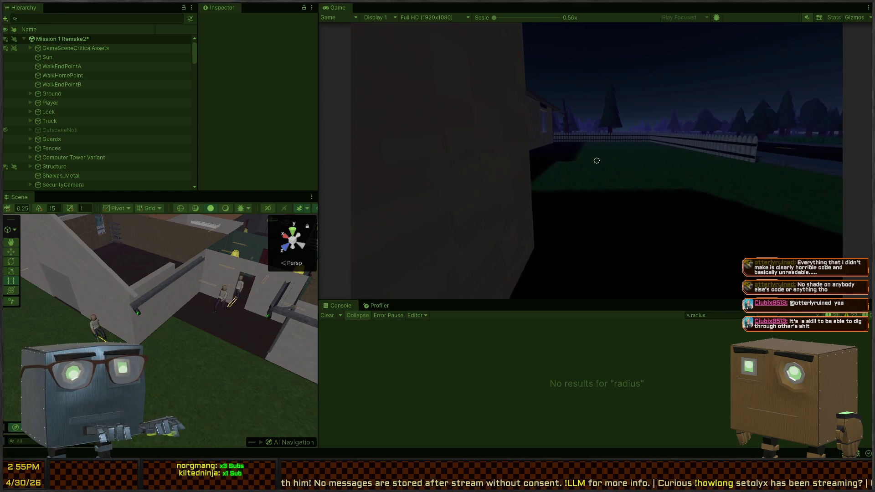
key("s")
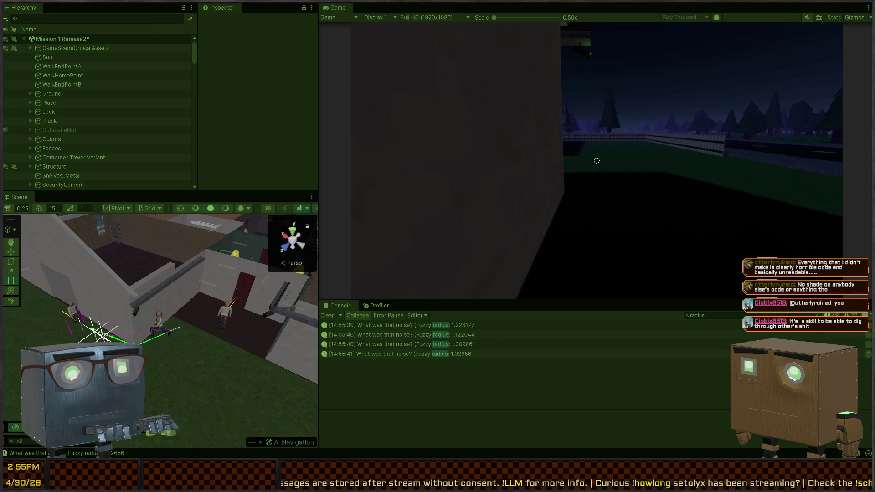
key("s")
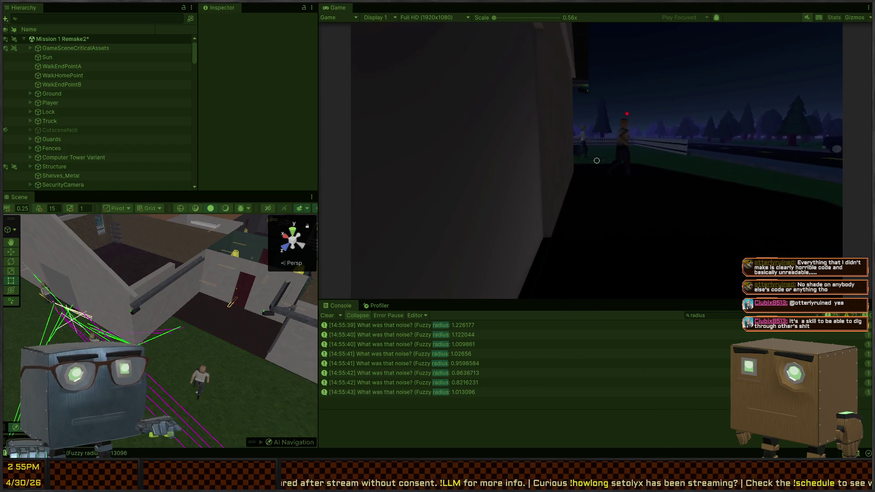
key("s")
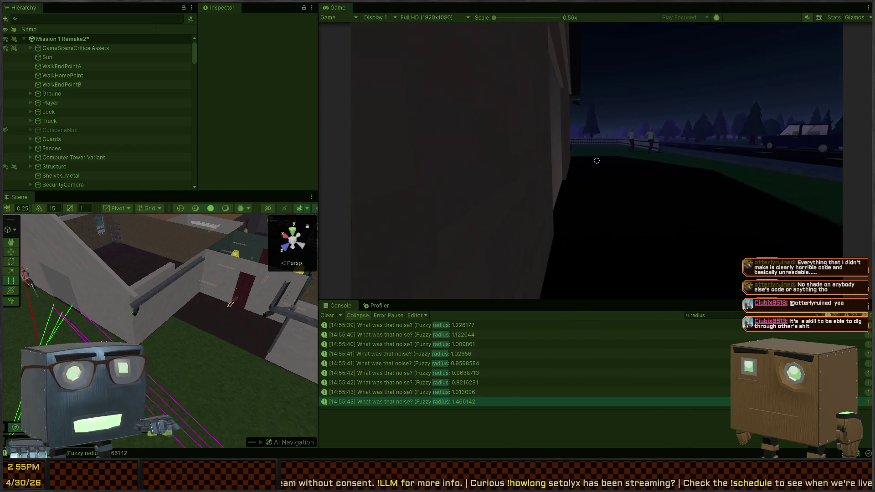
key("w")
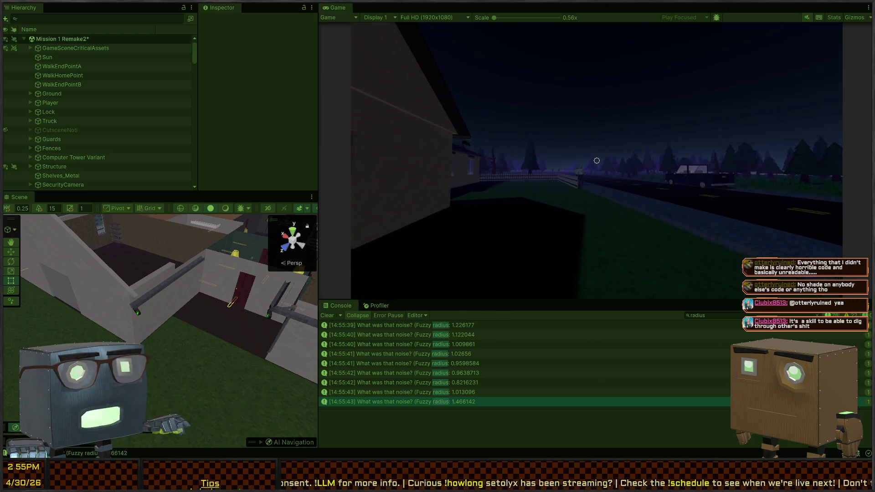
key("w")
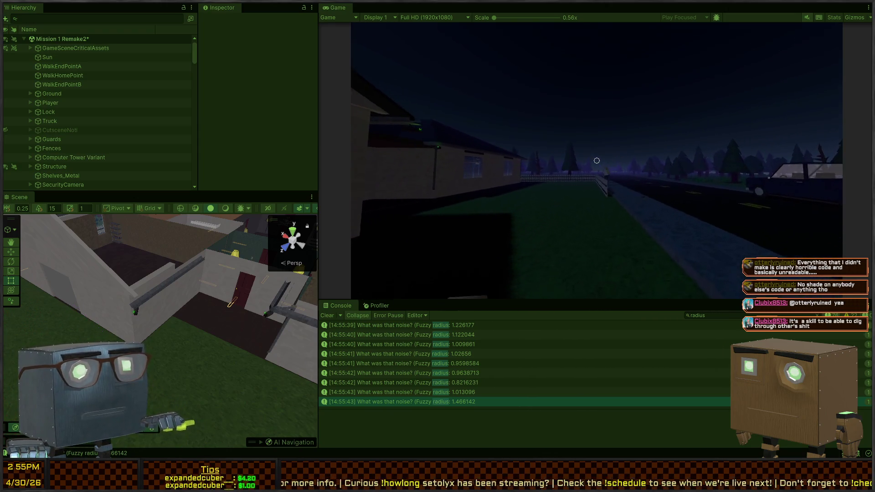
key("ctrl+p")
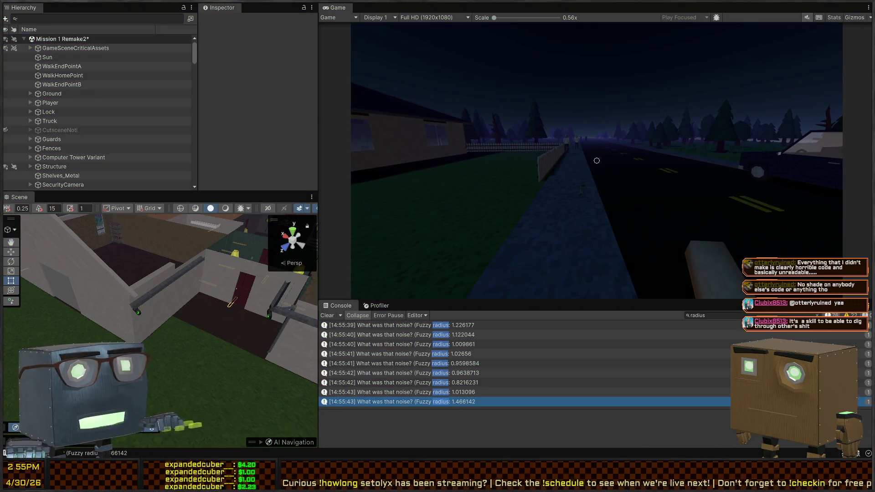
key("alt+Tab")
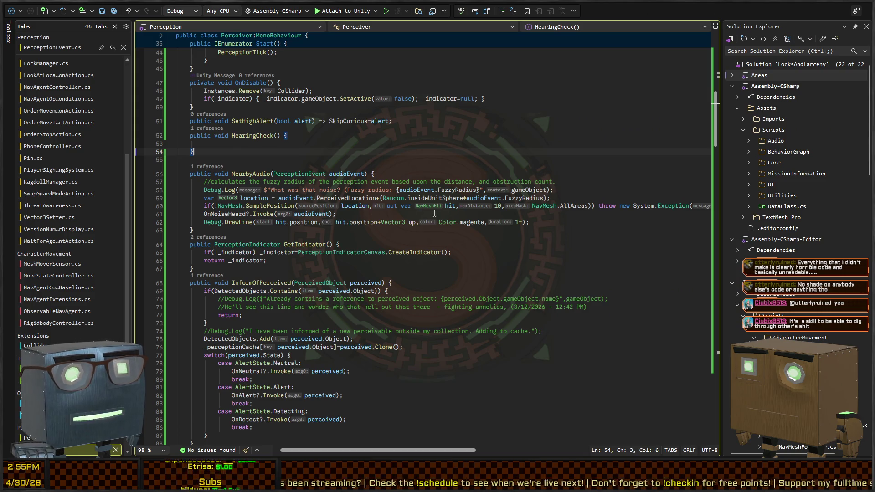
- Go from NearbyAudio in Perceiver.cs to EmitTick in PerceivableAudioPlayer.cs, caret before Threshold
left_click(346, 213)
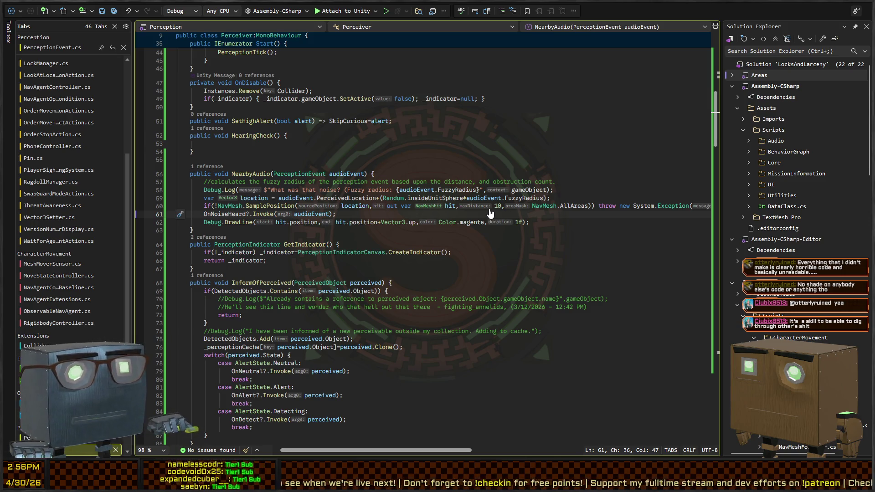
key("ctrl+Tab")
scroll(529, 212, "down", 20)
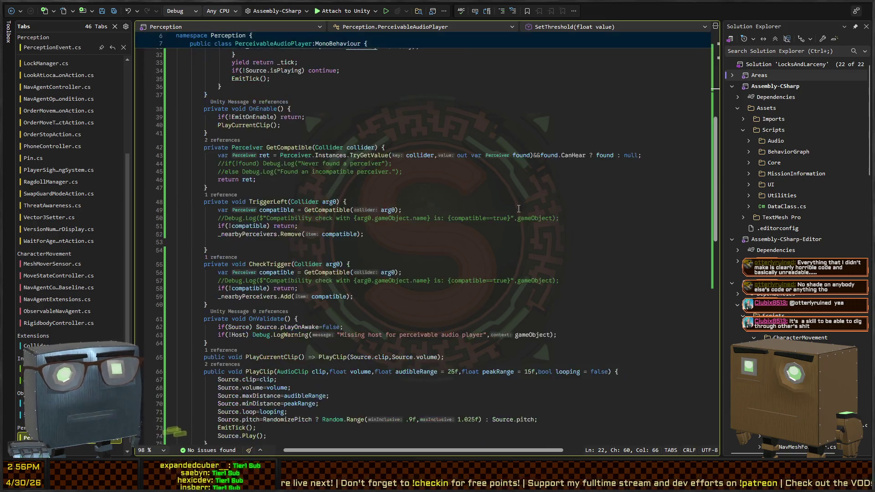
left_click(357, 236)
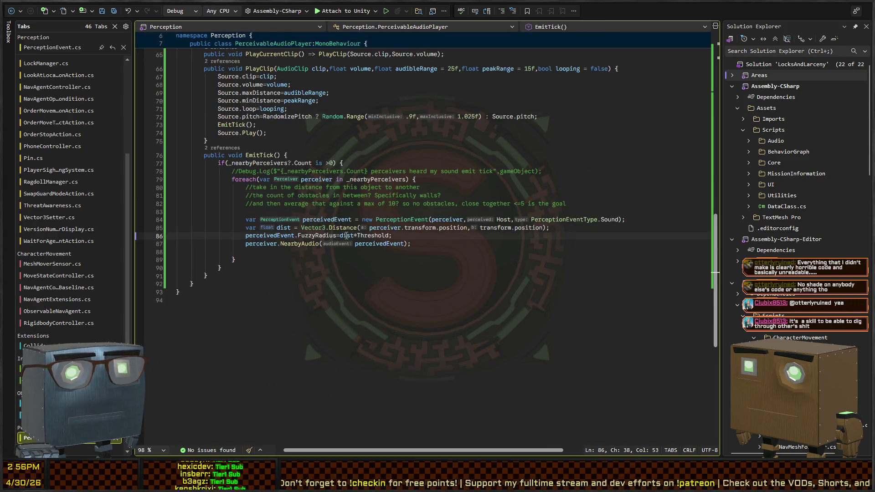
key("Right")
key("Left")
key("Left")
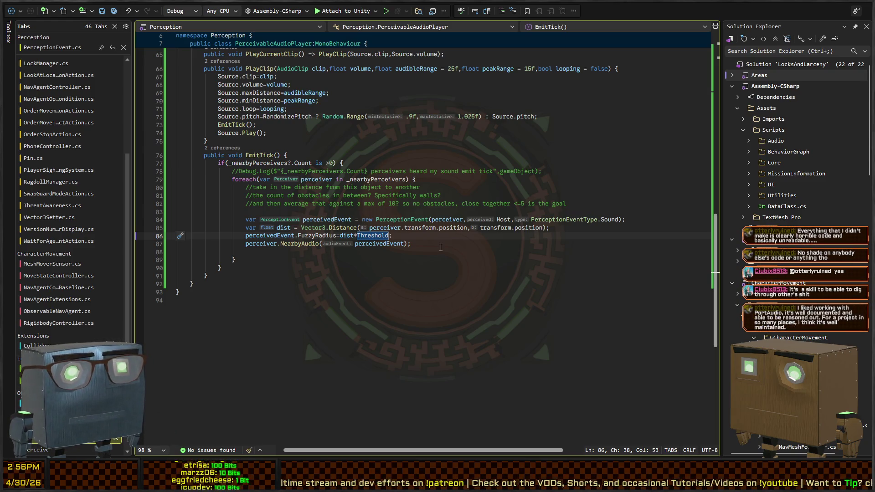
- Restore the FuzzyRadius line to dist*Threshold
type("20-")
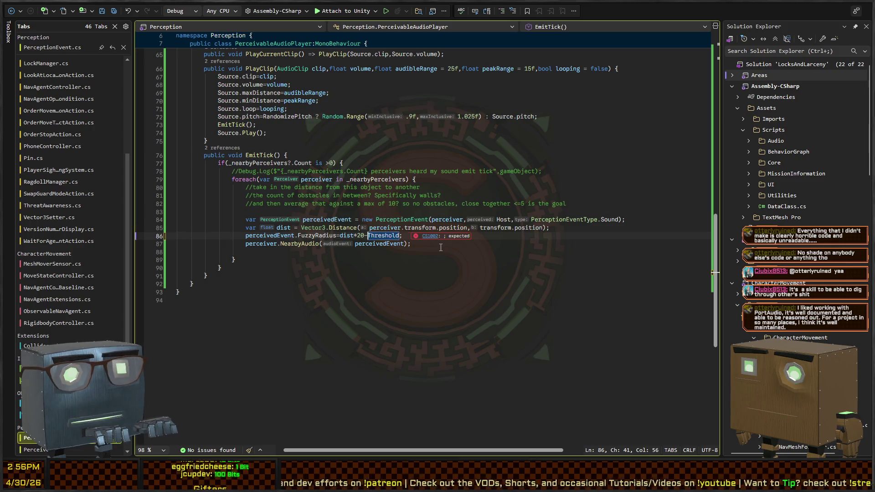
key("BackSpace")
key("BackSpace")
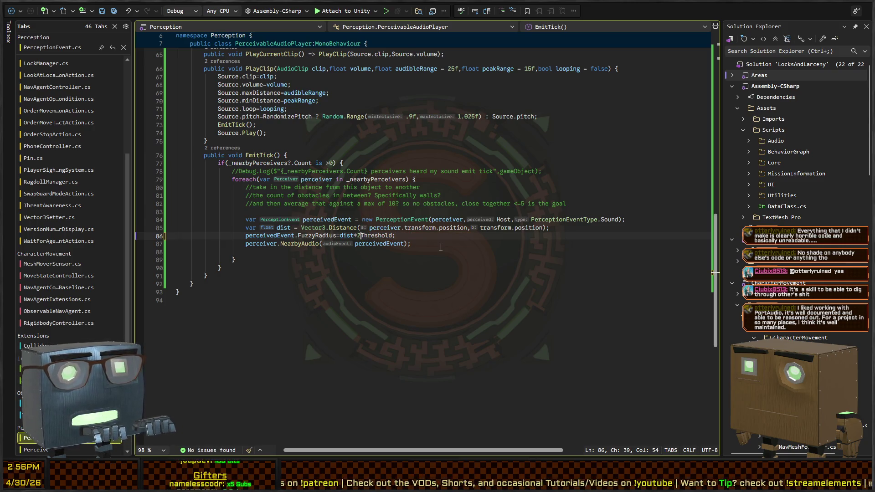
type("*")
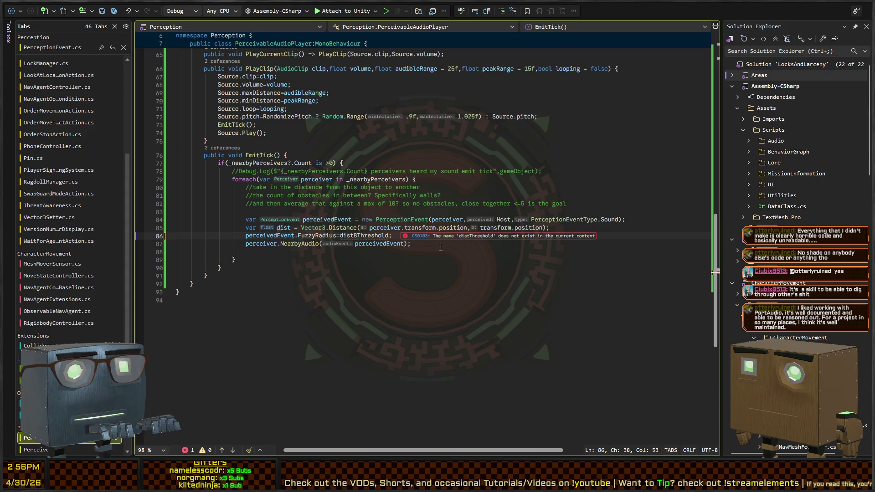
- Add a comment above it planning the scaling: value 2 = dist*.5, value 0 = dist*2
key("ctrl+Return")
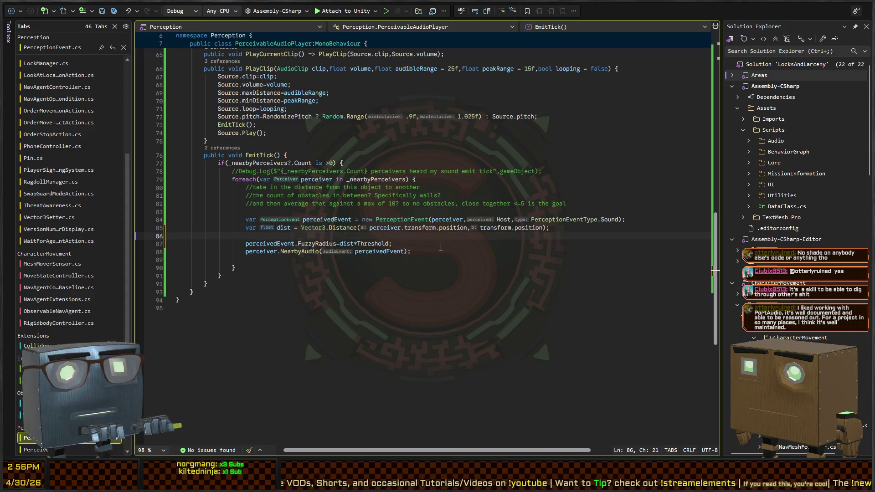
type("//i want the distance")
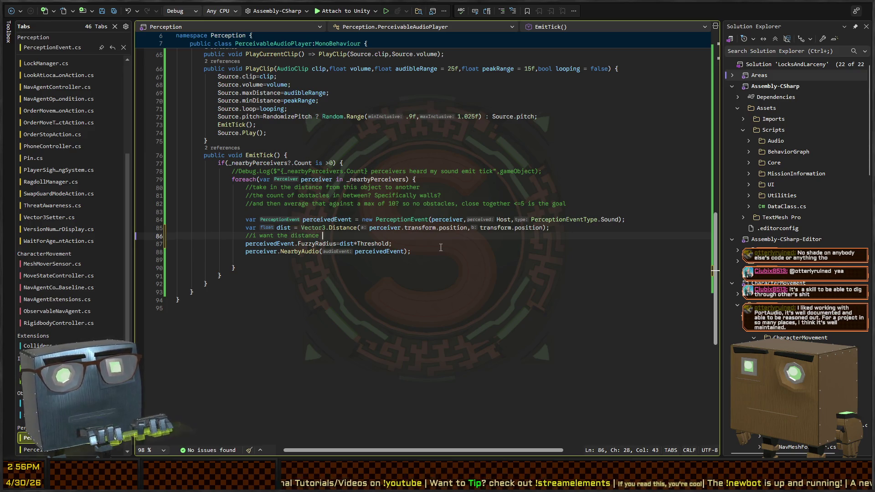
type("down based upon the threshold.")
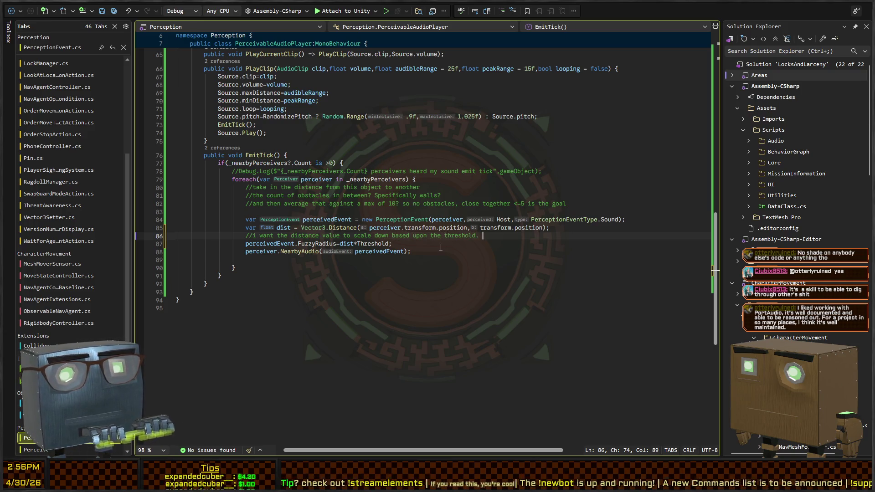
type(" st")
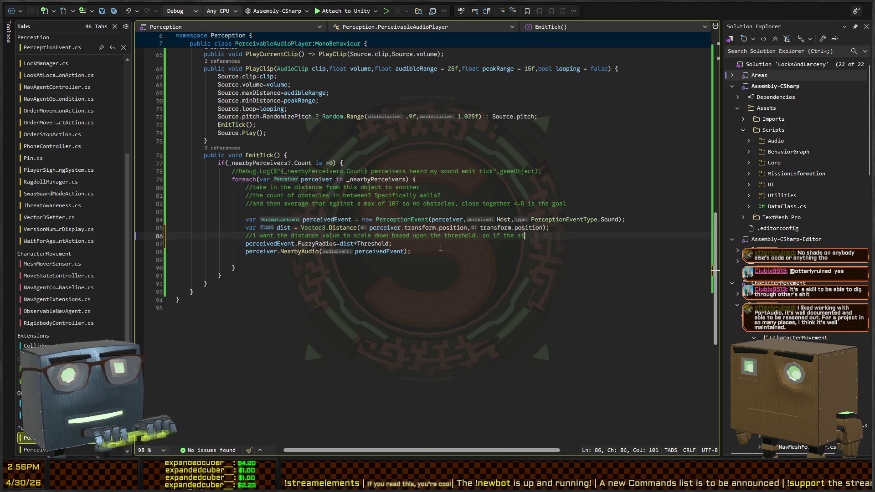
key("BackSpace")
key("BackSpace")
key("BackSpace")
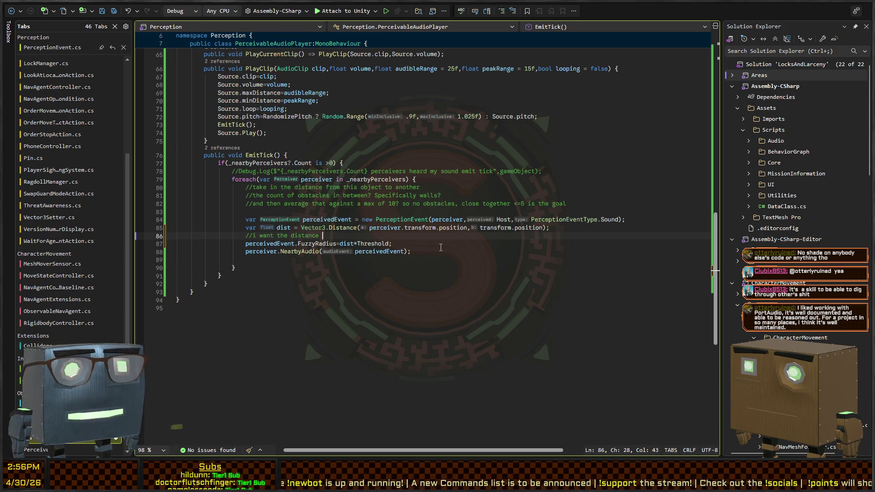
type("to get larger as the thresh")
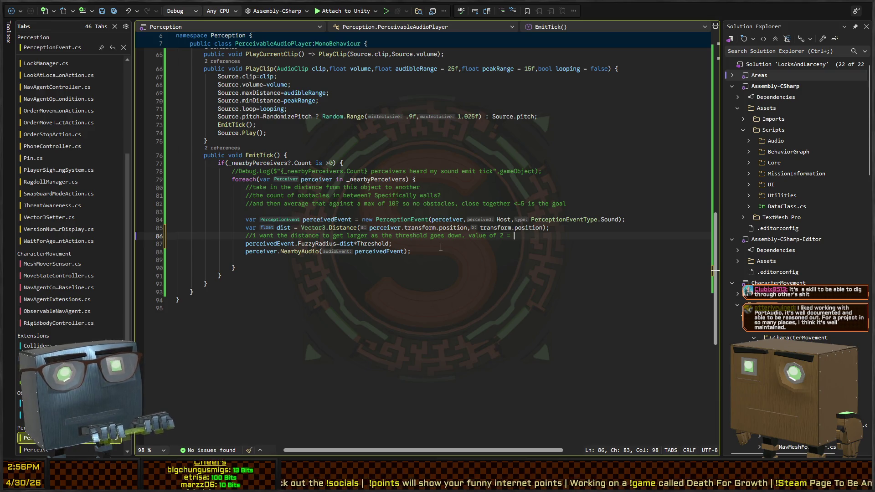
type("old")
key("ctrl+BackSpace")
type("*.5")
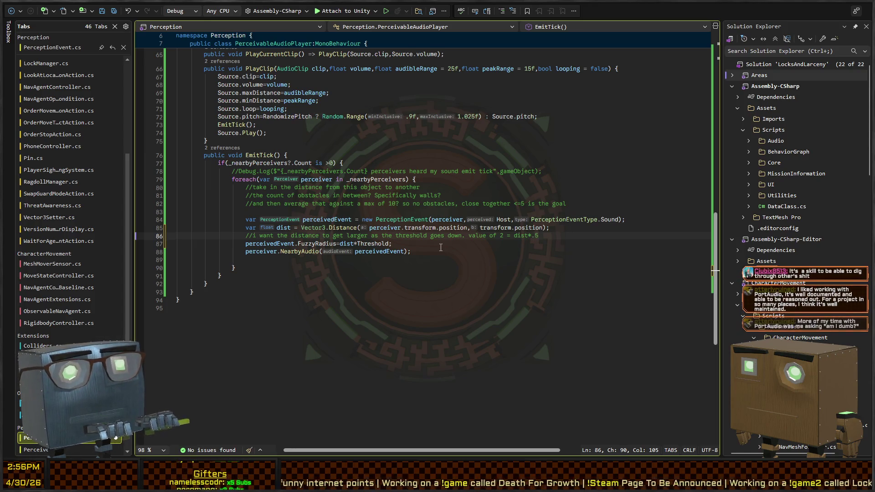
type(", value of 0")
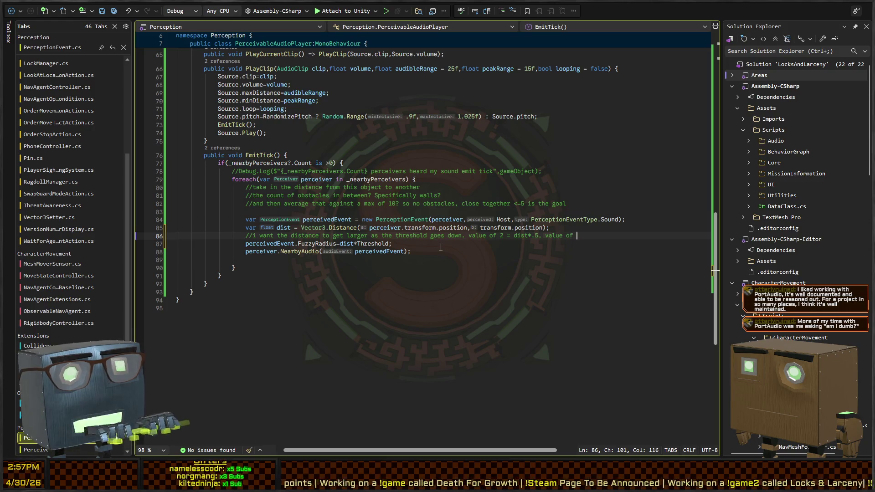
type(" = ")
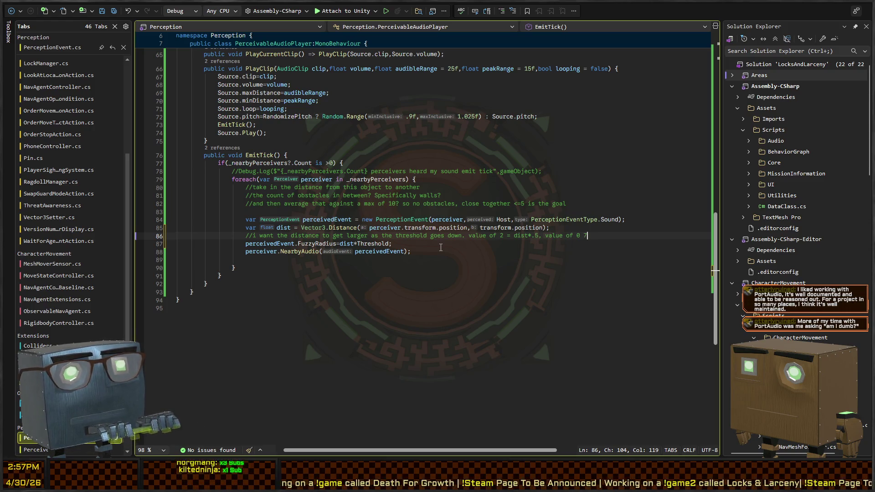
type("dist ")
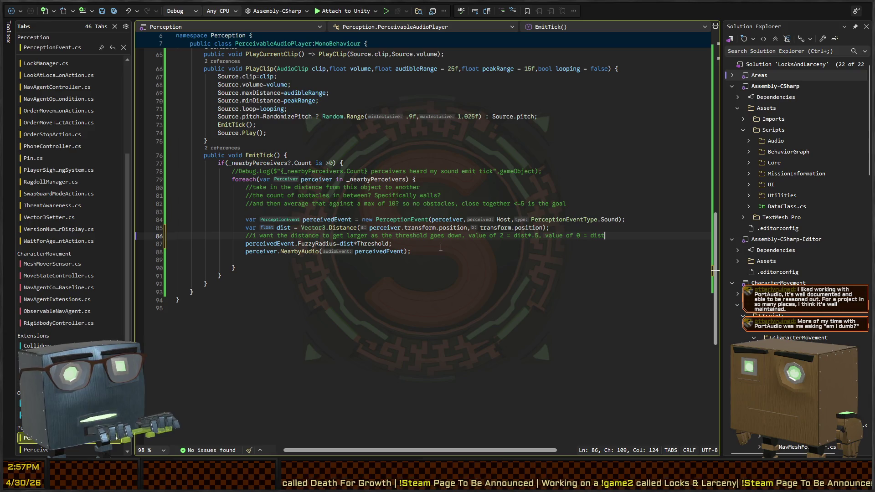
type("* 2;")
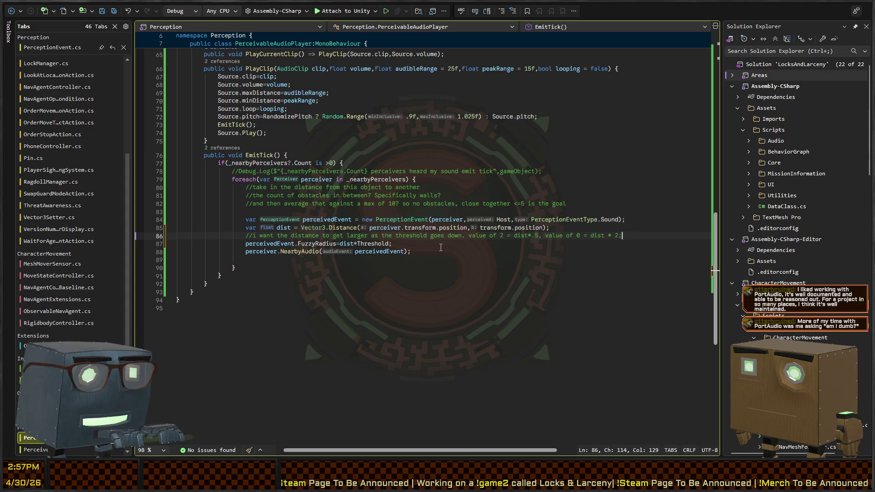
key("Down")
key("Down")
key("Up")
key("Left")
key("Left")
key("Left")
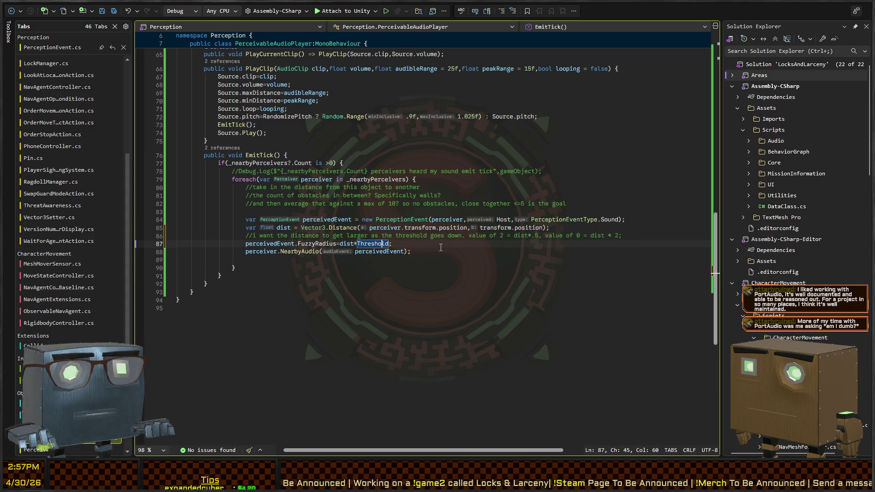
key("Left")
key("Left")
key("Left")
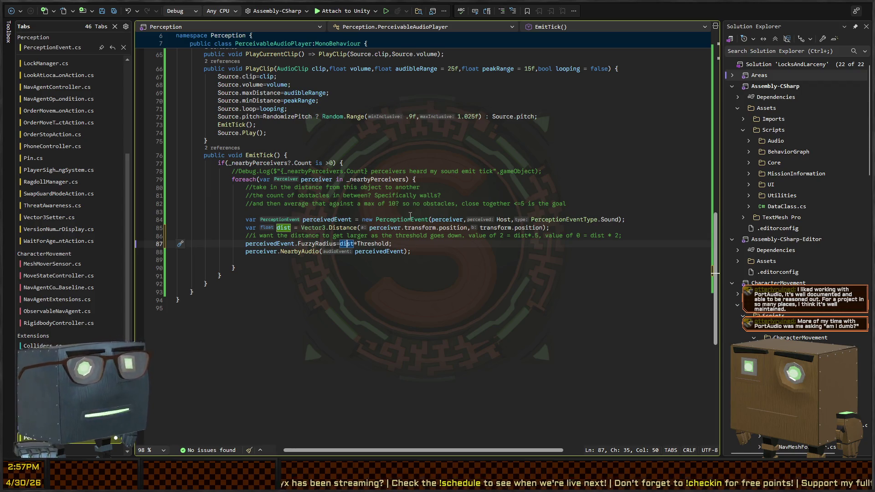
- Jump from FuzzyRadius on line 87 to its definition in PerceptionEvent.cs
left_click(410, 252)
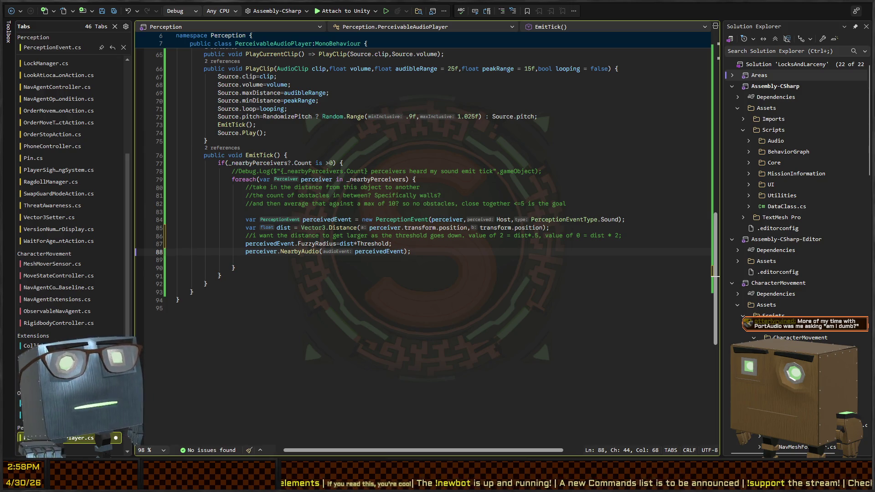
key("Up")
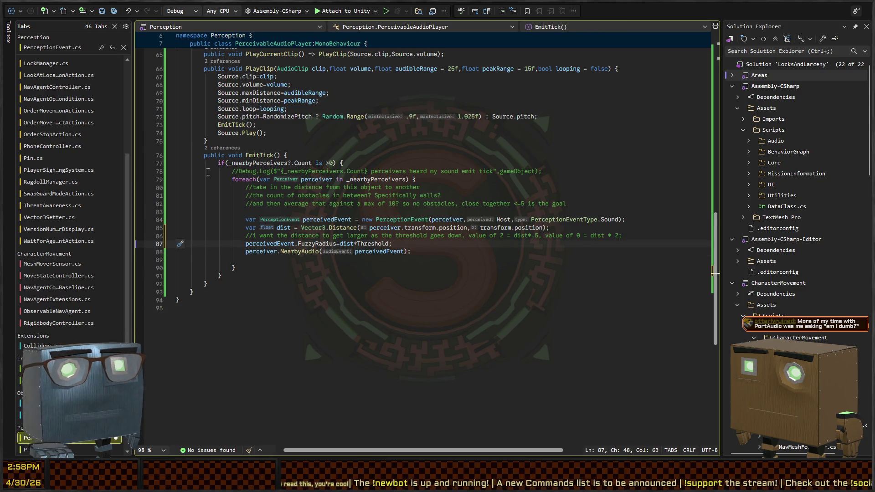
left_click(350, 244)
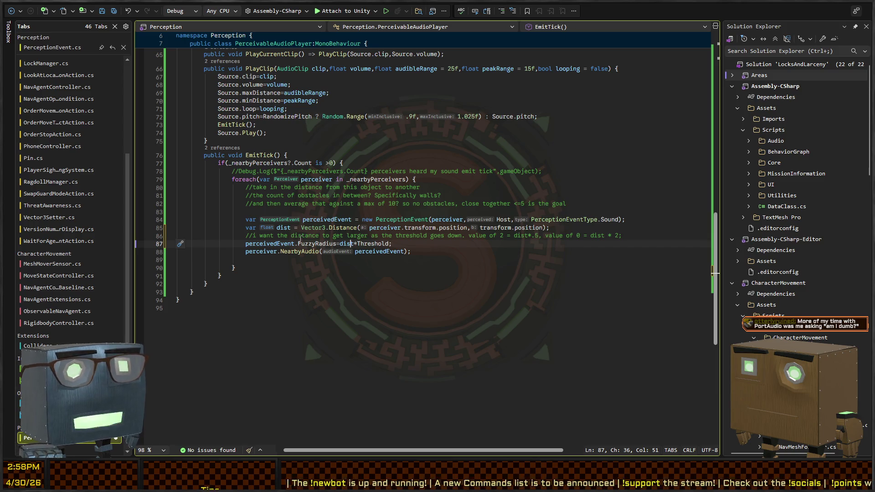
left_click(317, 244)
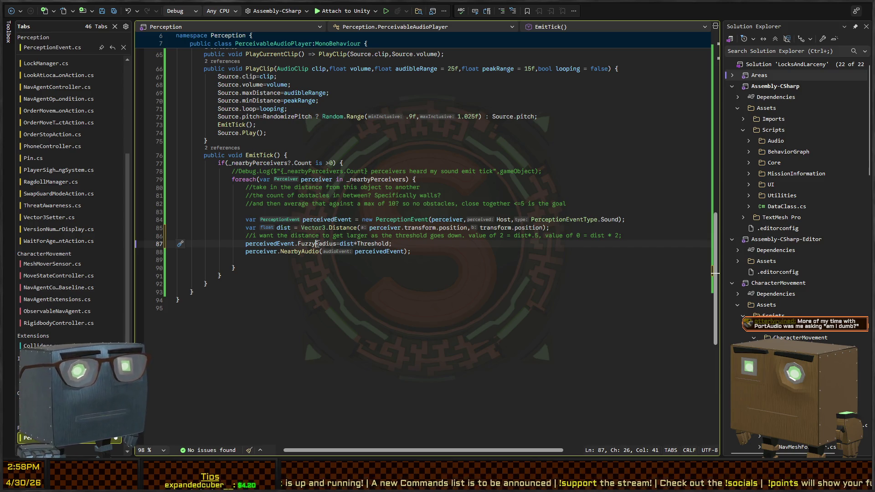
left_click(305, 244)
left_click(261, 244)
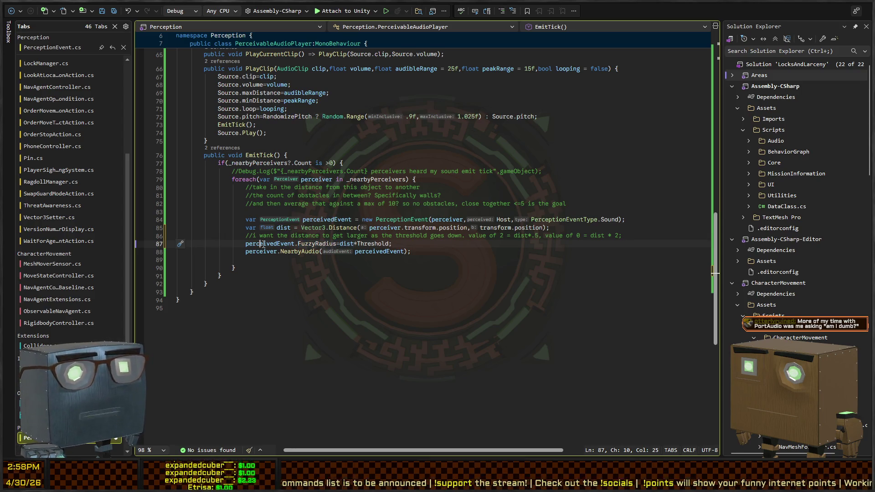
left_click(318, 244, "ctrl")
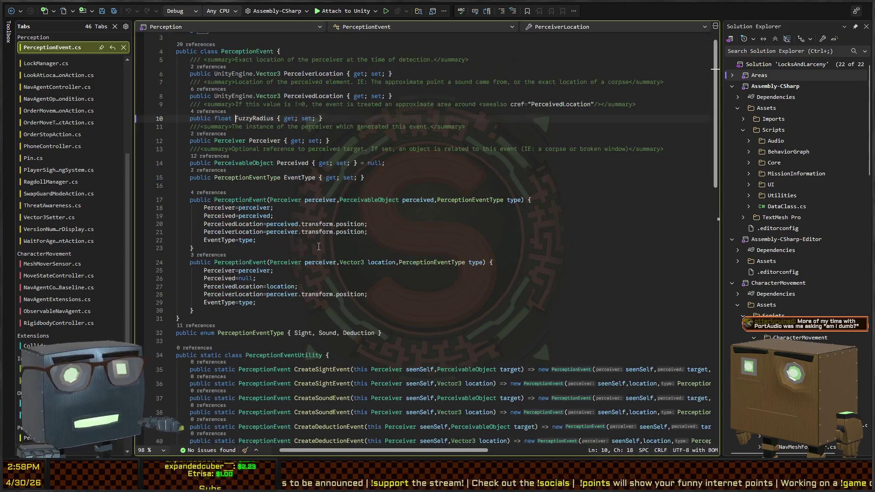
- Add a 'public float Threshold { get; set; }' property after FuzzyRadius with a one-line summary comment
left_click(502, 126)
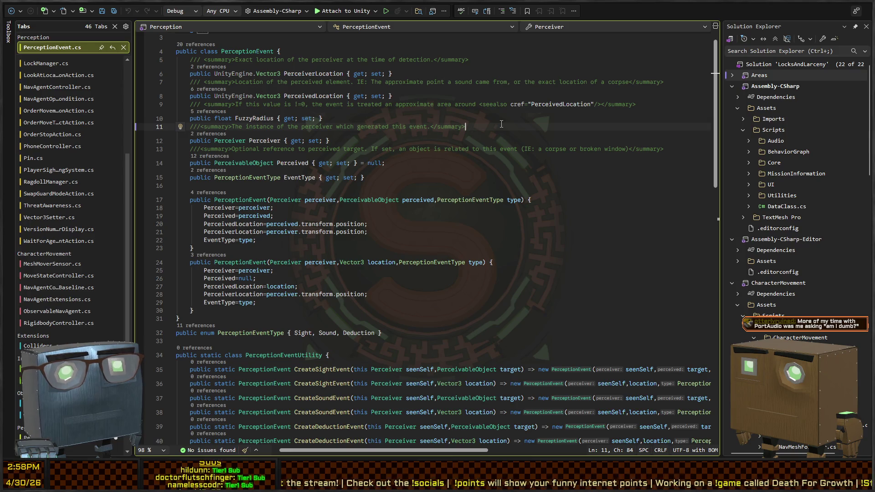
left_click(525, 113)
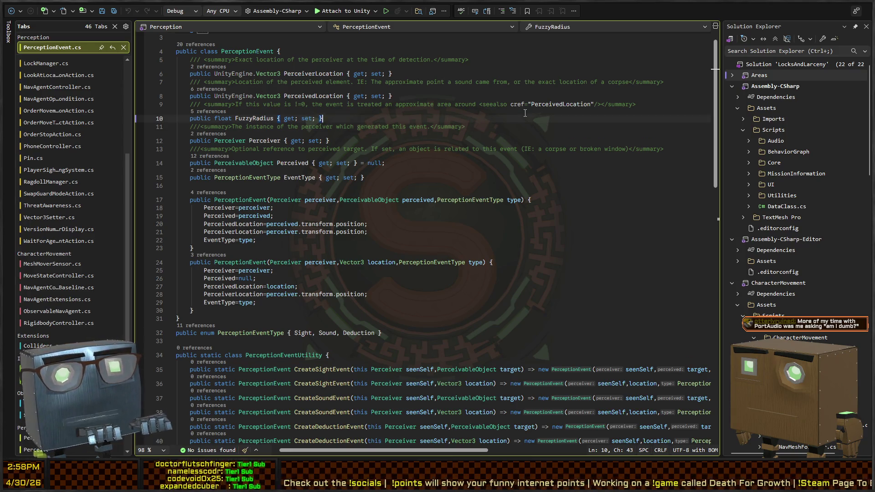
key("Return")
key("Return")
type("pu")
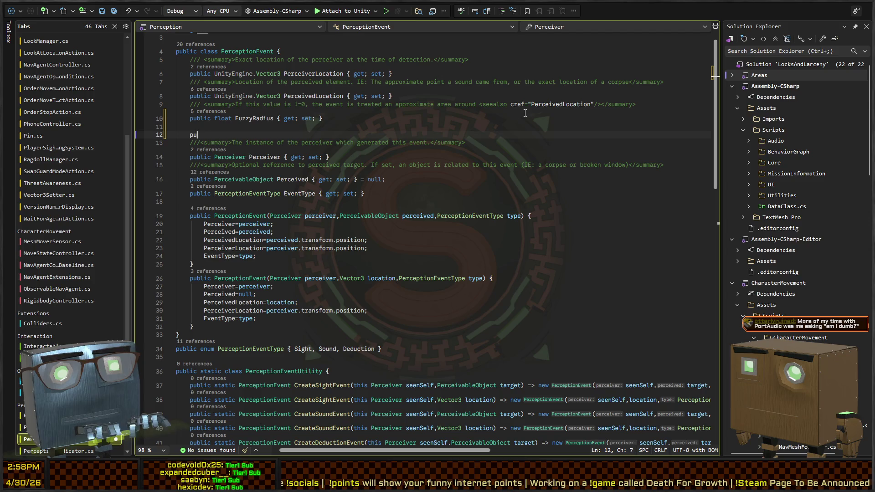
type("blic float Threshold { get; set; }")
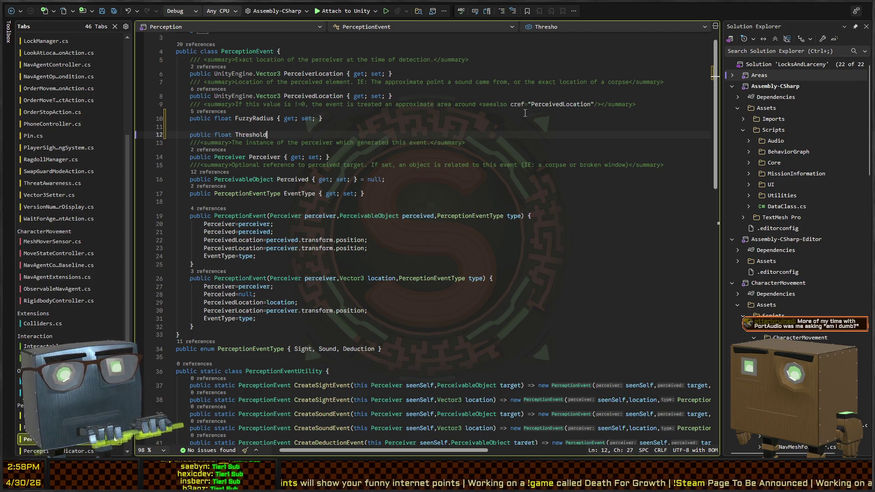
key("ctrl+Return")
type("/// <summary>")
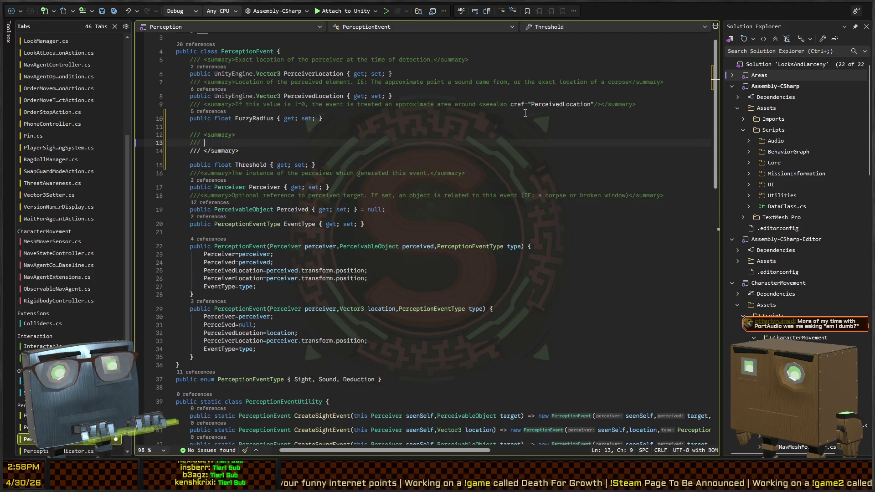
key("Down")
key("Down")
key("Up")
key("Up")
key("Up")
key("End")
key("shift+Down")
key("shift+Down")
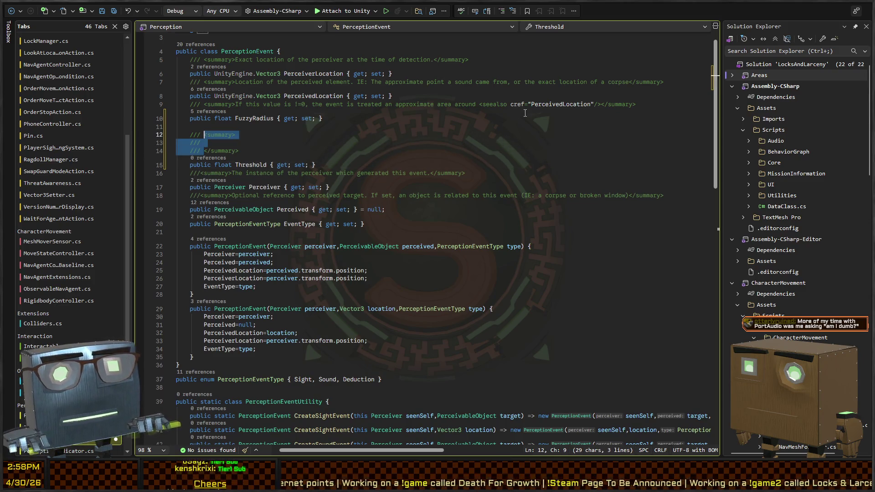
key("Delete")
- Document Threshold: low (.5) means a small noise, high (2) a loud stomping footstep or window break
type("The instensity of the sound ")
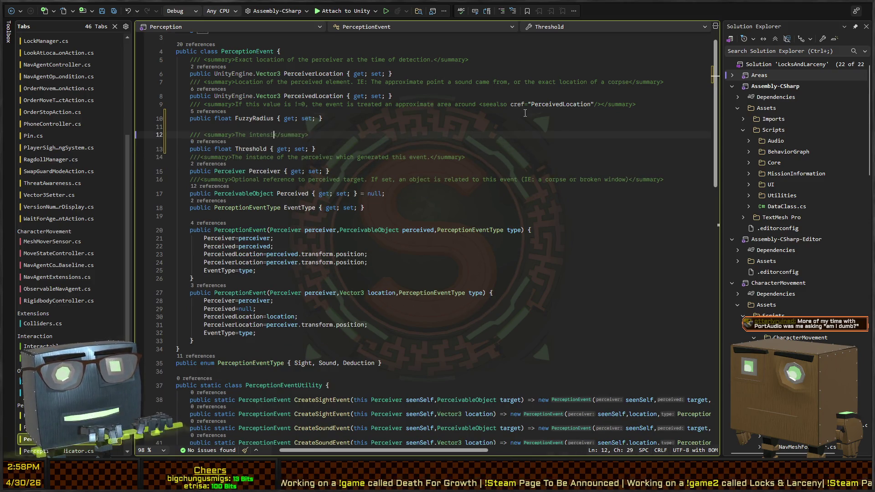
type("emission itsel")
type("f. a low thresh")
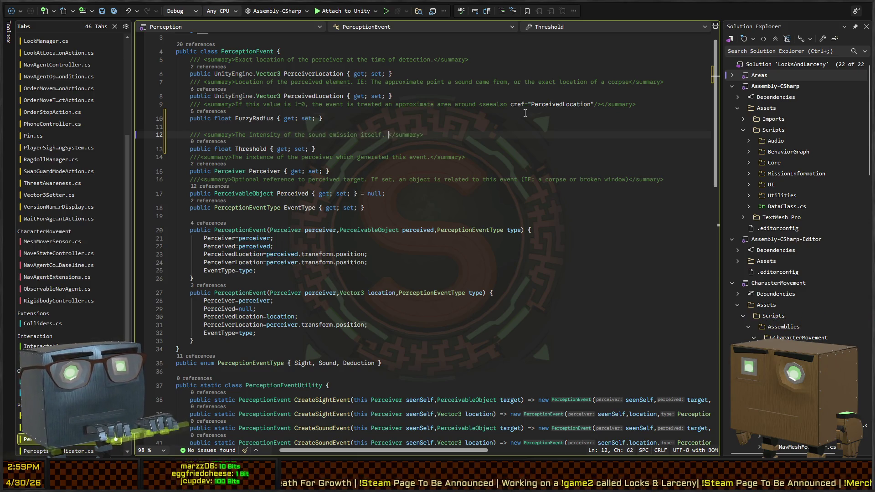
type("old (.5")
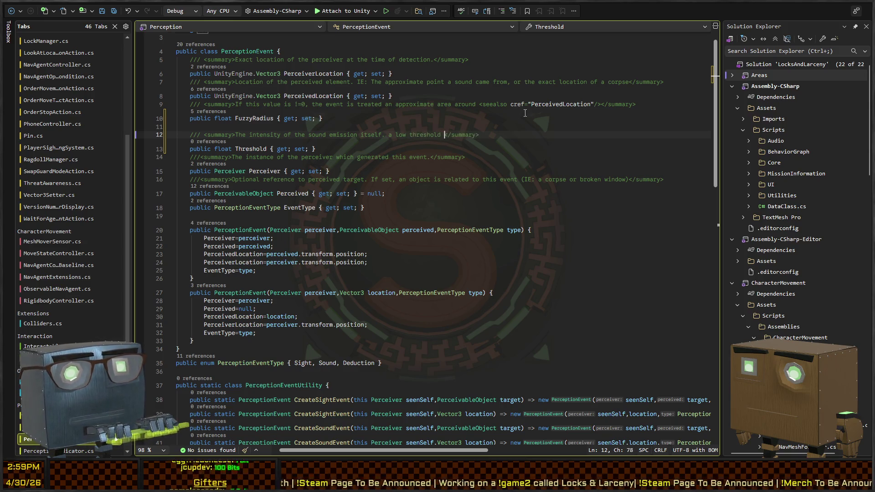
type(") would indicate")
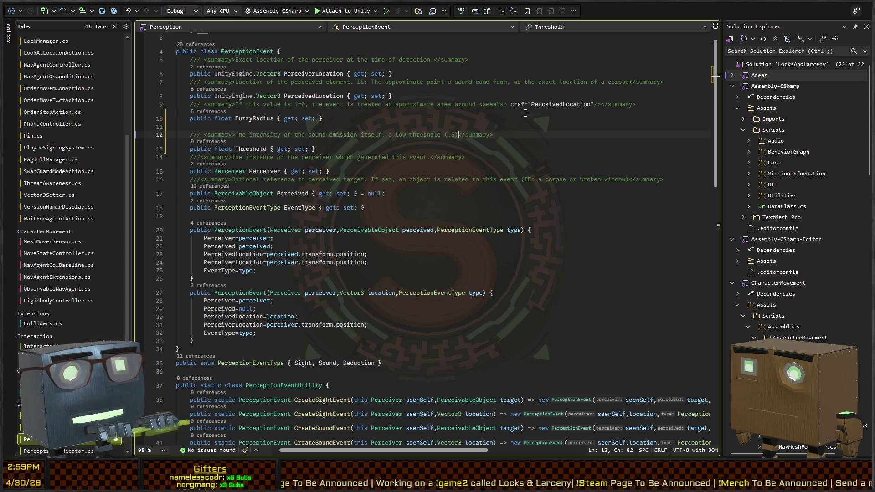
type(" a small environment")
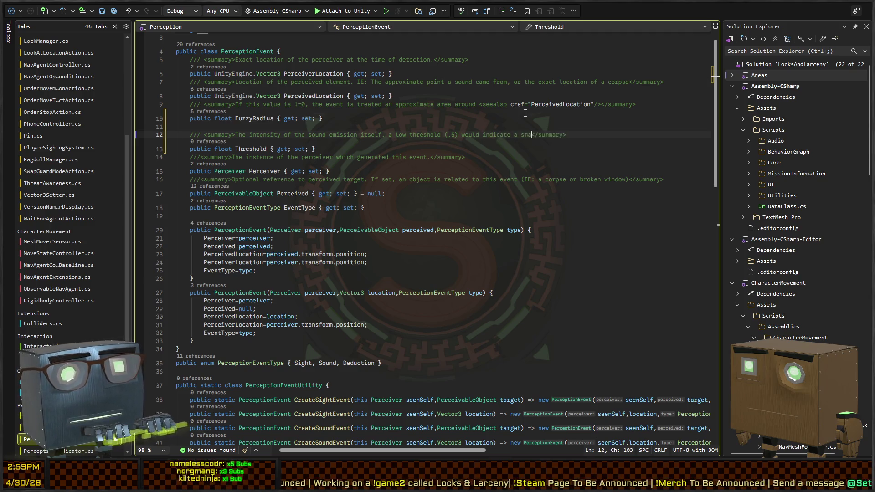
type("al noise, or ")
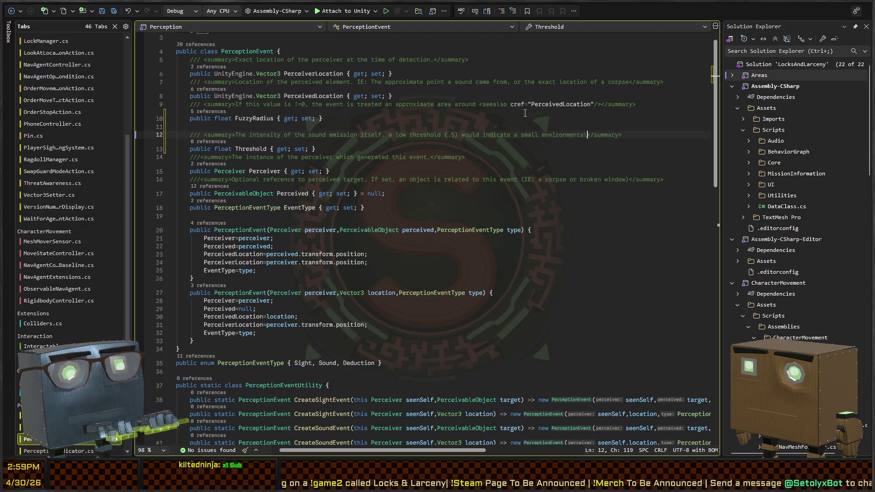
type("an item hitting the fl")
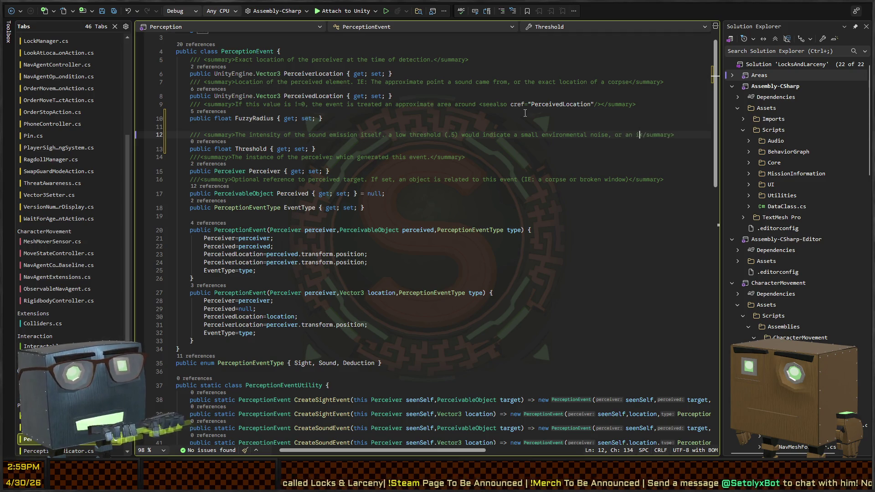
type("oor. ")
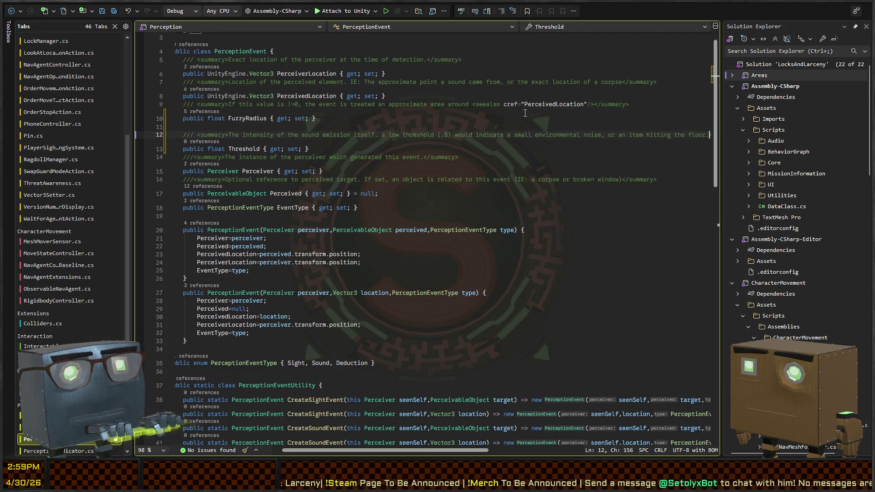
type("A 2")
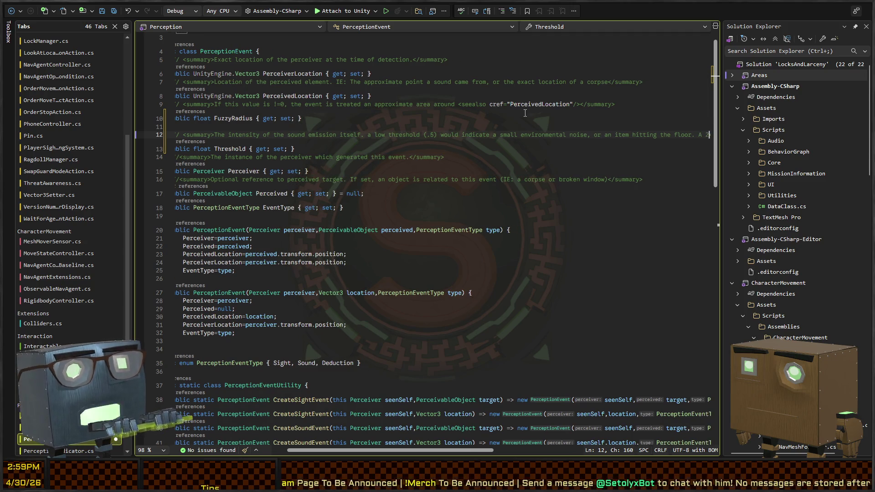
key("BackSpace")
key("BackSpace")
key("BackSpace")
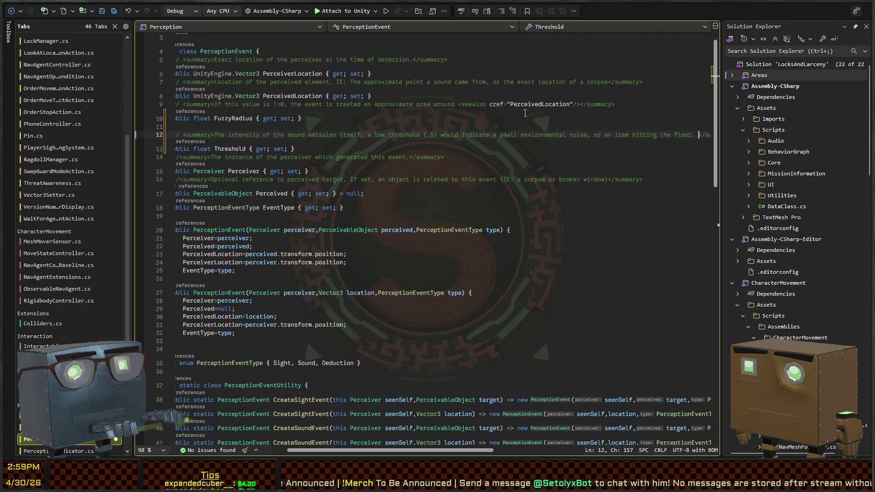
type("A high thresho")
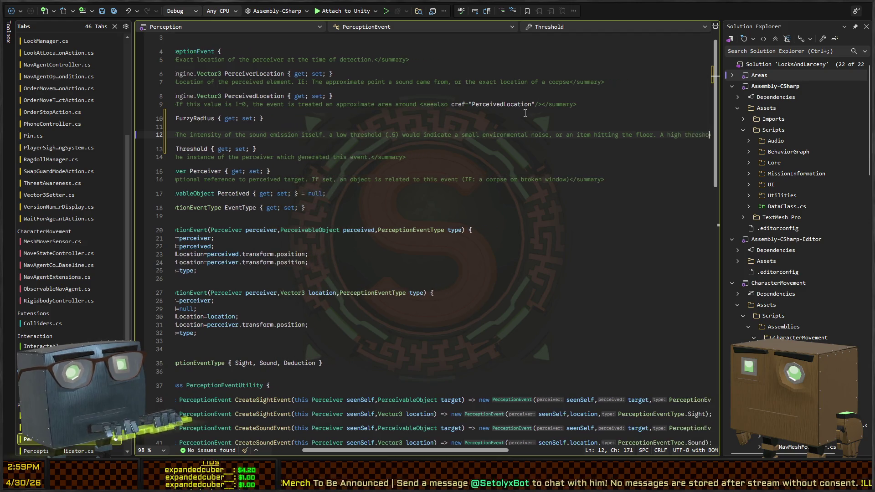
type("ld(2)</summary>")
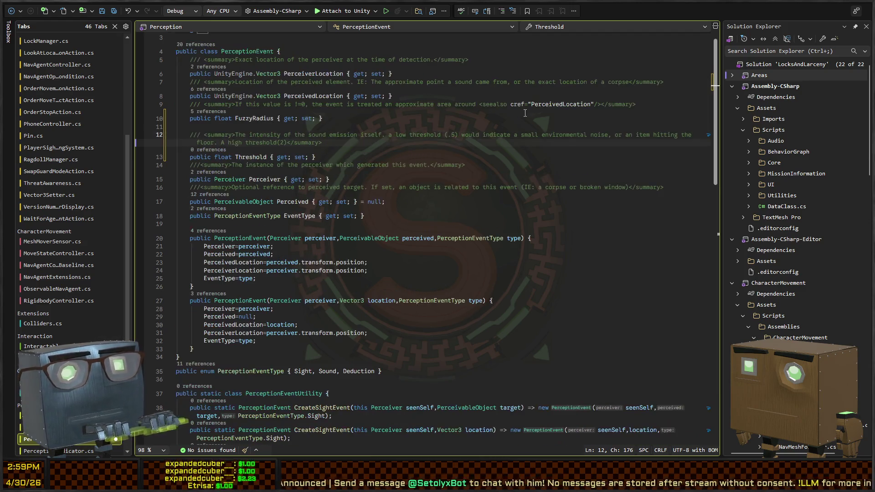
key("Left")
key("Left")
key("Left")
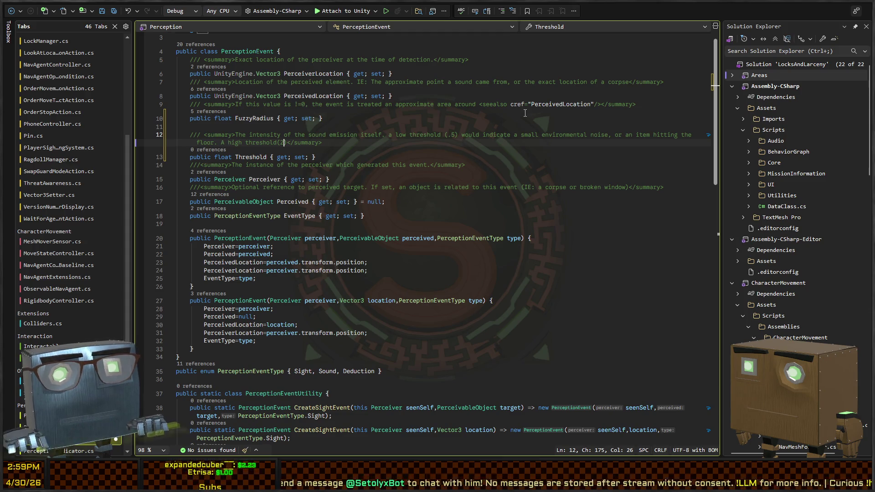
key("Right")
key("Right")
key("Right")
type(", would repres")
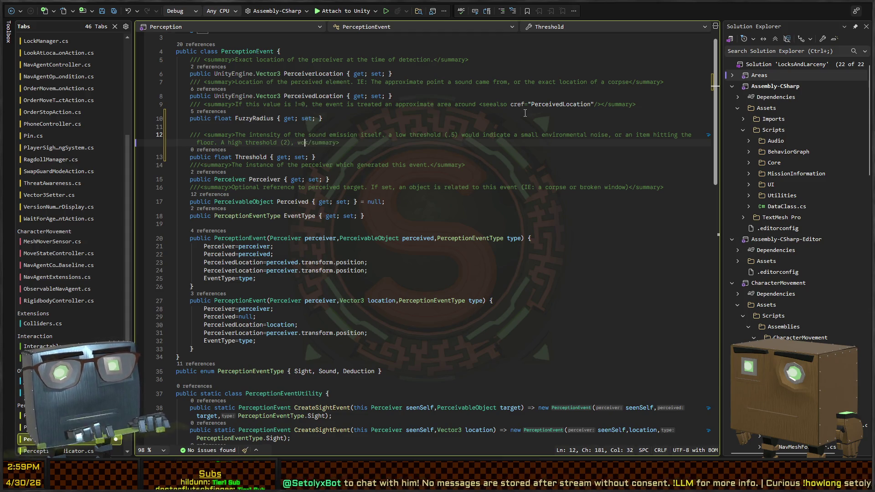
type("ent a ")
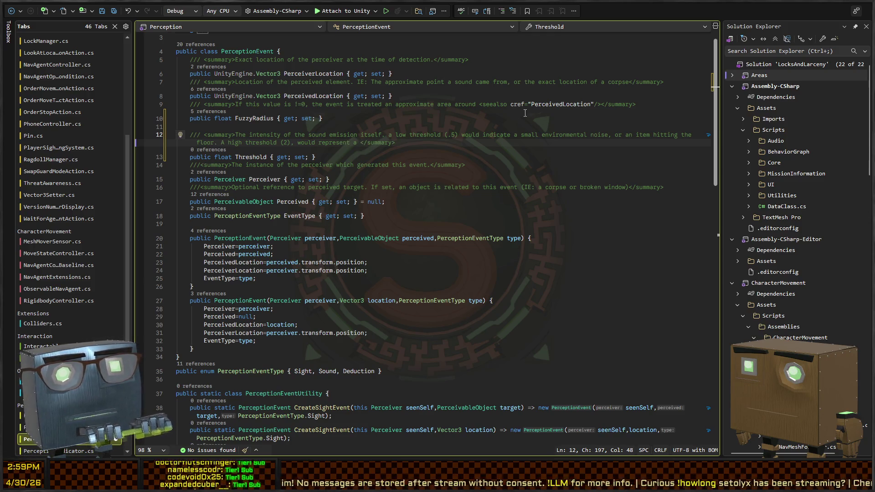
type("loud destructive")
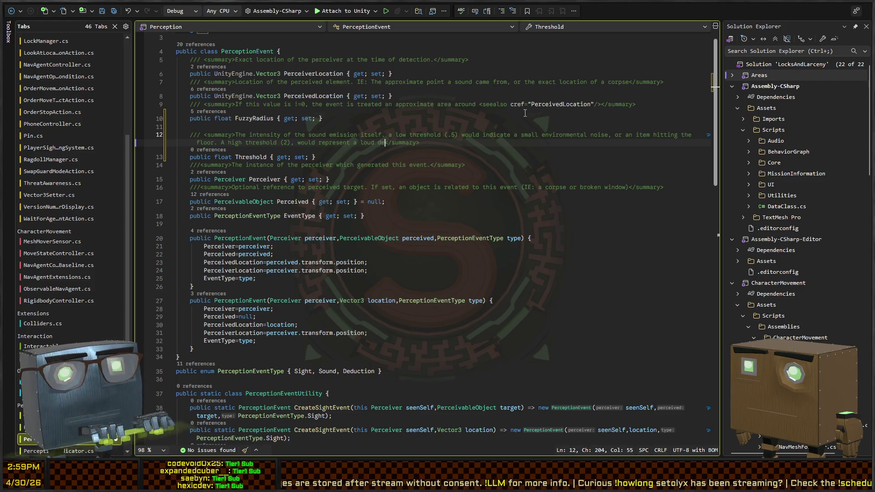
type(" sound like a stomp")
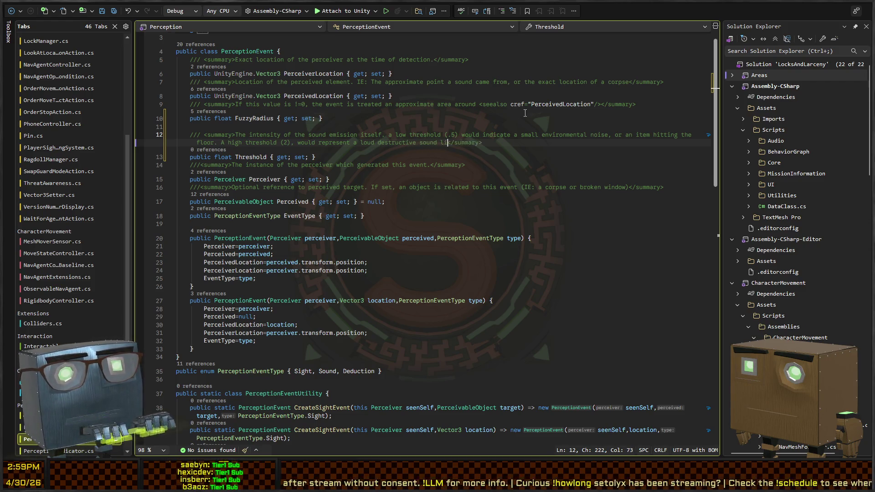
type("ing footstep or ")
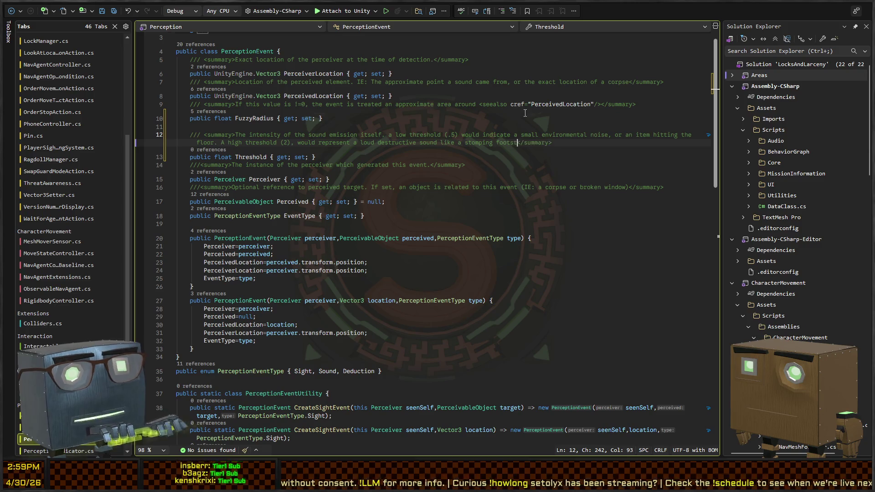
type("a window b")
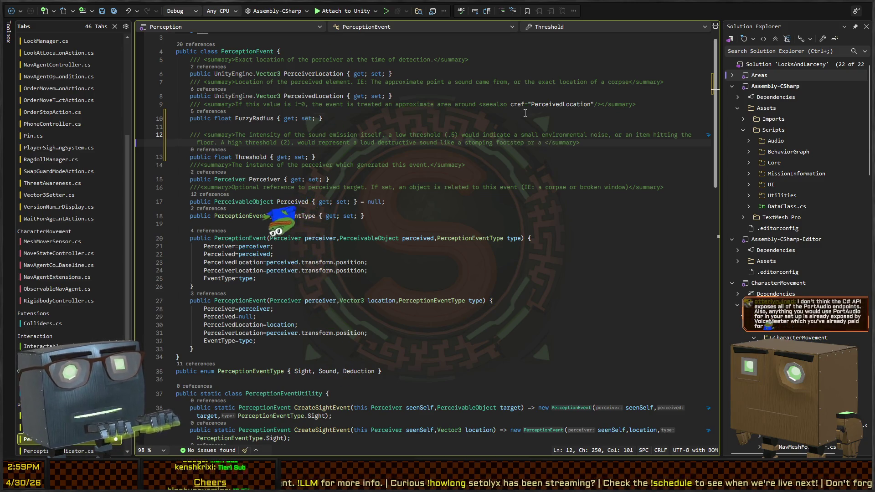
type("reaking")
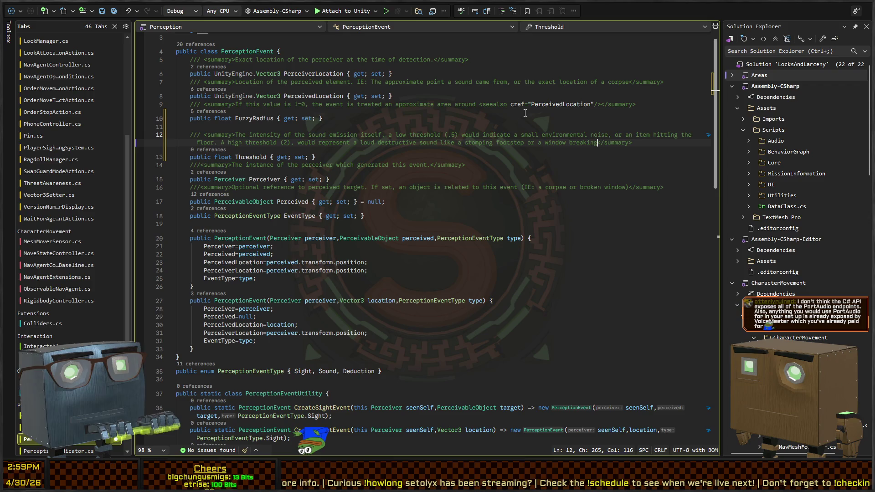
type(".")
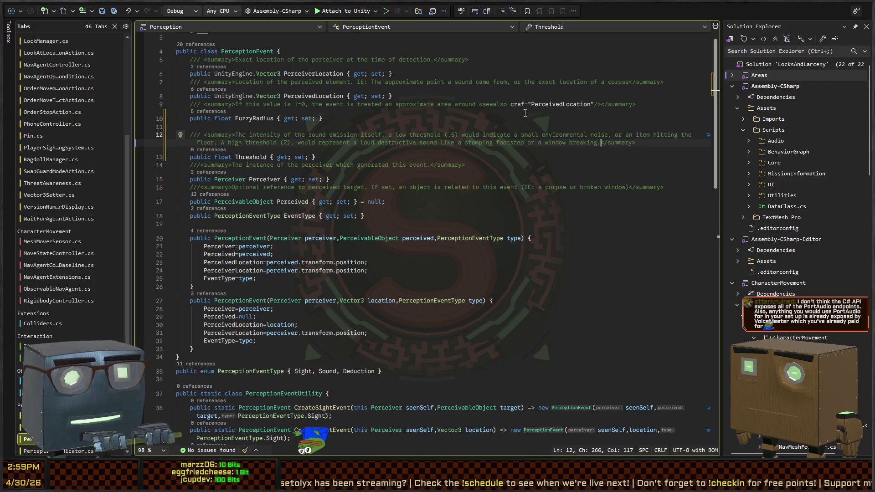
- Save the file with code cleanup and delete the blank line 11 above the Threshold comment
key("ctrl+s")
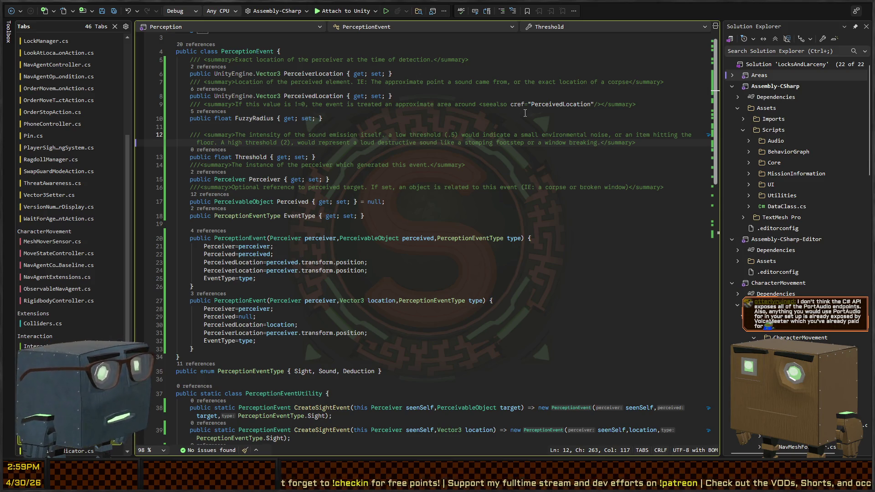
left_click(596, 156)
left_click(675, 143)
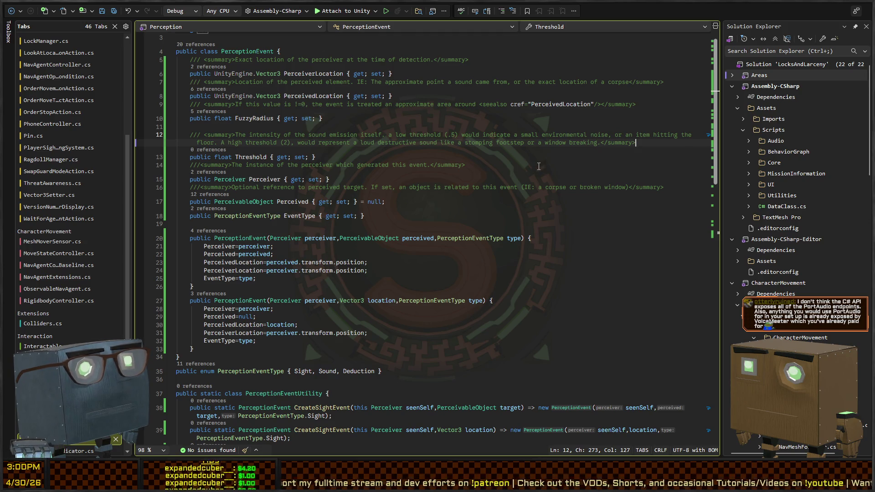
left_click(309, 156)
key("End")
key("Down")
key("Down")
left_click(254, 118)
left_click(333, 135)
key("Up")
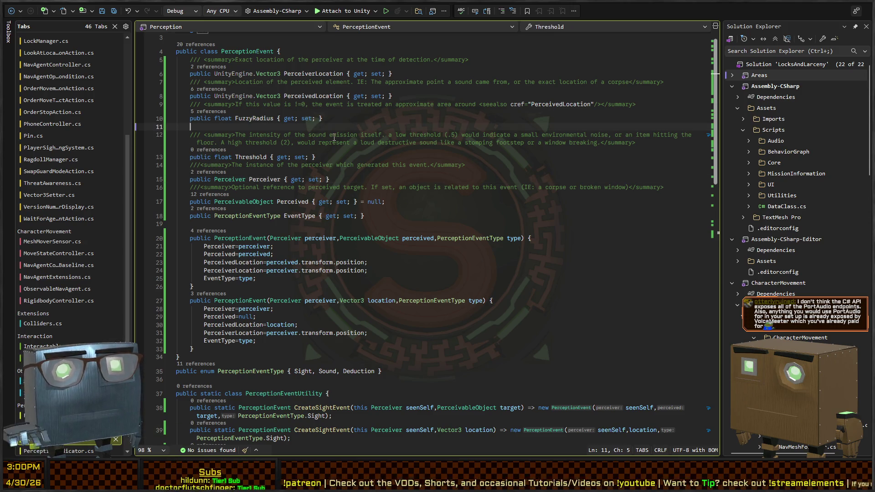
key("BackSpace")
key("Down")
key("Down")
key("Down")
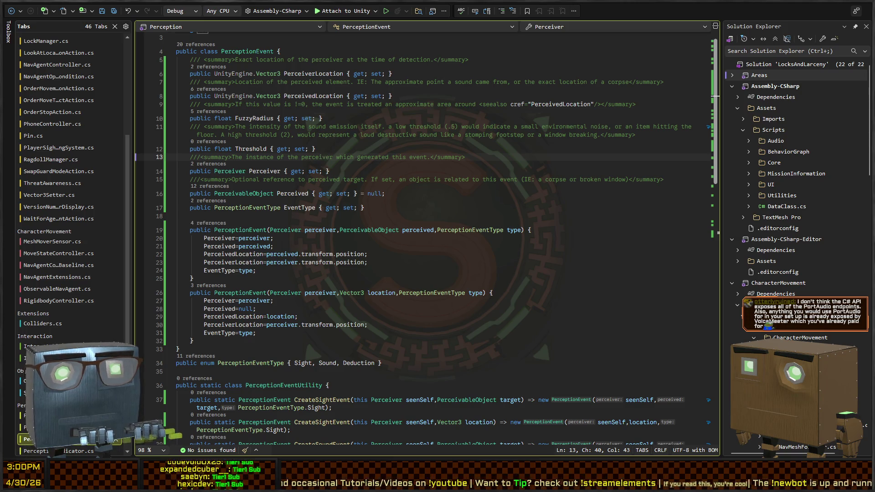
key("ctrl+minus")
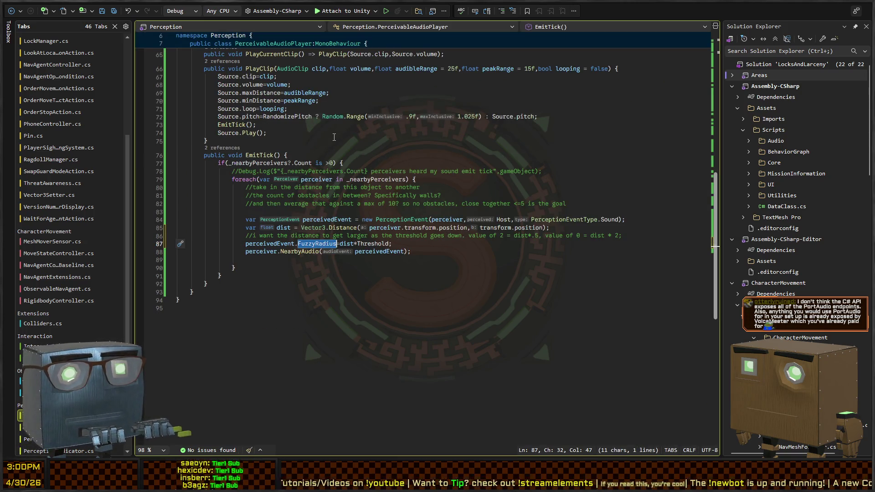
- Change EmitTick to set FuzzyRadius=dist and add perceivedEvent.Threshold=dist
key("ctrl+minus")
type("=")
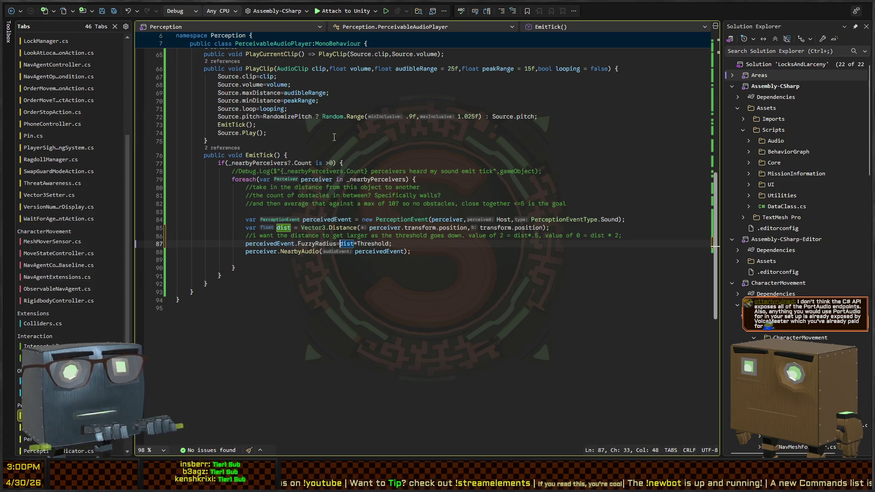
type("t")
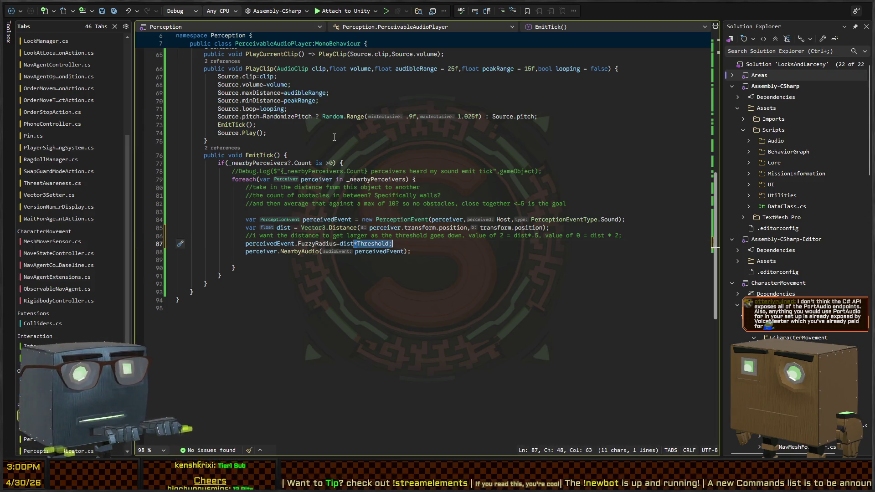
key("Return")
key("BackSpace")
type(";")
key("Return")
type("perceivedEvent.Threshold")
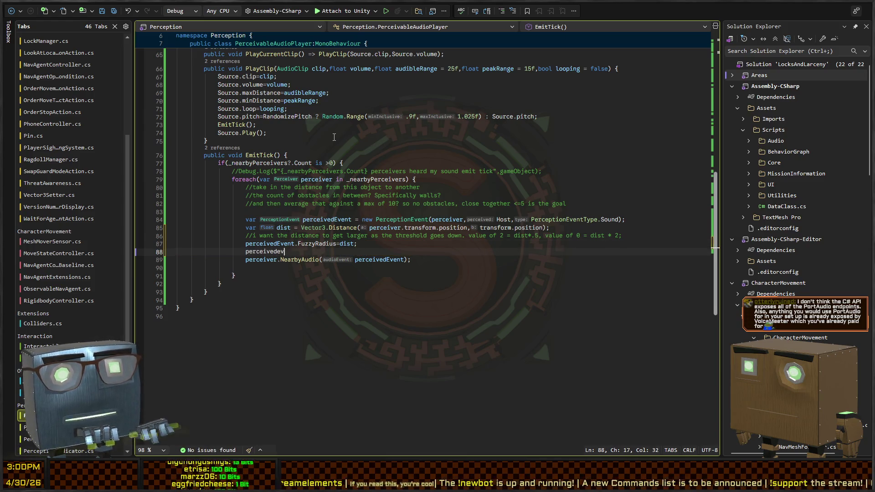
type("=")
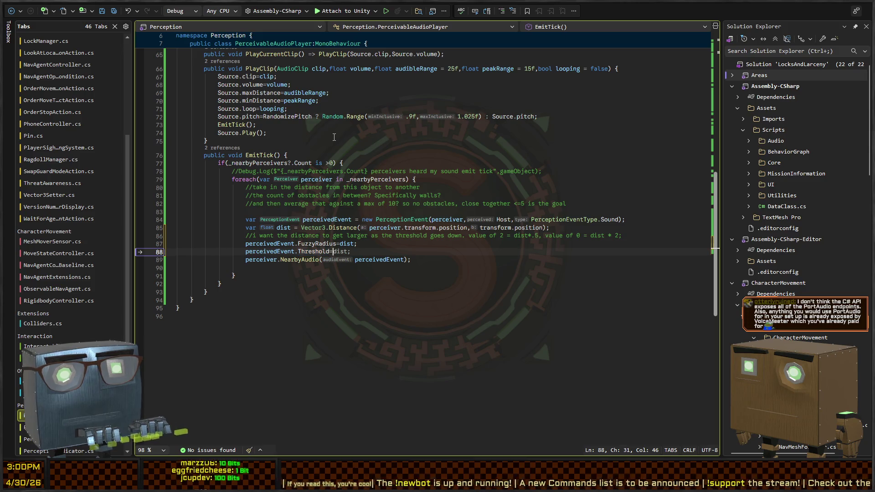
type("dist;")
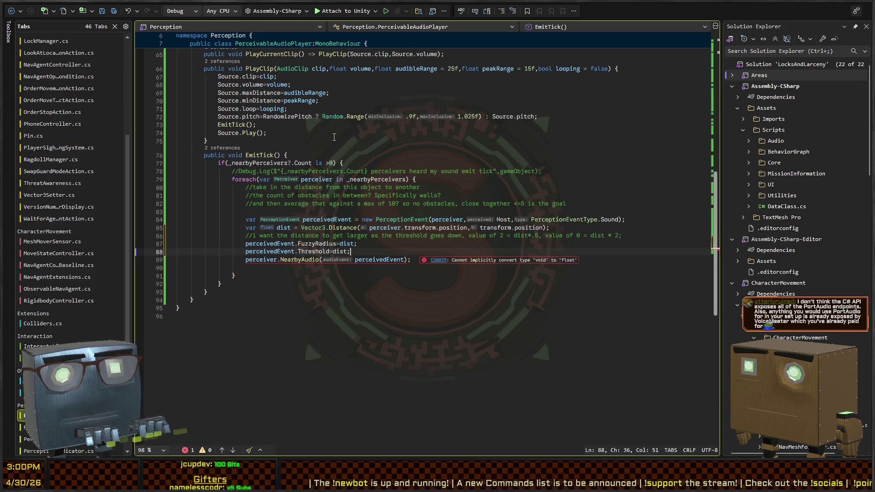
key("Tab")
- Rename the Threshold property to AudioThreshold, then revert it back to Threshold
key("ctrl+r")
key("ctrl+r")
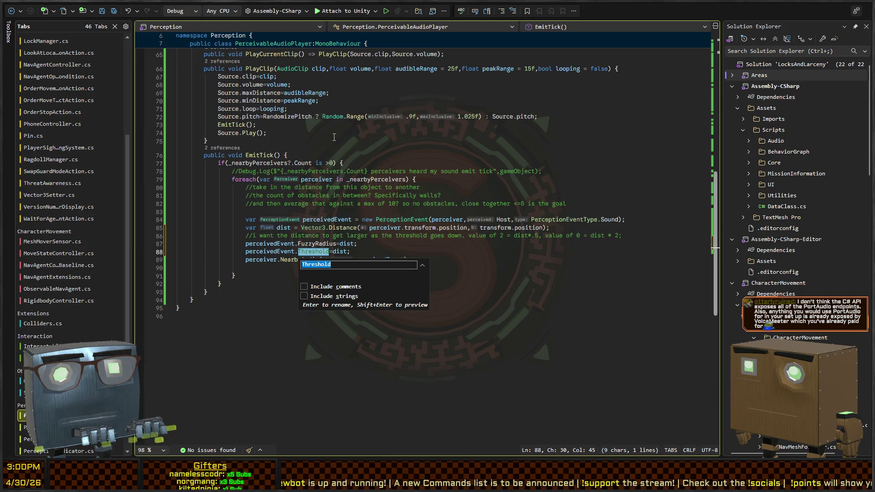
type("Audi9o")
key("BackSpace")
key("BackSpace")
key("BackSpace")
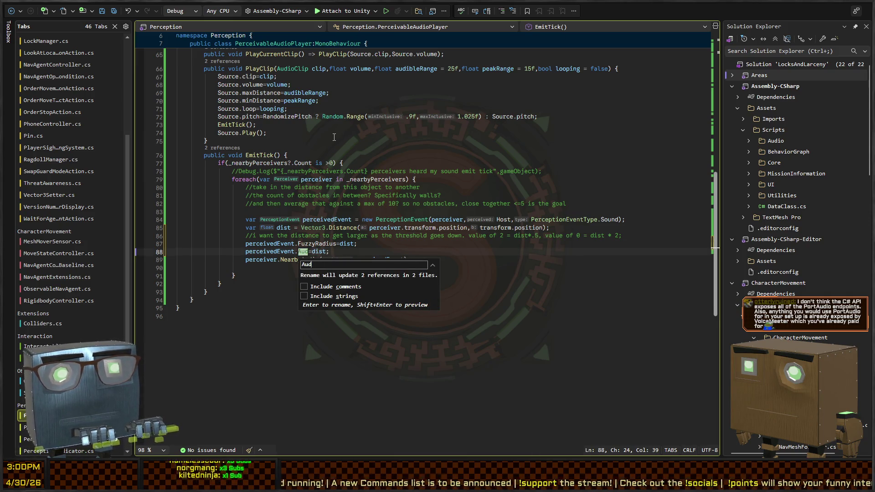
type("ioThreshold")
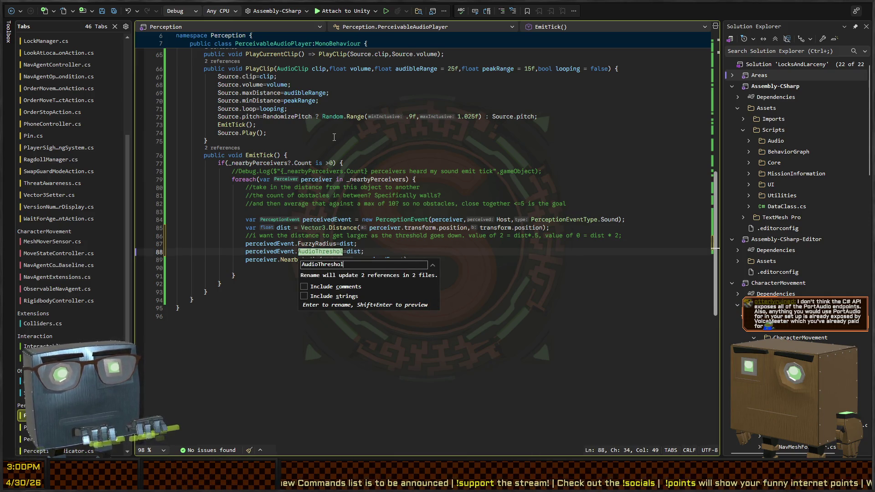
key("Return")
key("ctrl+Tab")
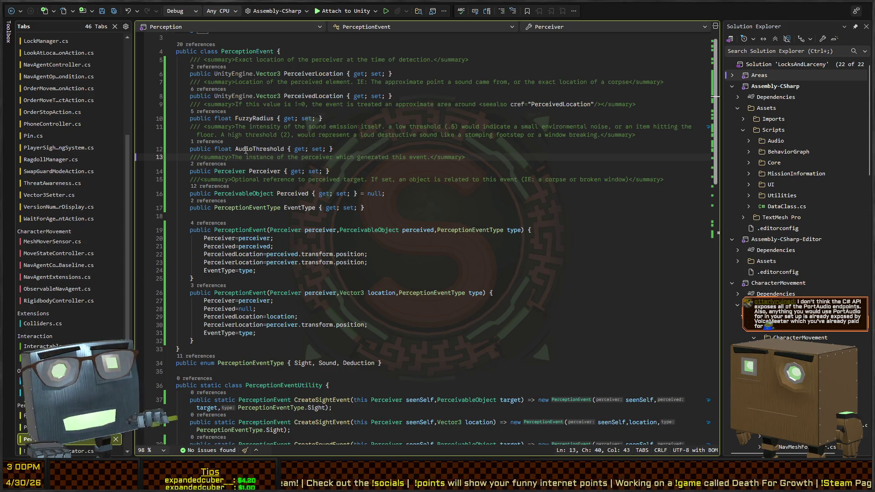
left_click(254, 148)
key("ctrl+BackSpace")
key("ctrl+minus")
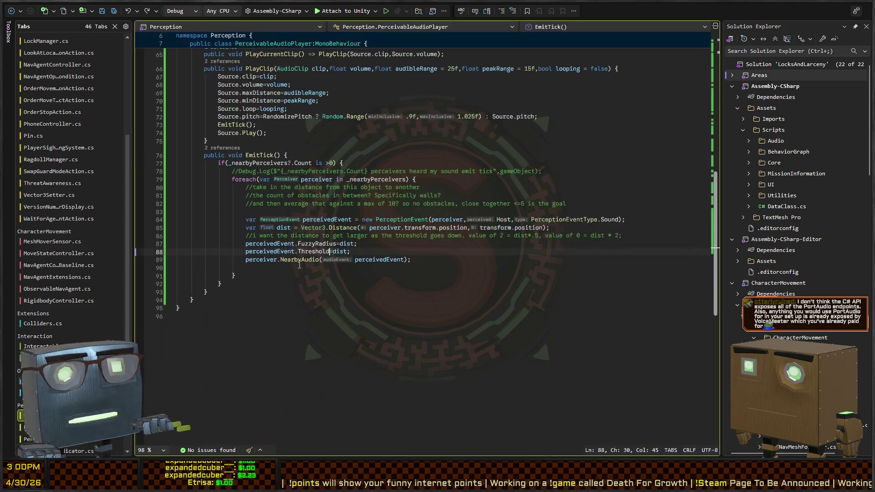
key("ctrl+shift+minus")
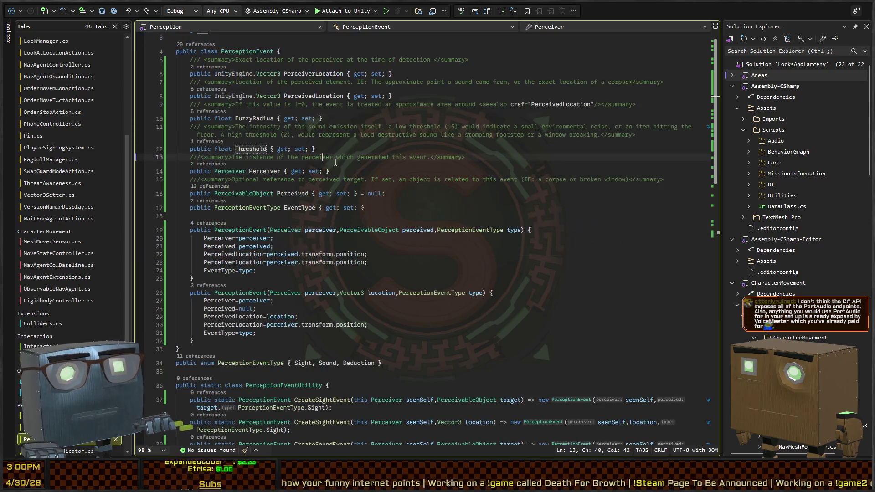
- Reword the Threshold summary to begin 'For sound emission:' and add a vision note: darkness low, well-lit high
left_click(441, 135)
key("ctrl+Left")
key("ctrl+Left")
key("ctrl+Left")
key("Up")
key("ctrl+Right")
key("ctrl+Right")
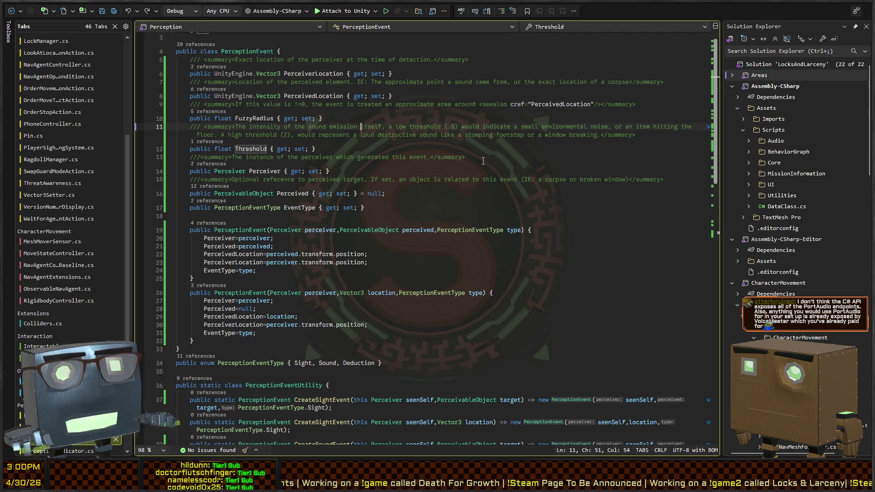
key("ctrl+BackSpace")
key("ctrl+BackSpace")
key("ctrl+BackSpace")
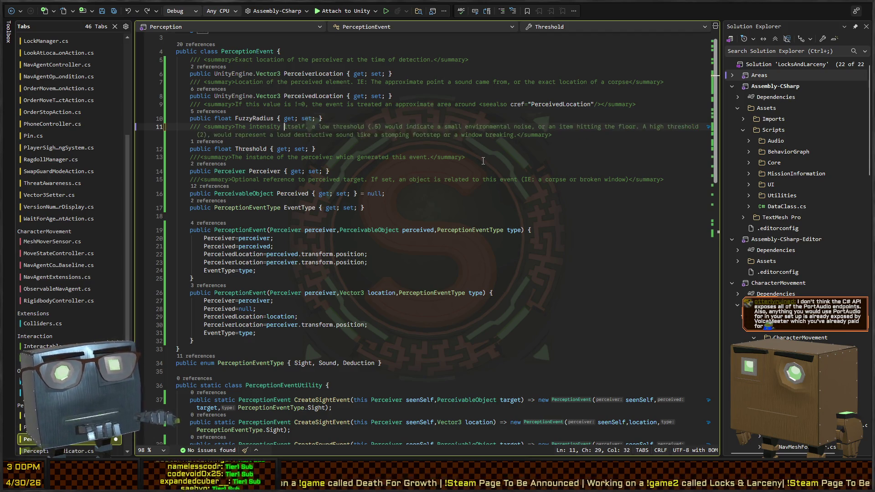
key("ctrl+shift+Right")
key("ctrl+shift+Right")
key("ctrl+shift+Right")
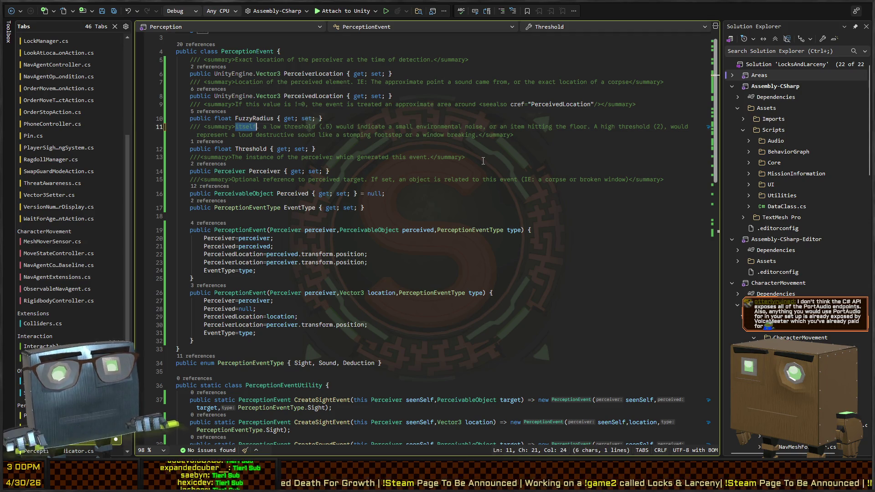
type("For sound emission: a")
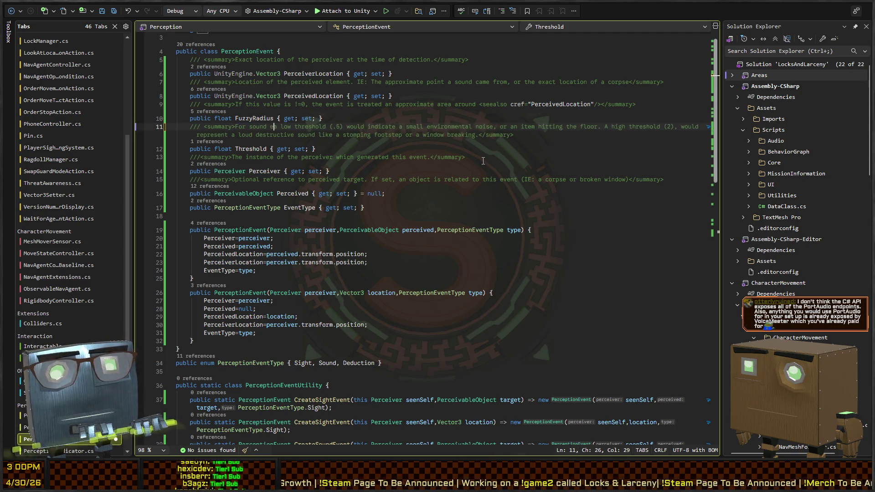
key("End")
key("Left")
key("Left")
type("<br/>")
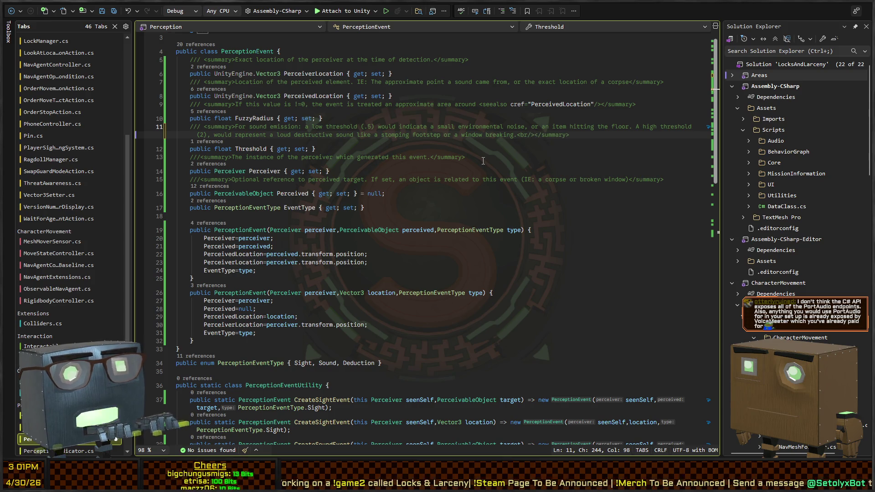
type("For vision")
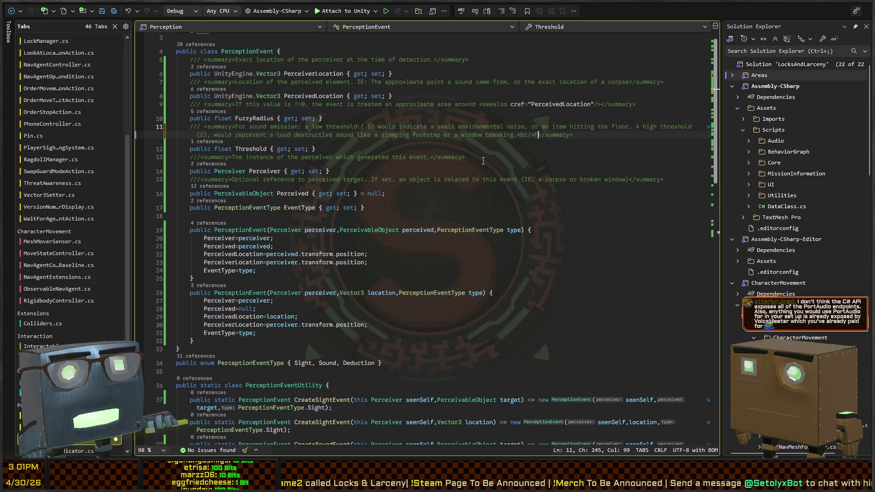
type(": a low thresho")
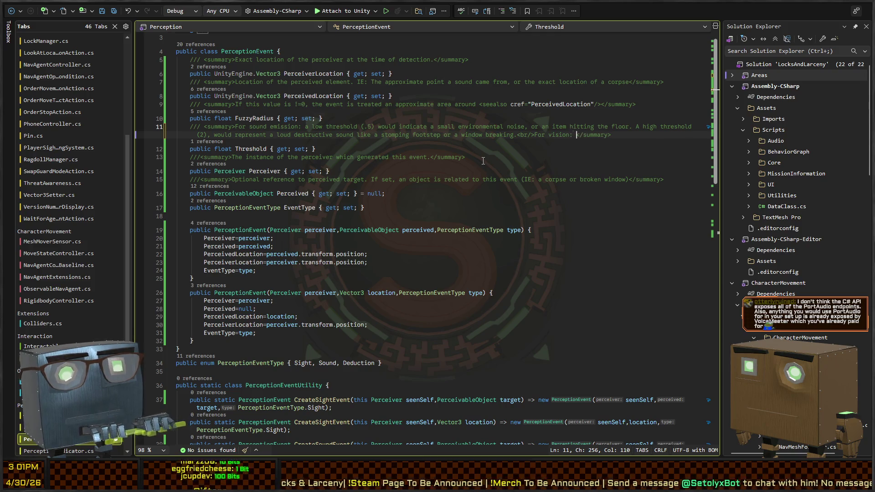
type("ld is ")
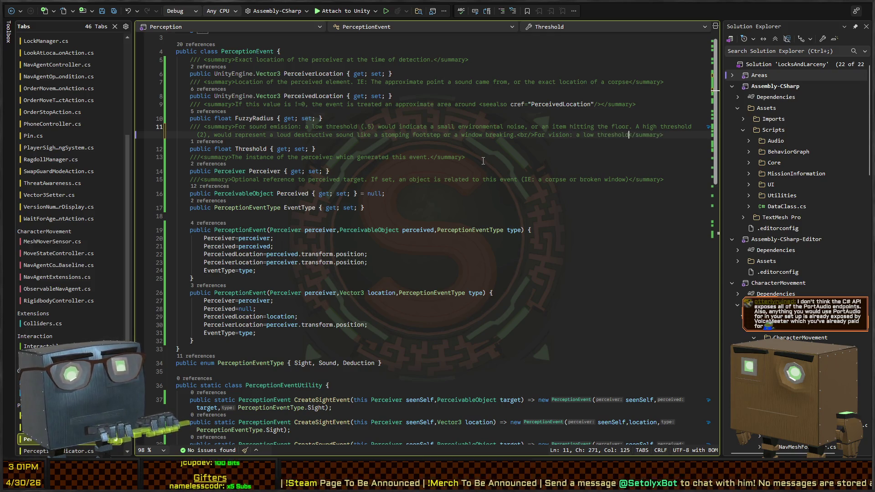
type("an object that is ")
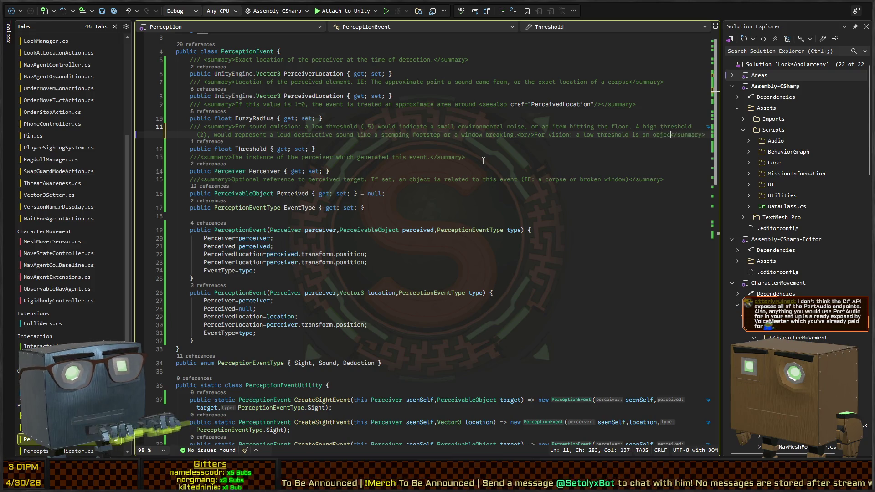
type("in near ")
type("perfect darke")
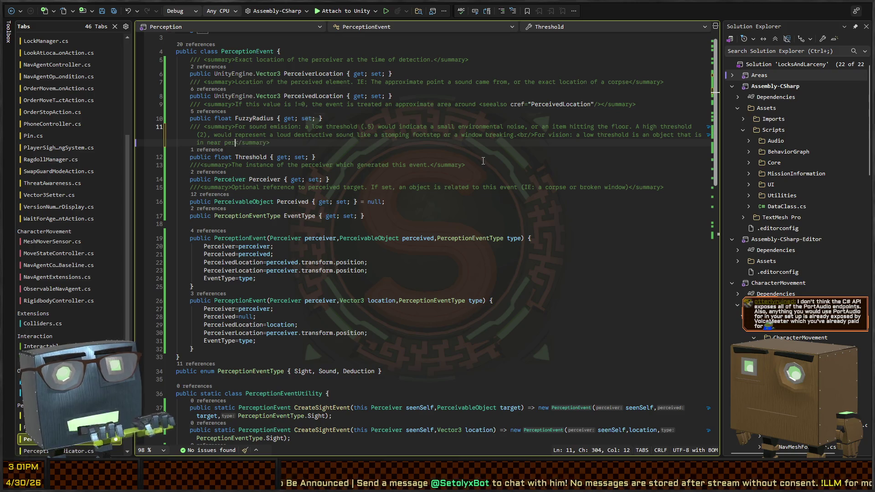
type("ess, and a high")
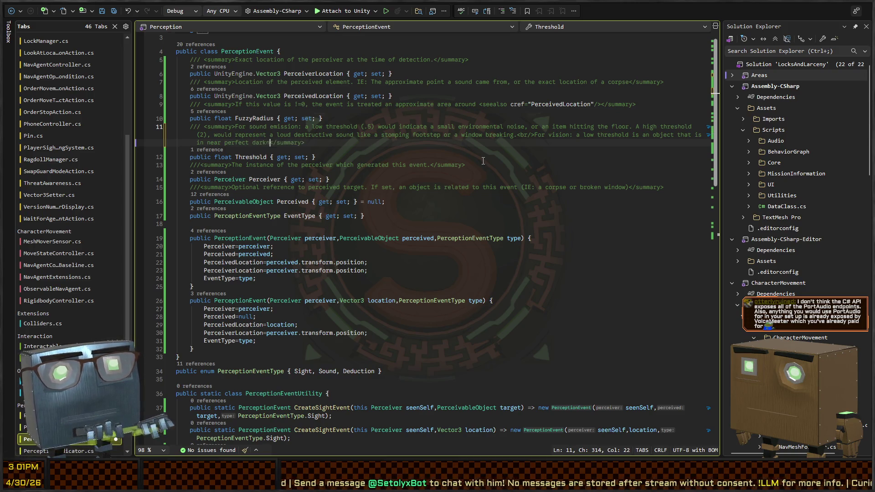
type(" thres")
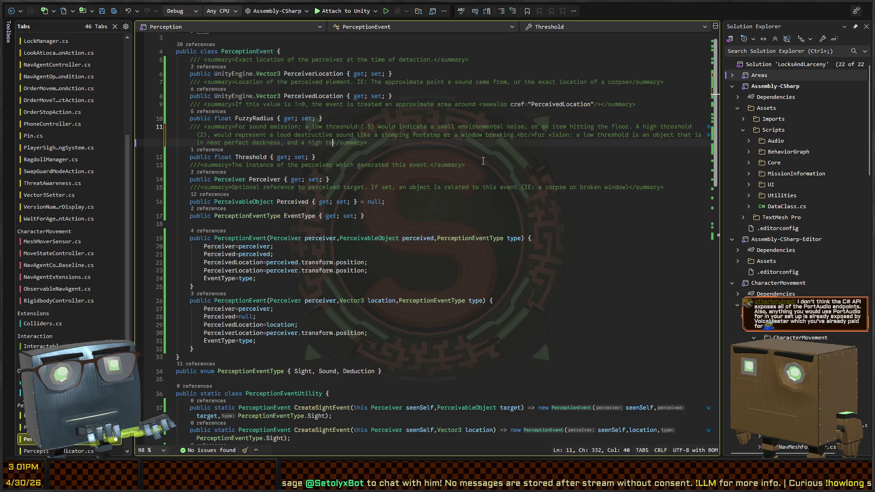
type("hold is an obj")
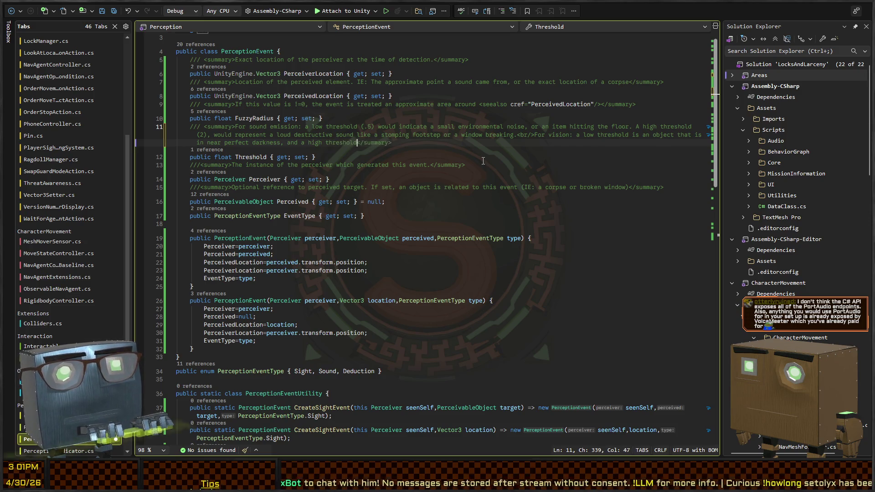
type("ect in totally ")
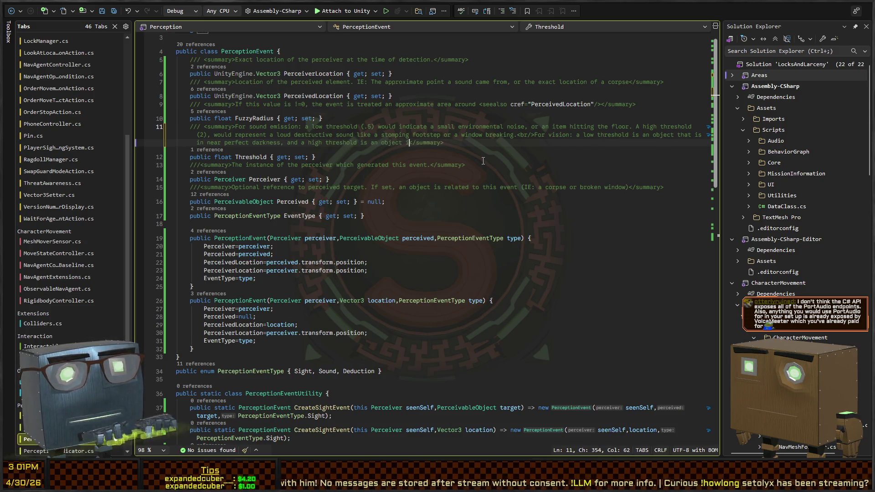
type("well lit areas.")
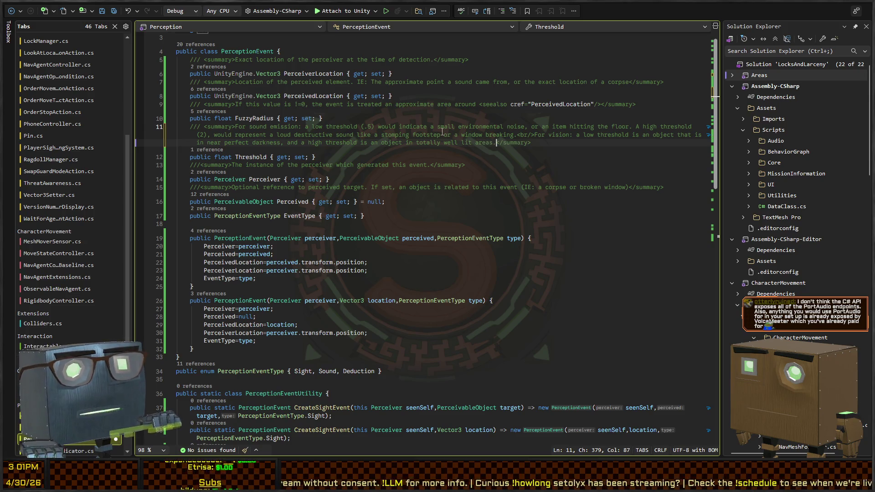
- Navigate back to the EmitTick code in PerceivableAudioPlayer.cs
key("Down")
key("Down")
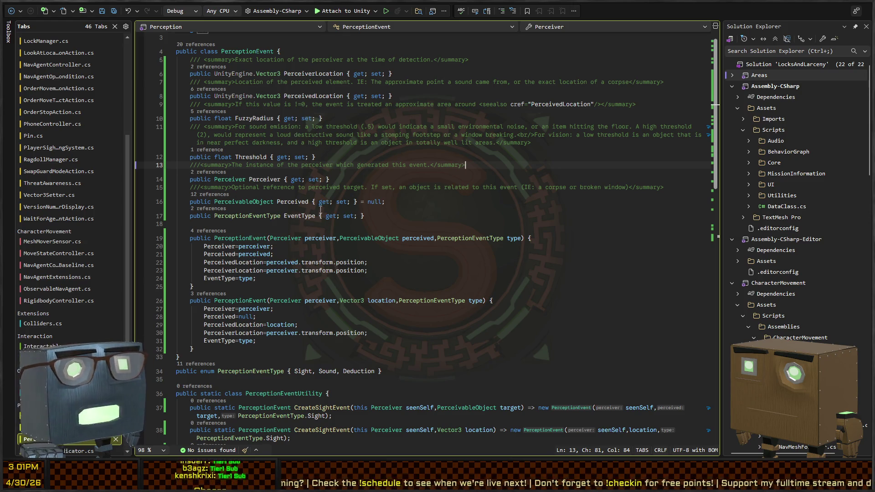
scroll(272, 155, "down", 4)
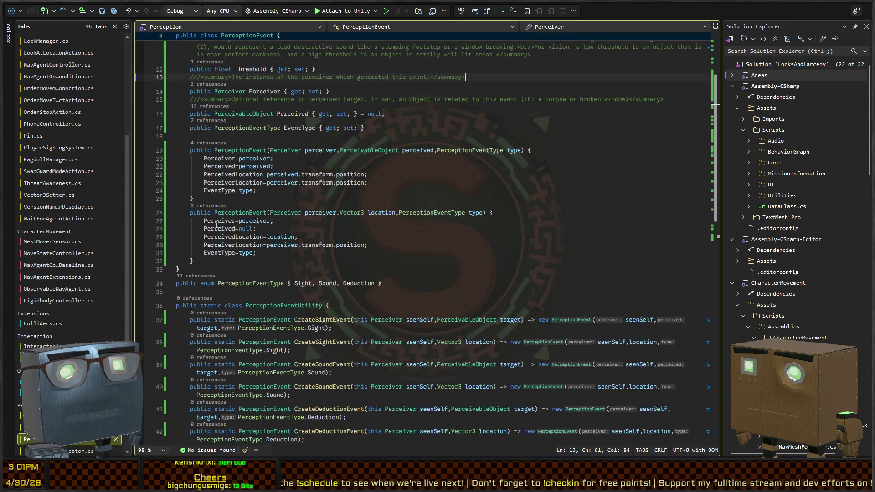
left_click(447, 100)
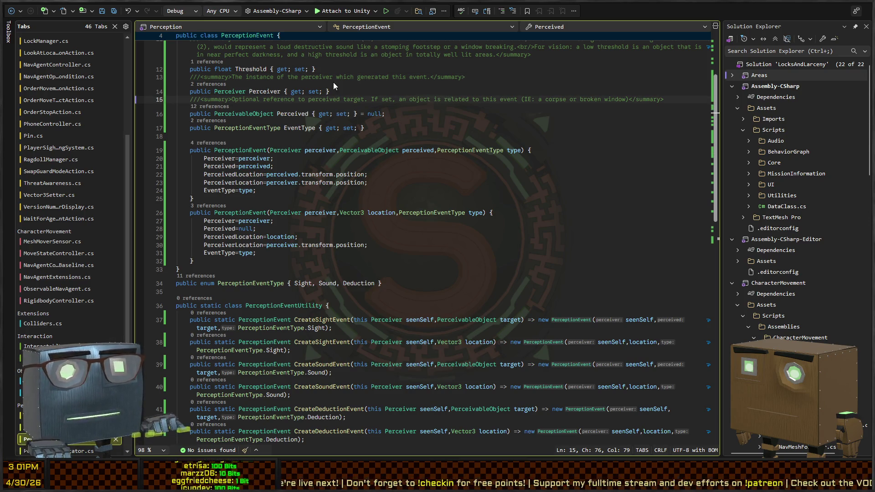
key("ctrl+minus")
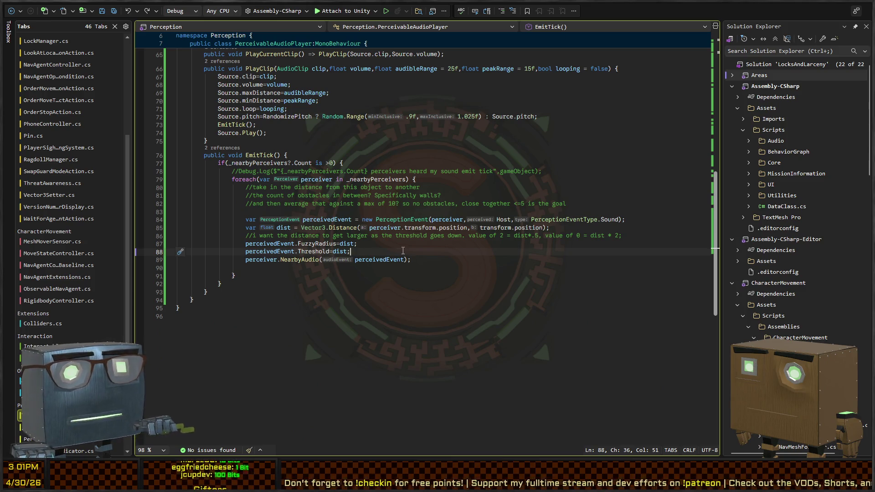
- Return to BehaviorGraphOrchestrator and jump to the NoiseHeard definition at its first _audioIncrement use
left_click(312, 244)
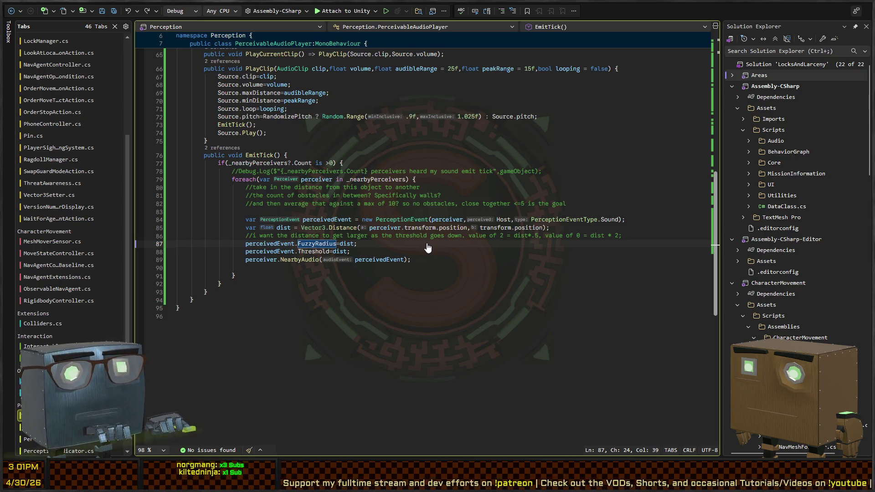
key("ctrl+minus")
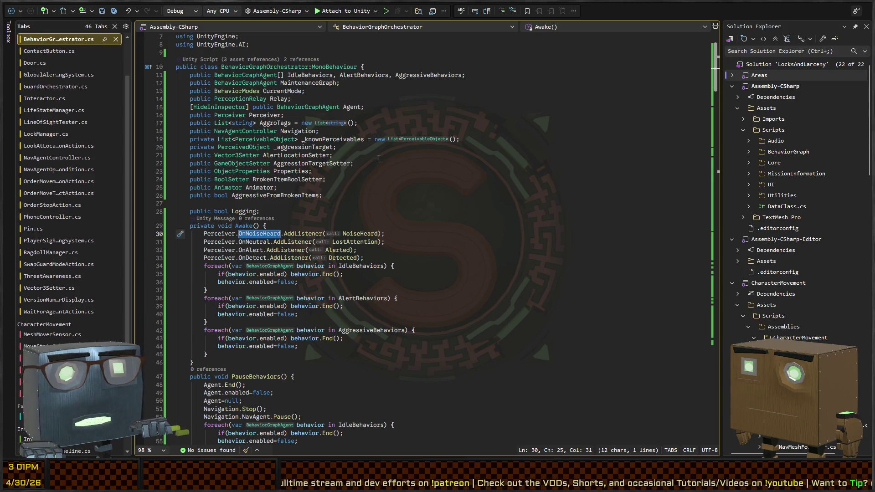
key("ctrl+minus")
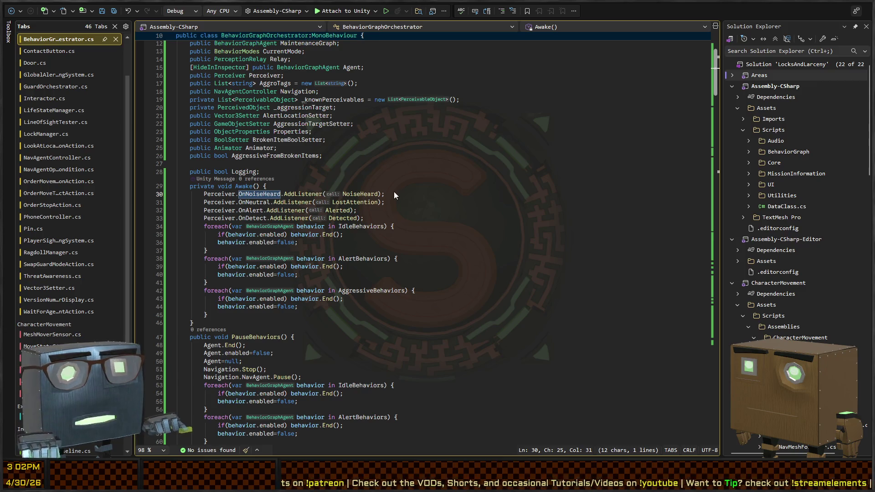
left_click(352, 196, "ctrl")
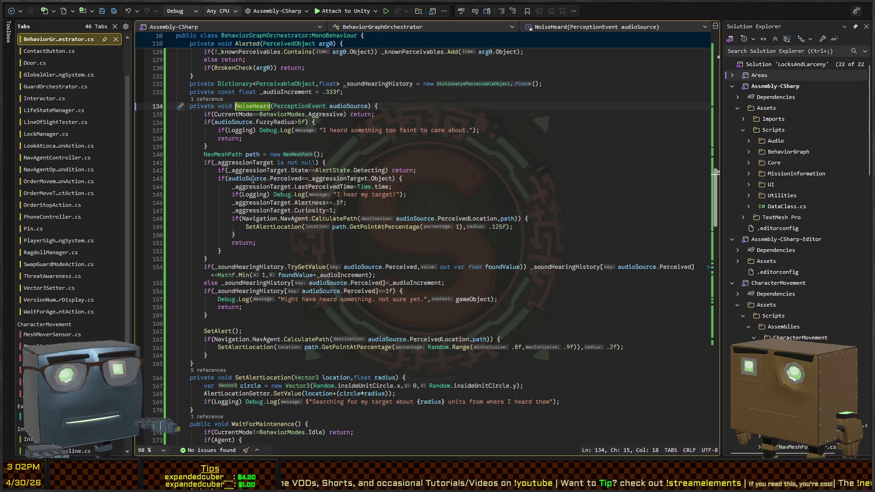
scroll(324, 243, "down", 2)
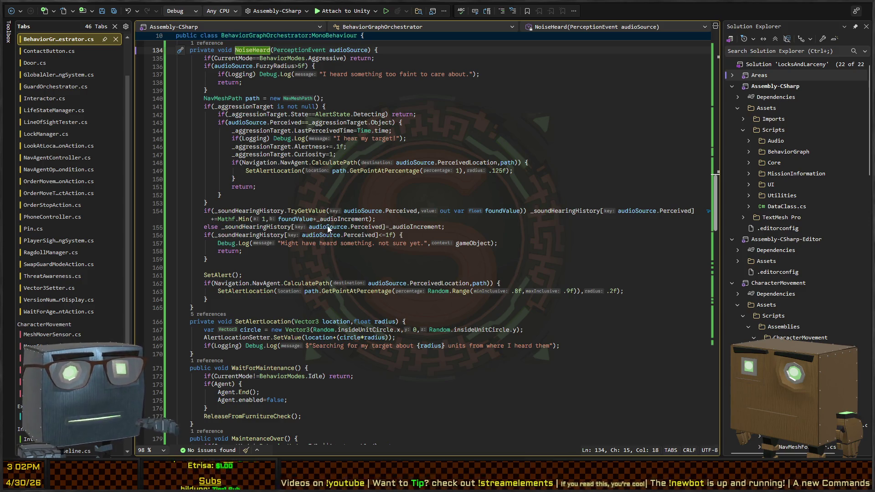
left_click(369, 219)
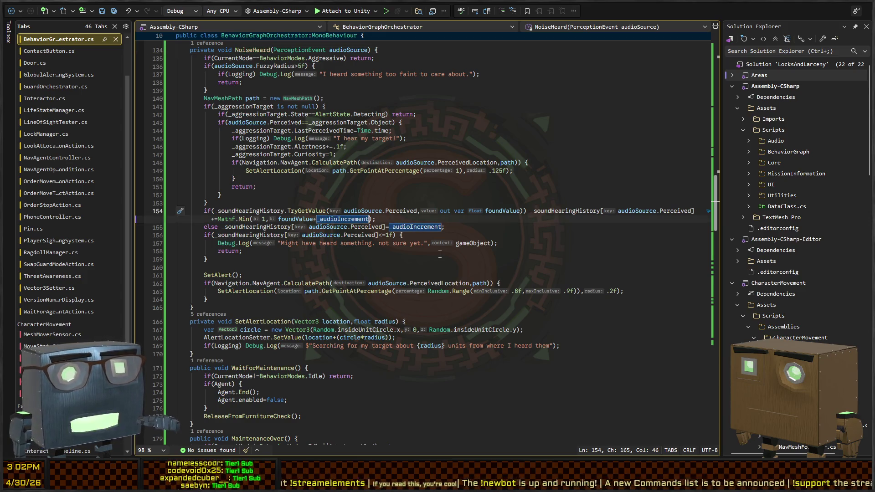
- Replace both _audioIncrement uses on lines 154–155 with (_audioIncrement*audioSource.Threshold)
key("ctrl+shift+Left")
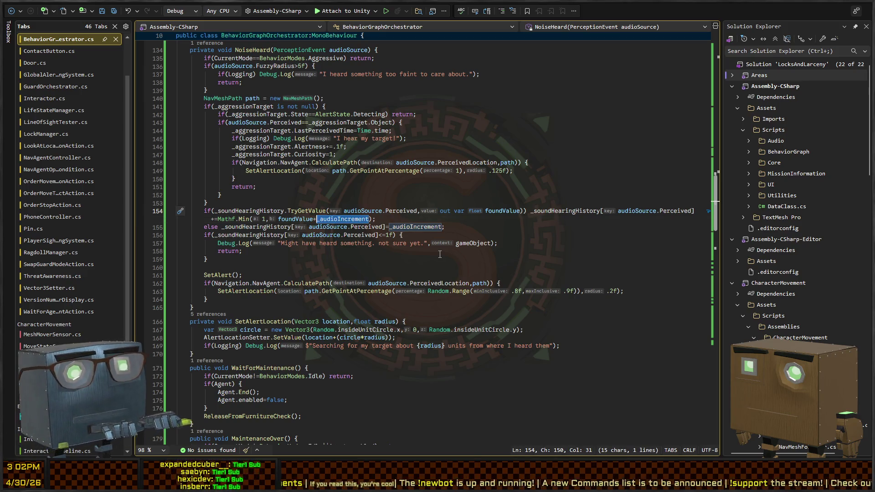
key("shift+alt+period")
type("(_audioIncrement")
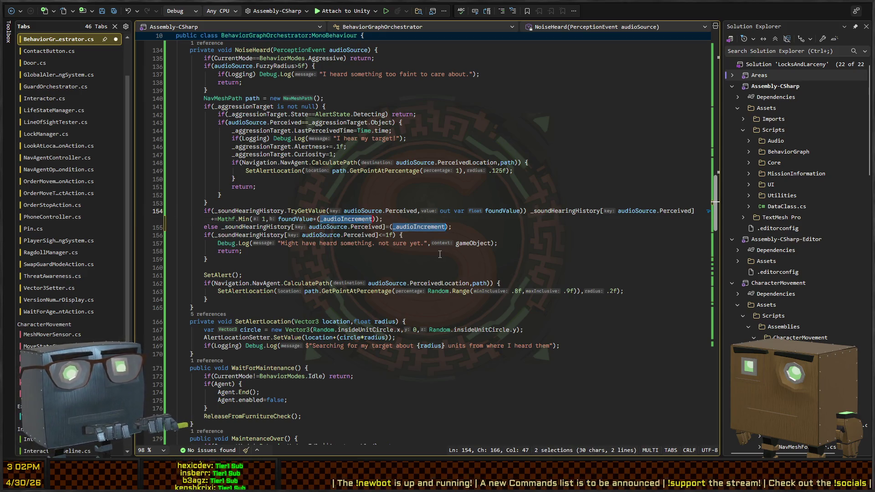
type("*")
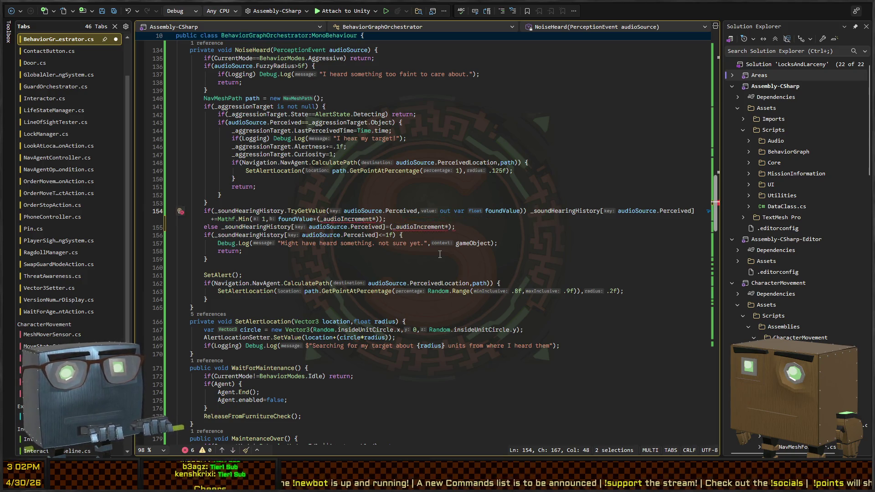
type("audioSource")
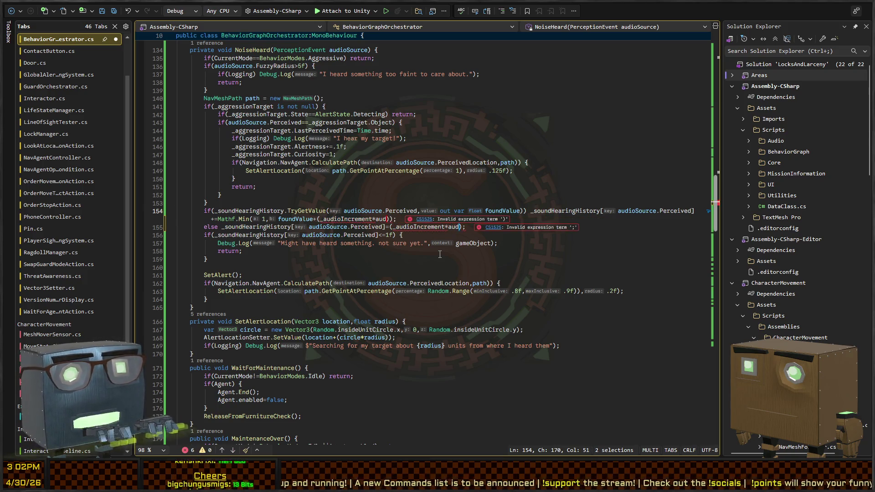
type(".Threshold")
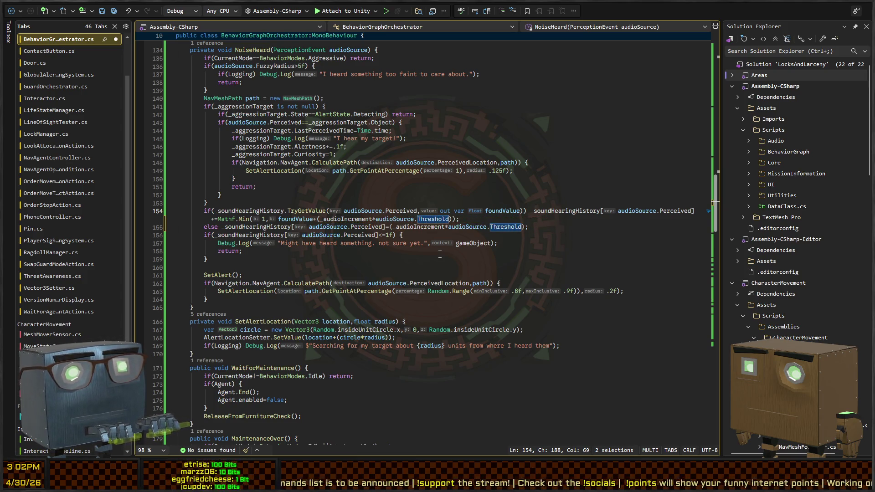
key("Escape")
key("shift+Home")
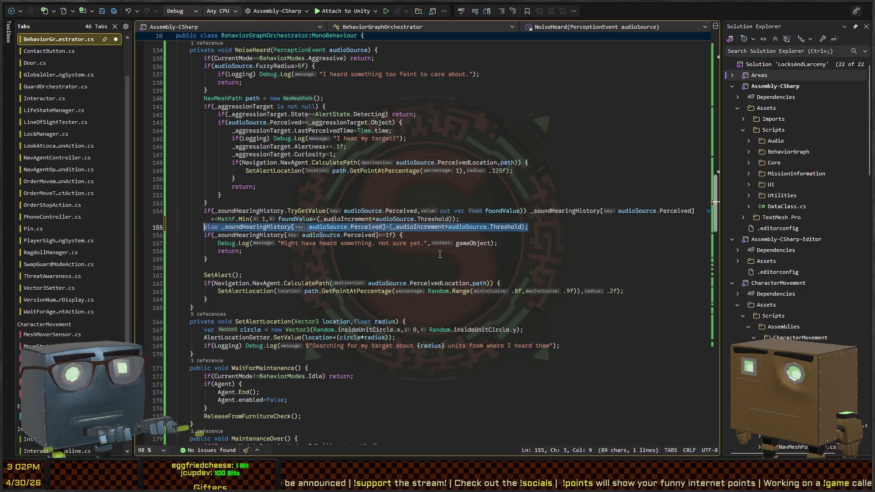
key("shift+Up")
key("shift+Up")
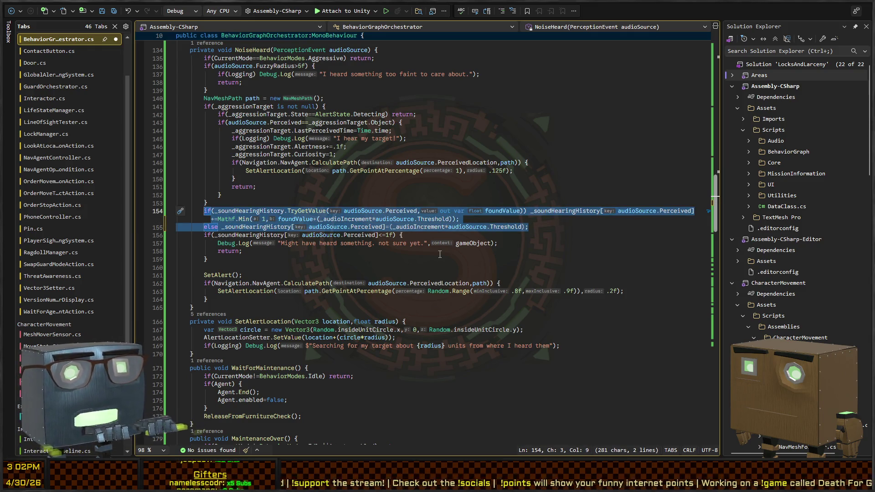
key("ctrl+z")
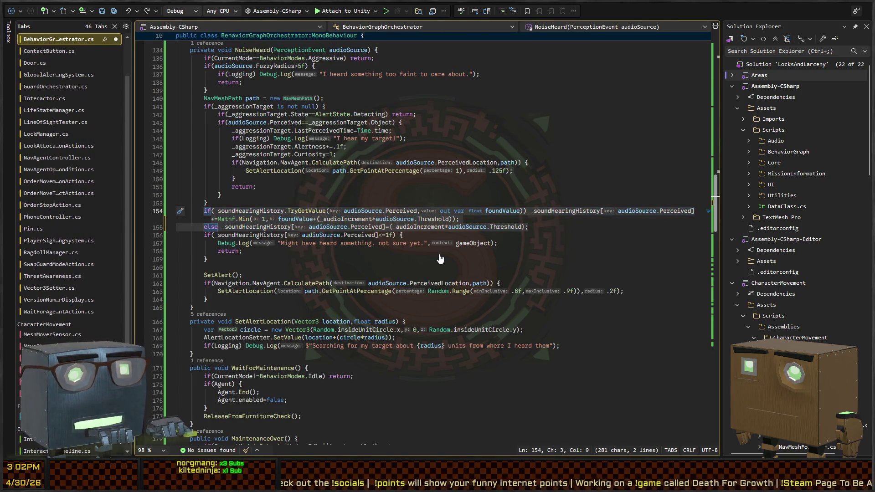
key("ctrl+Tab")
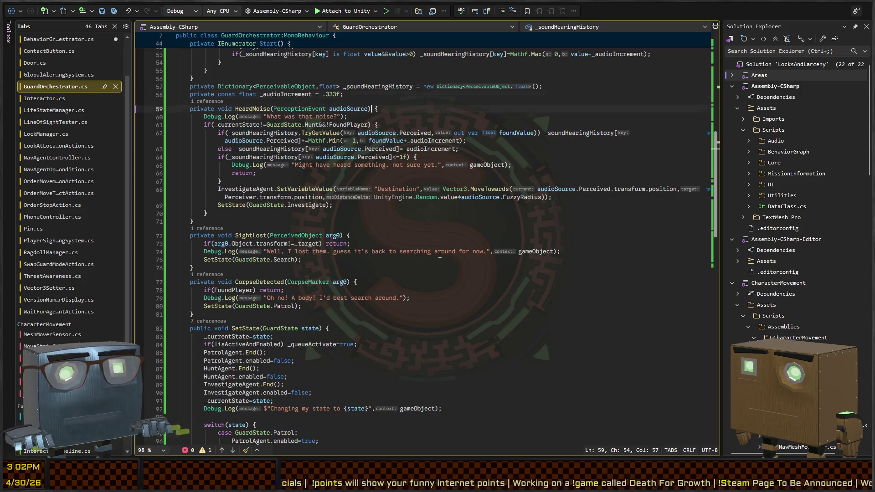
- Change _audioIncrement on lines 62–63 of HeardNoise to (_audioIncrement*audioSource.Threshold)
key("Down")
key("Down")
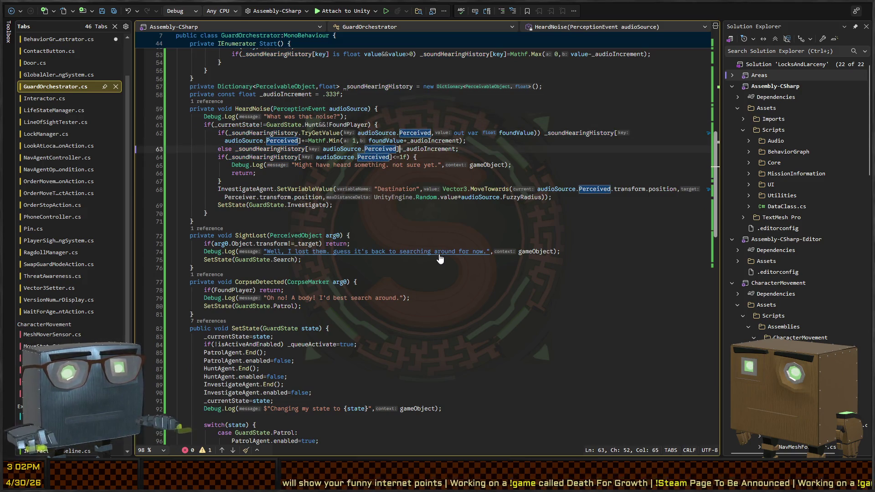
key("Right")
key("Right")
key("Up")
key("ctrl+shift+Right")
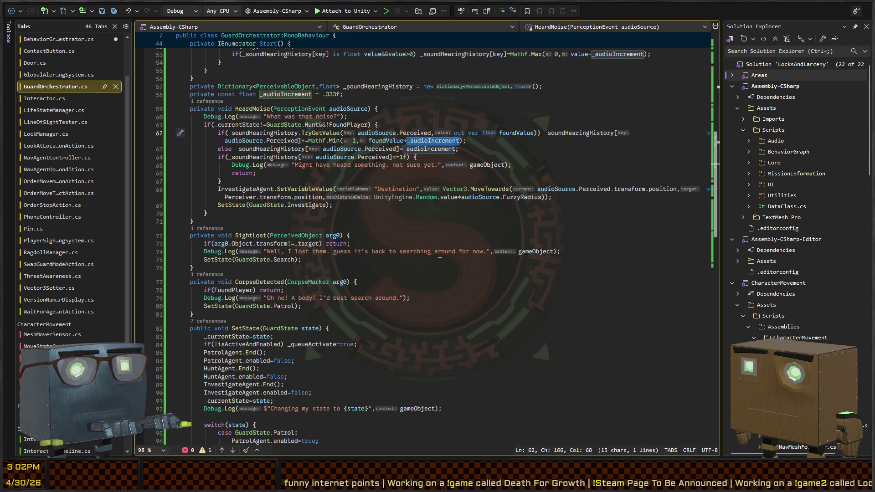
key("shift+alt+period")
type("(")
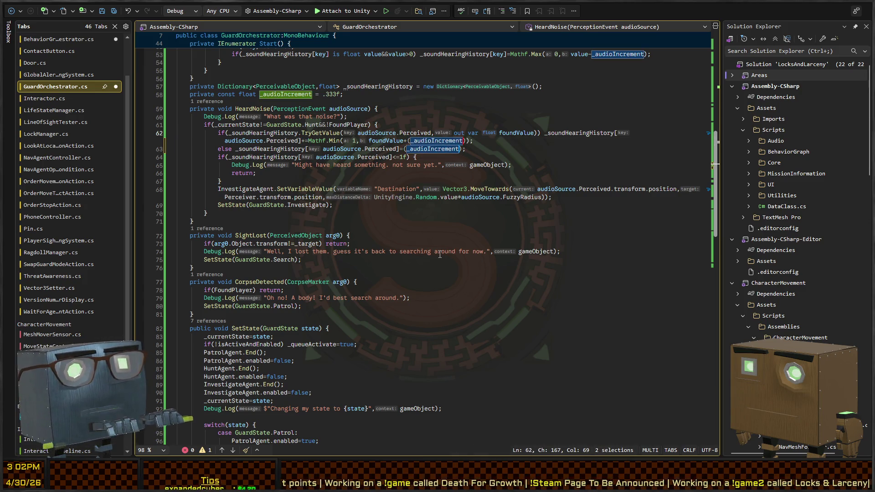
key("Right")
type("*a")
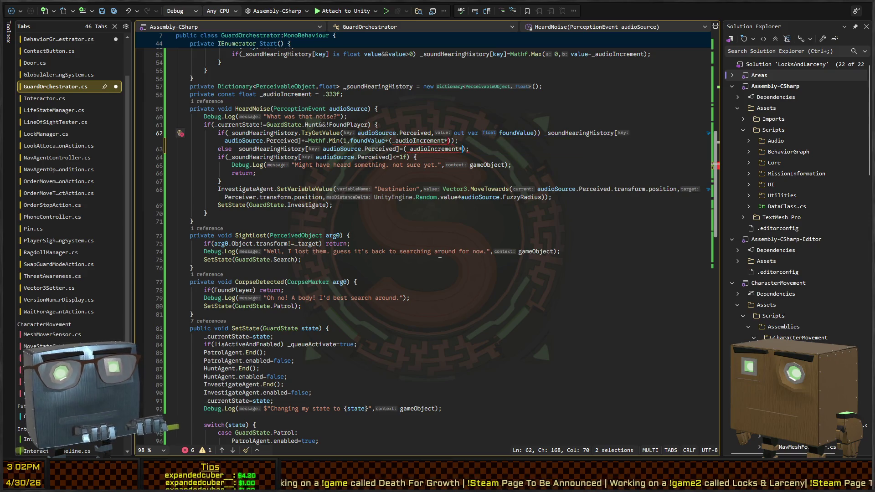
type("udioSour")
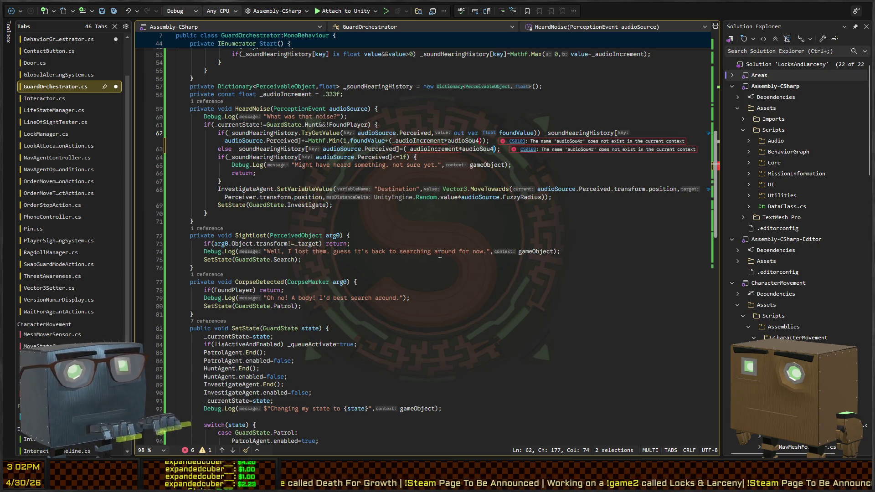
type("ce.Threshold")
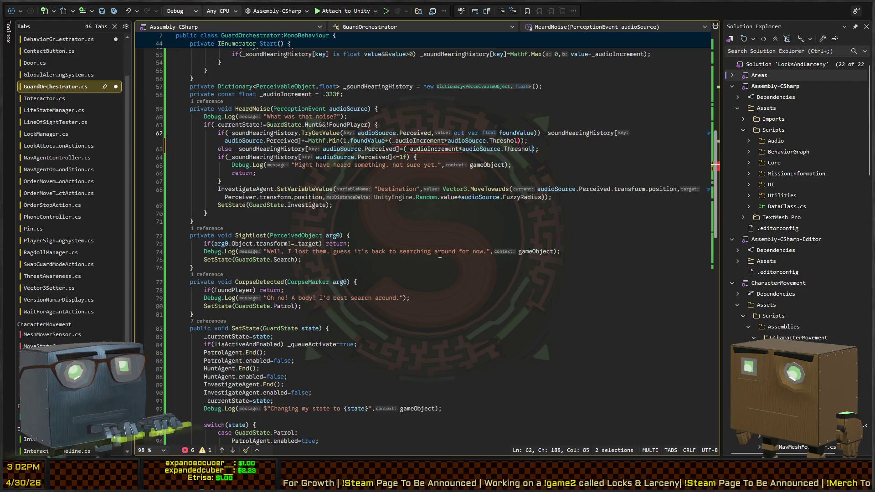
left_click(365, 176)
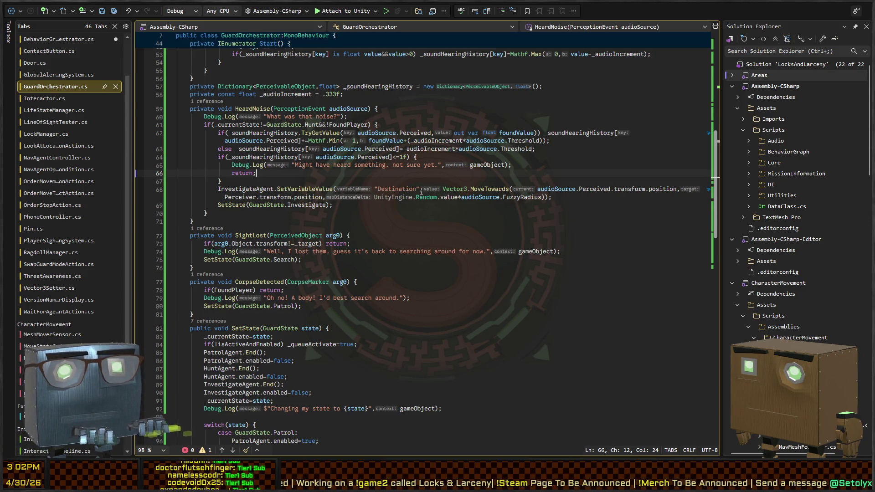
- Go to the definition of the PerceptionEvent Threshold property
double_click(523, 142)
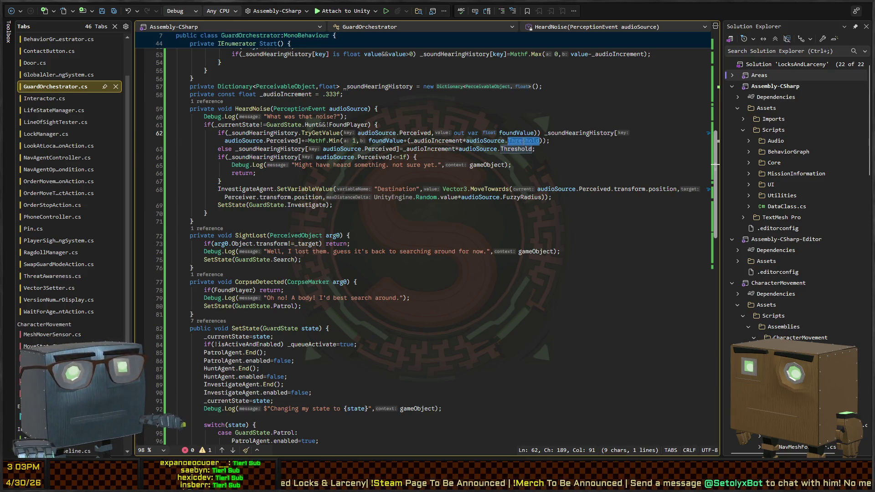
left_click(525, 142, "ctrl")
left_click(318, 157)
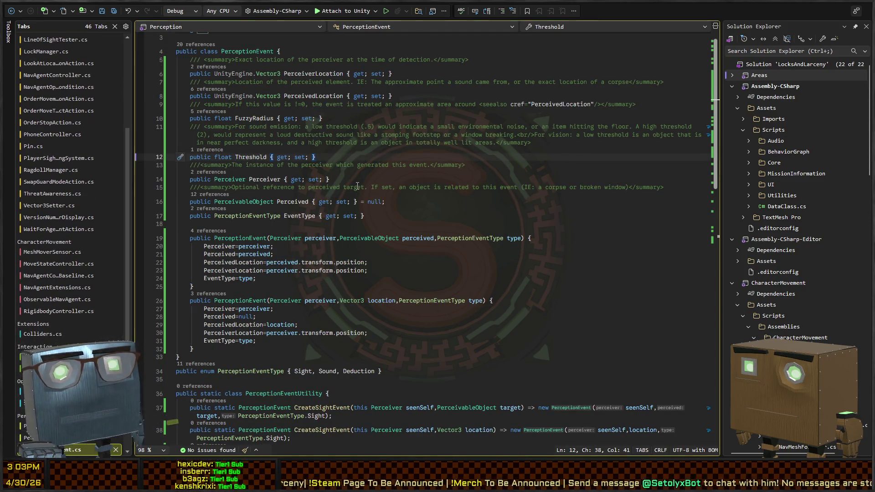
- Default the Threshold property to 1, save, then return to Unity and dismiss the pause menu
type(" = 1;")
key("ctrl+s")
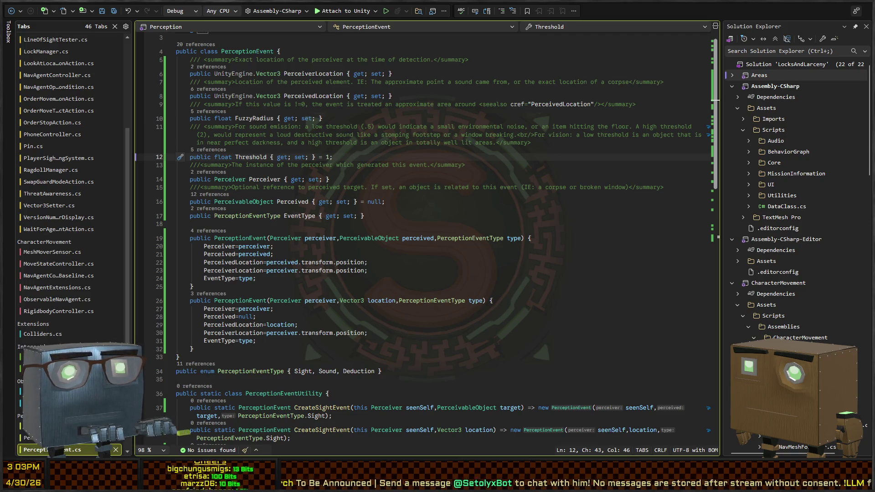
key("alt+Tab")
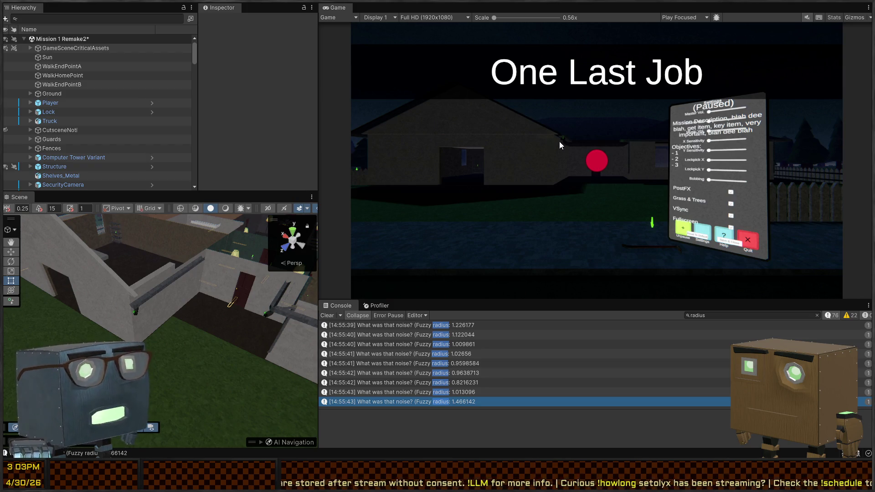
key("Escape")
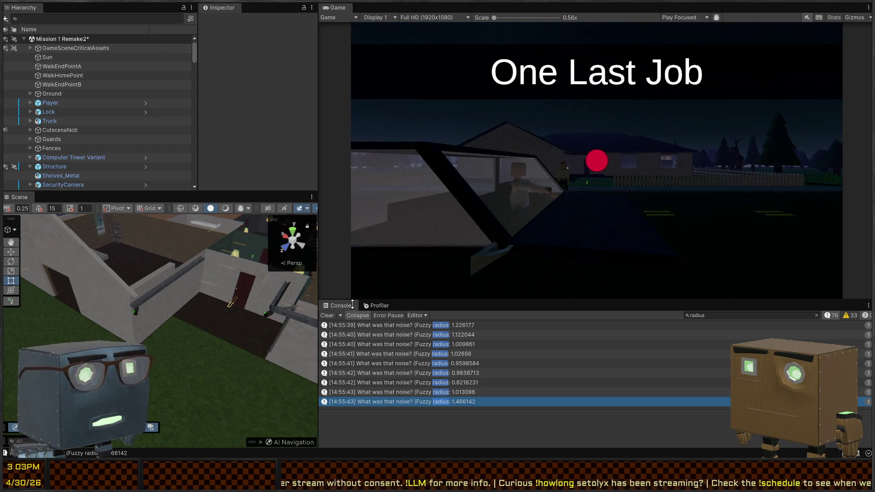
- Clear the Console, start Play mode, and walk the player up to the house corner
left_click(326, 316)
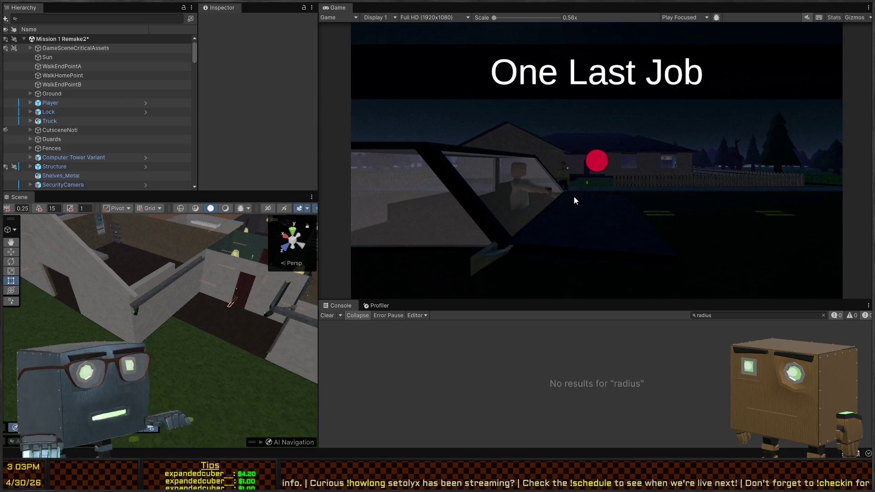
key("ctrl+p")
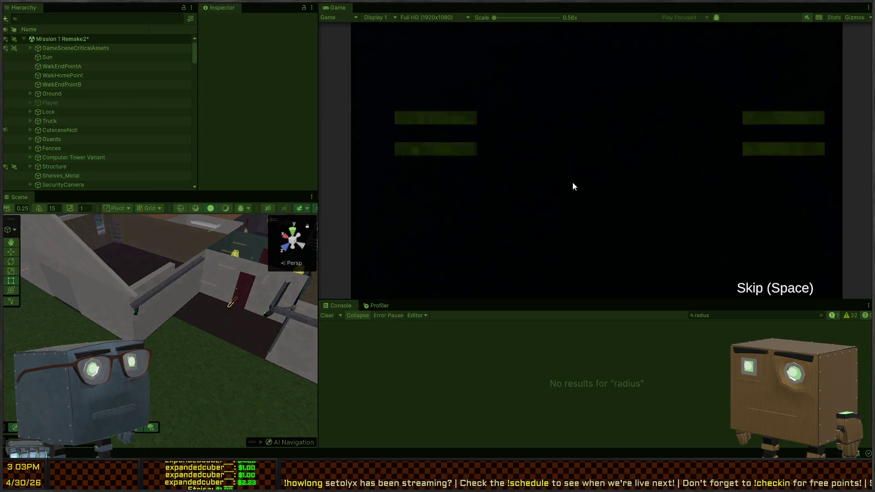
key("w")
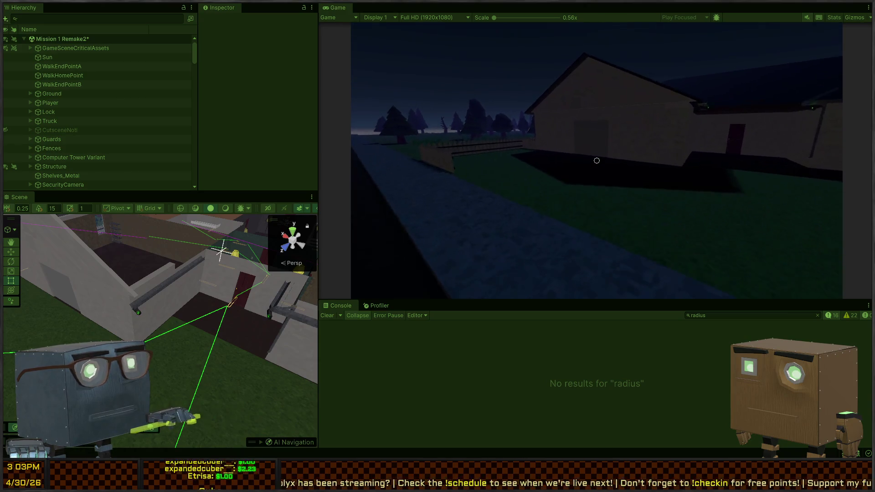
key("w")
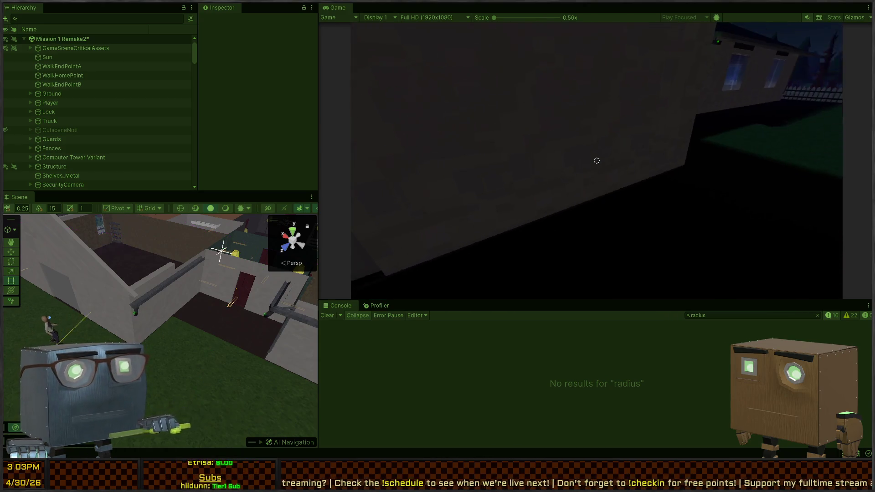
key("w")
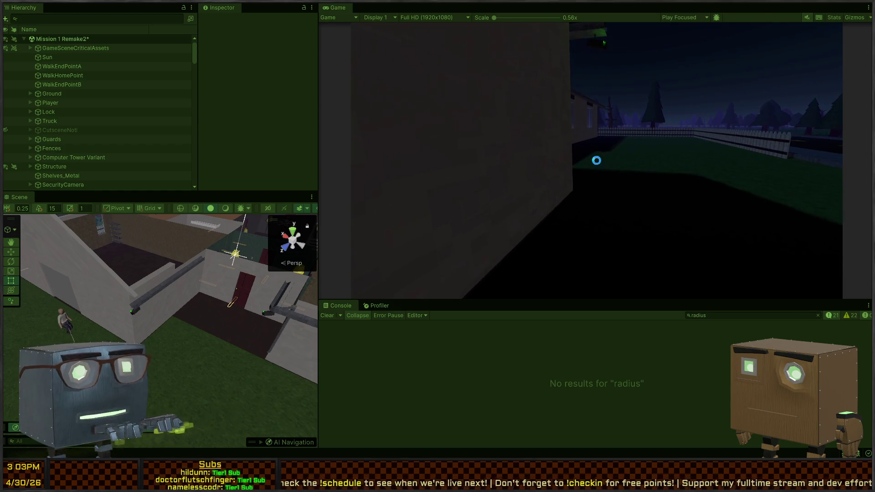
left_click_drag(155, 297, 20, 259)
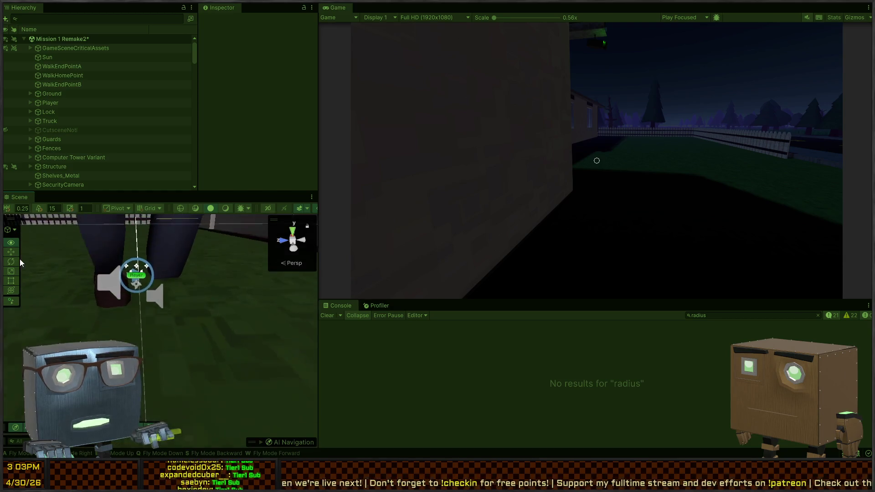
- Inspect Foot.R's Perceivable Audio, then walk near the guards until fuzzy radii of 3.2–7.7 are logged
left_click(115, 317)
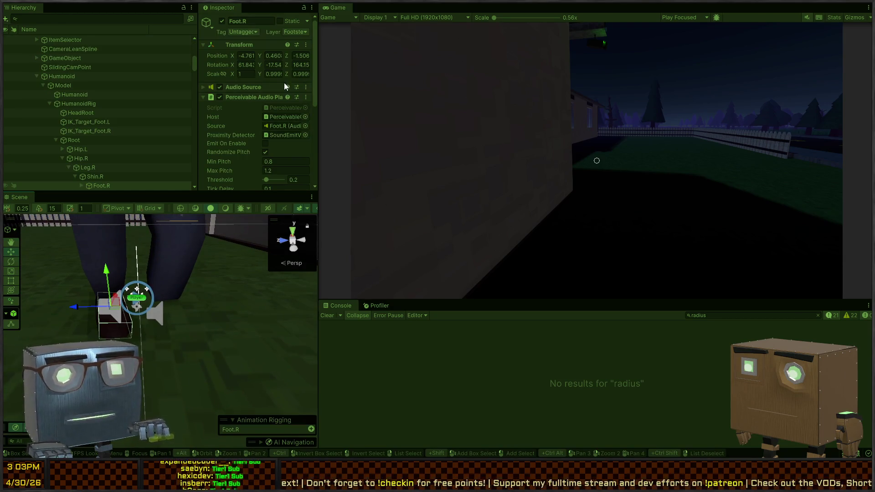
scroll(238, 110, "down", 3)
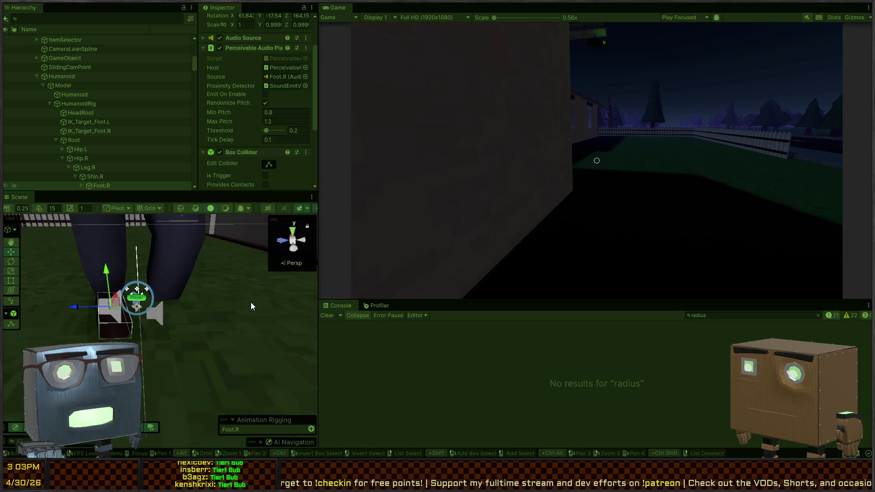
left_click(502, 254)
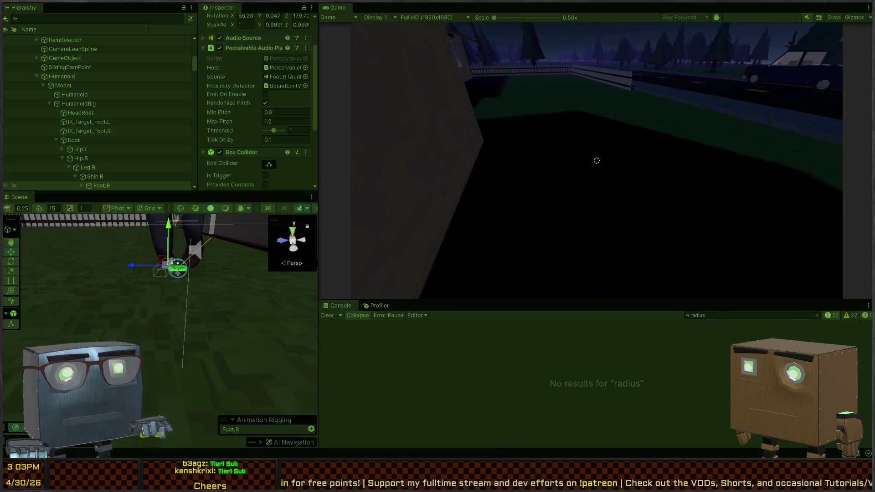
key("w")
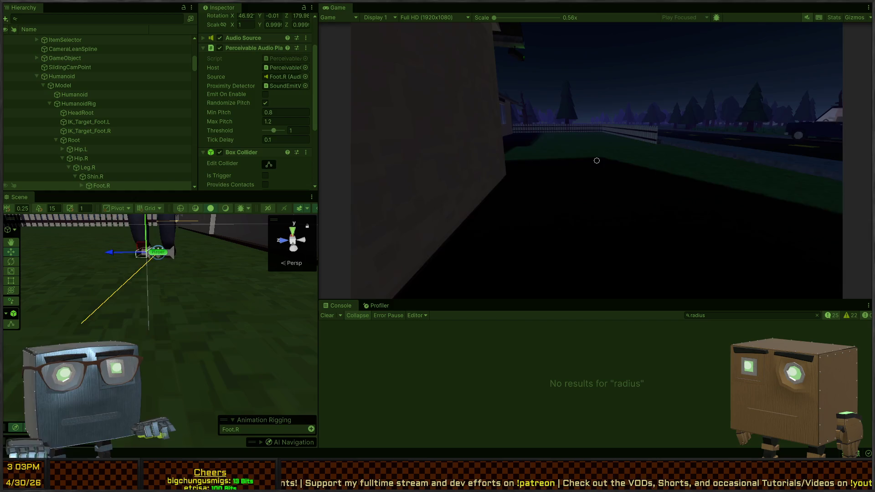
key("w")
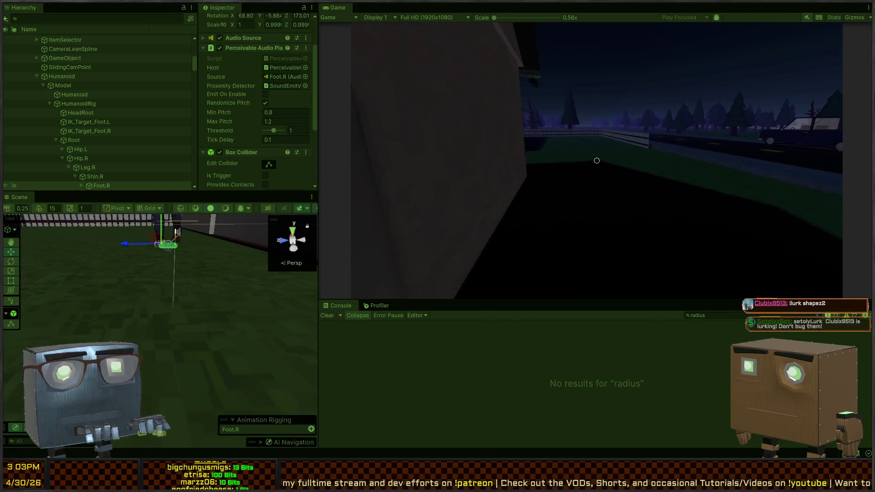
key("w")
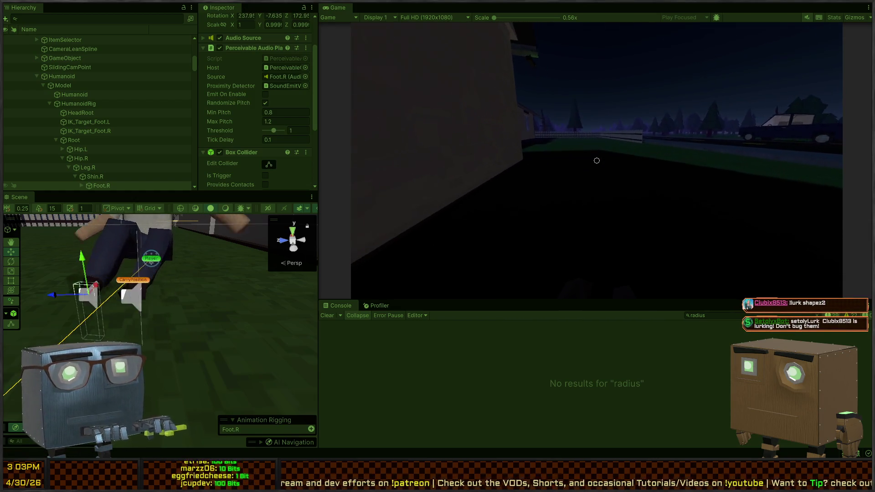
key("w")
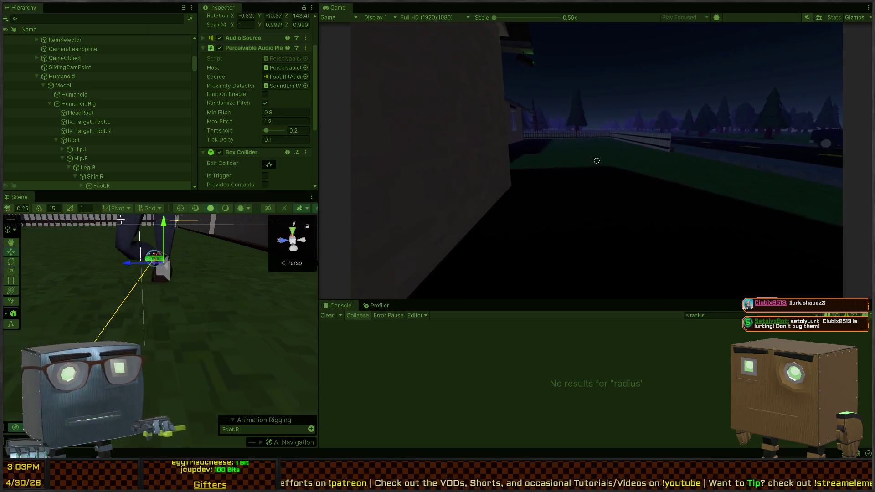
key("w")
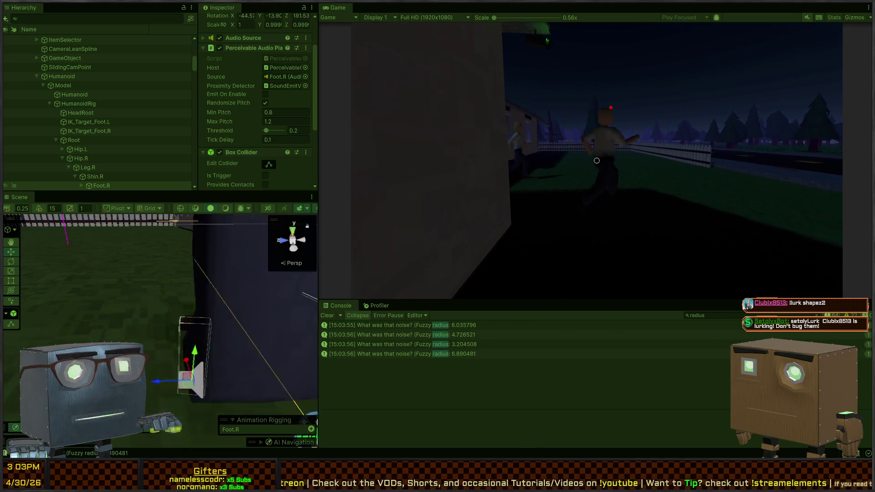
key("w")
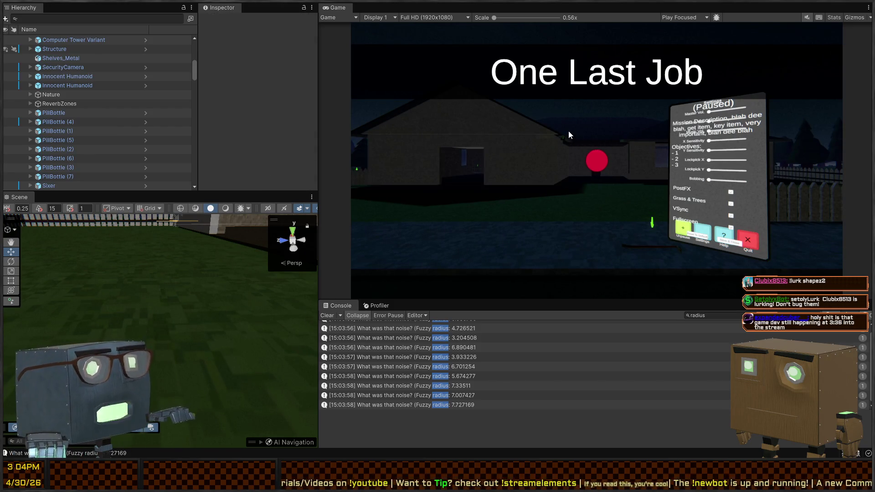
- Restart play mode with Ctrl+P for a fresh run with an empty console
key("ctrl+p")
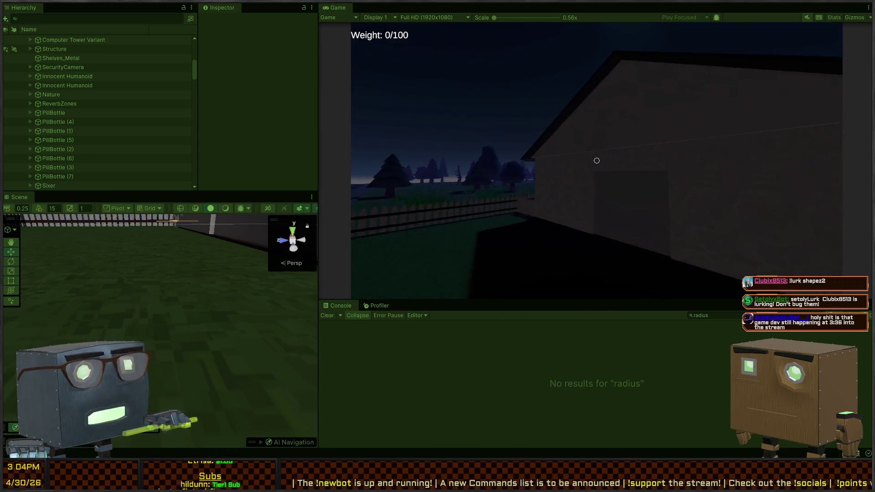
- Walk along the house wall and swing the crowbar twice to make noise
key("w")
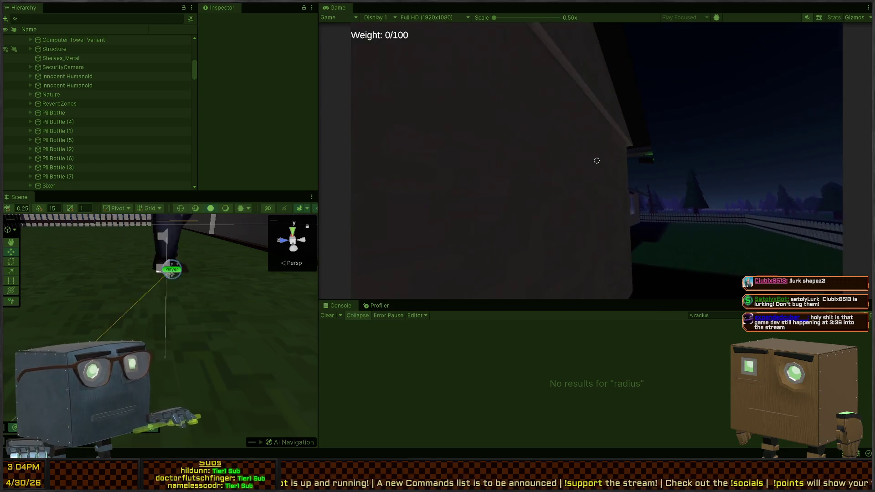
key("w")
key("w")
left_click(597, 160)
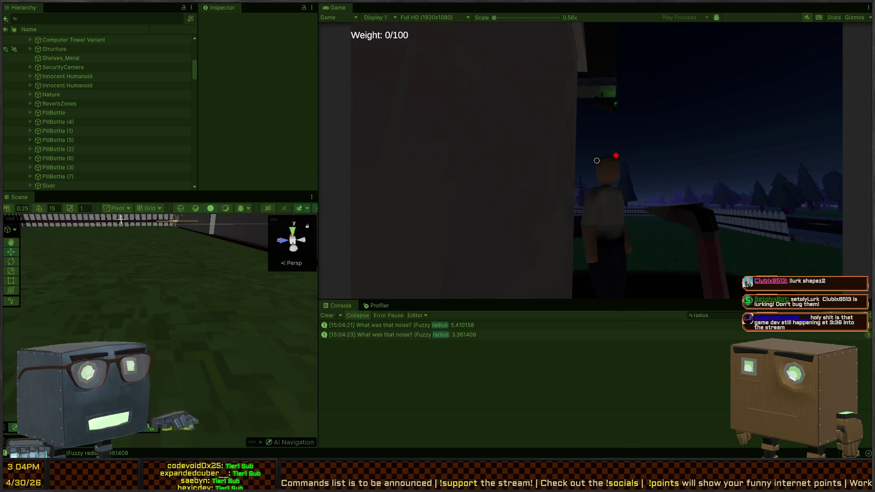
left_click(596, 160)
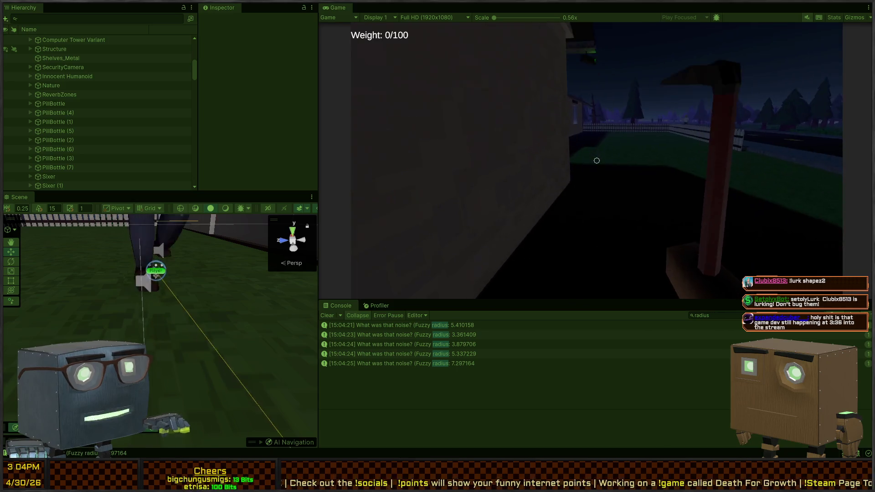
- Walk toward the guards by the house until caught and the 'You failed!' screen appears
key("w")
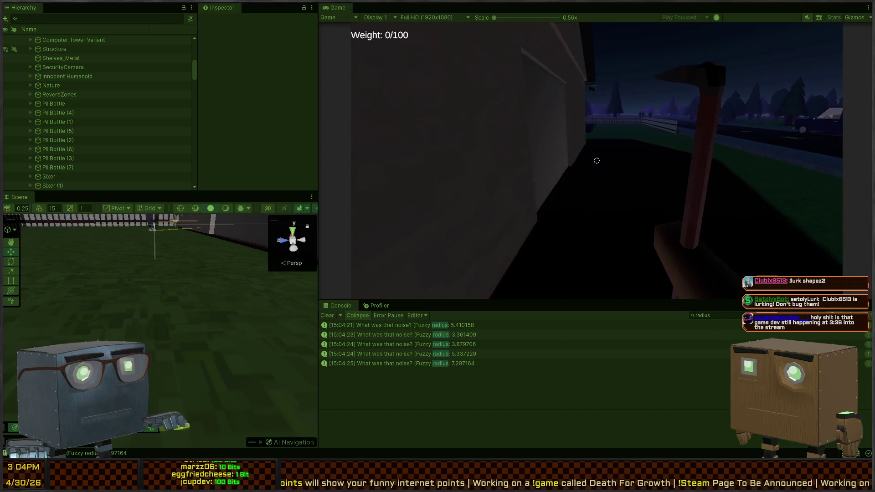
key("w")
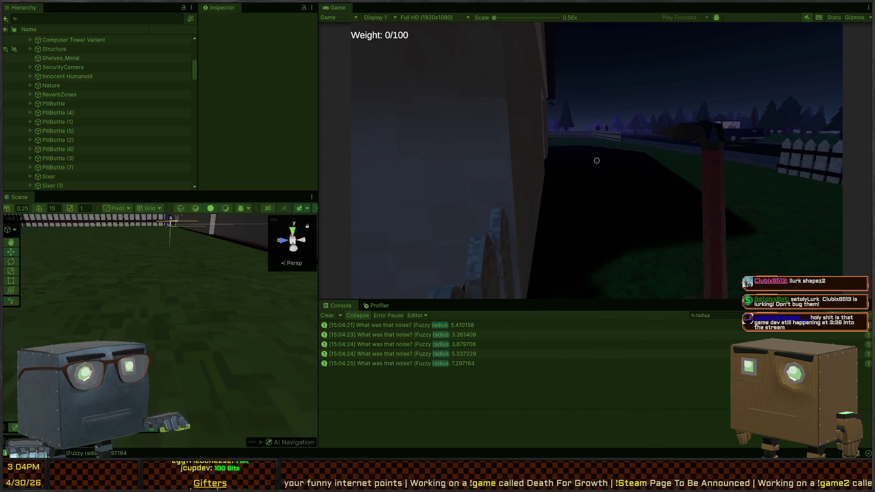
key("w")
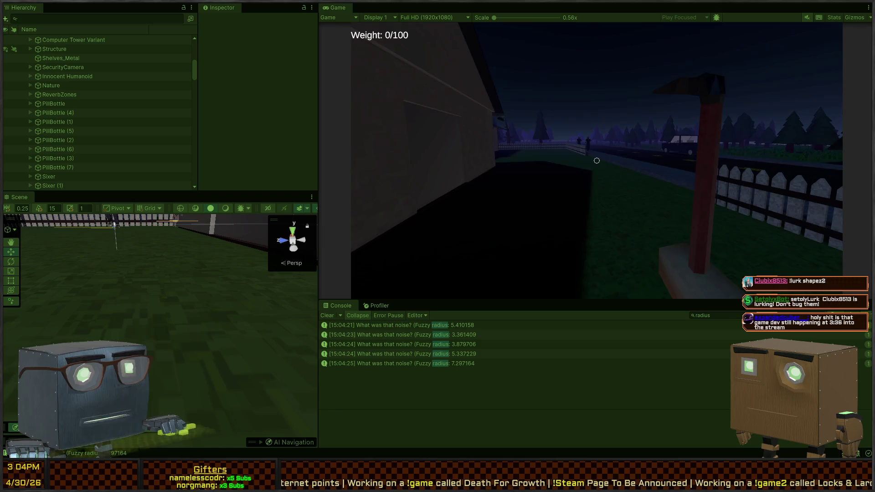
key("w")
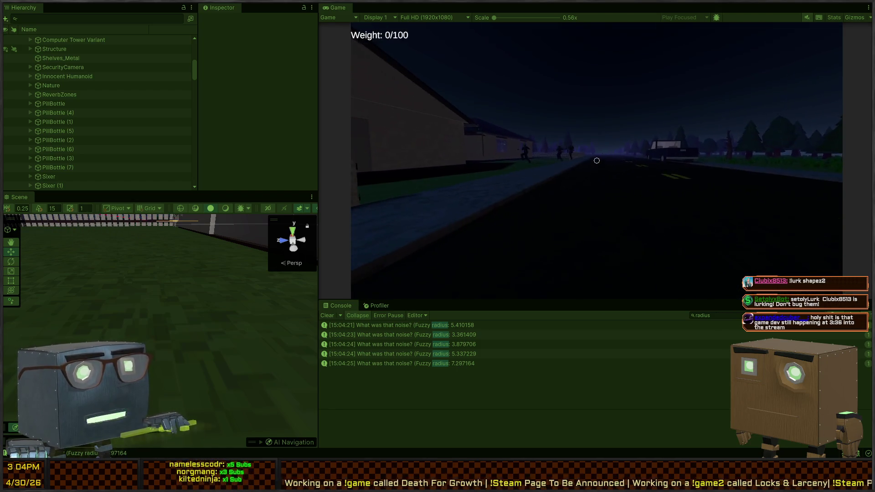
key("w")
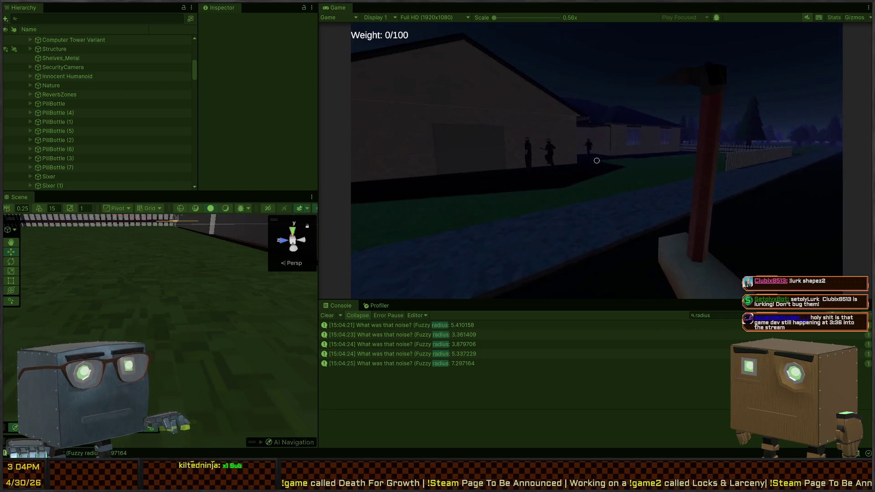
key("w")
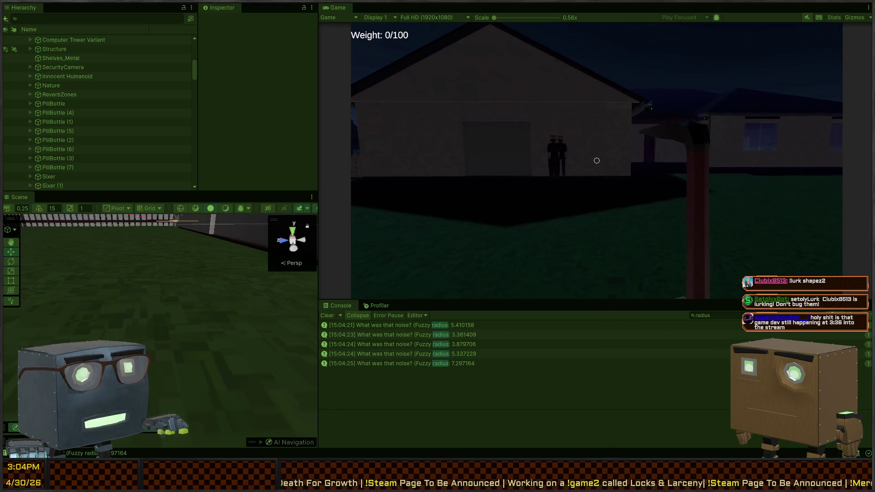
key("w")
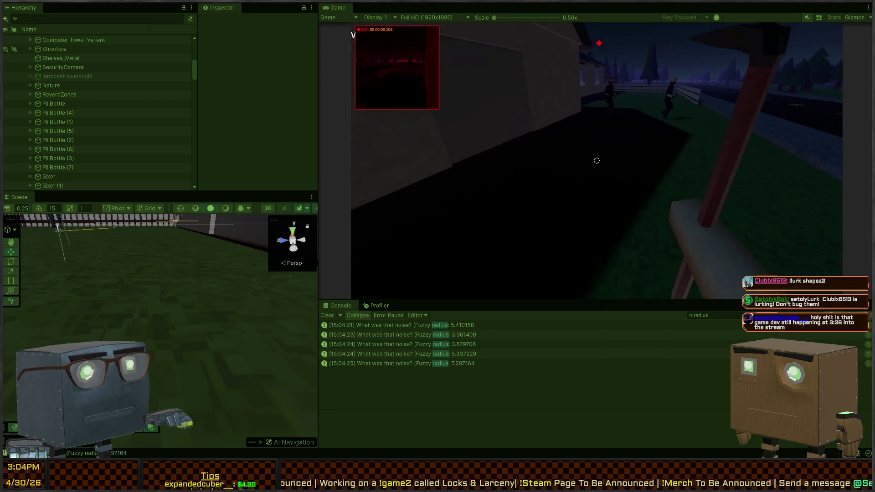
key("w")
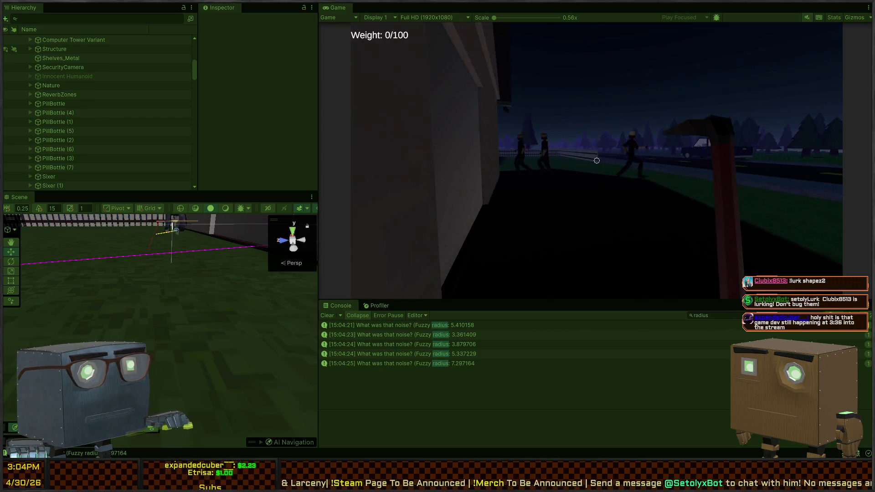
key("w")
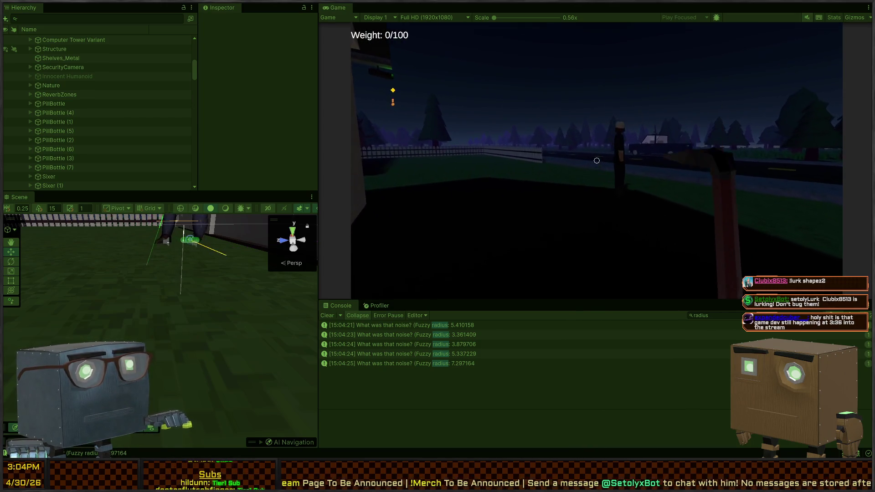
key("w")
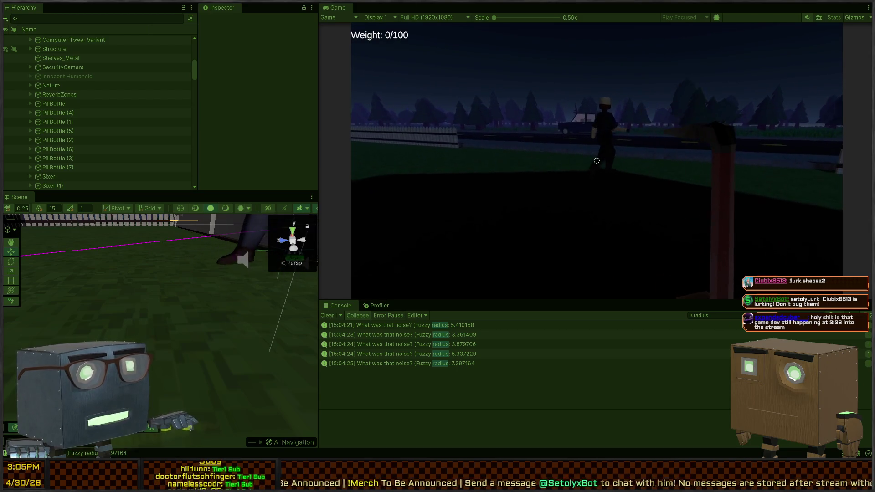
key("w")
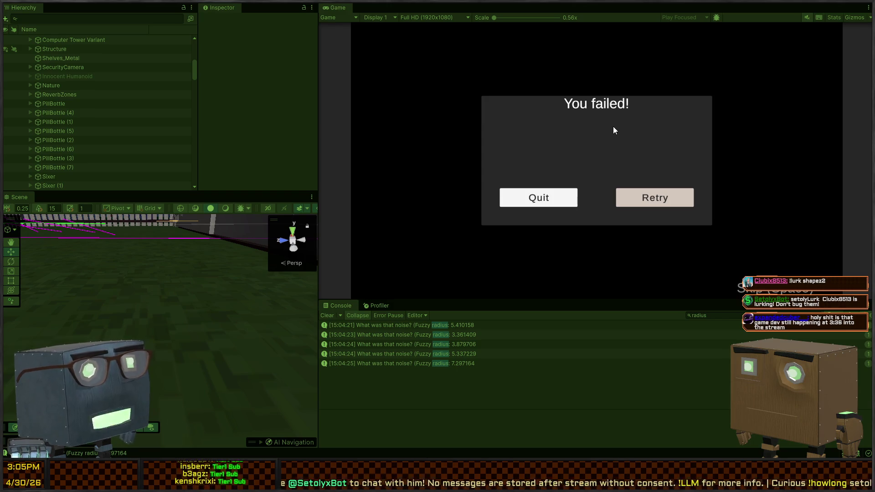
- Retry the level from the 'You failed!' panel to start a fresh playtest
left_click(650, 205)
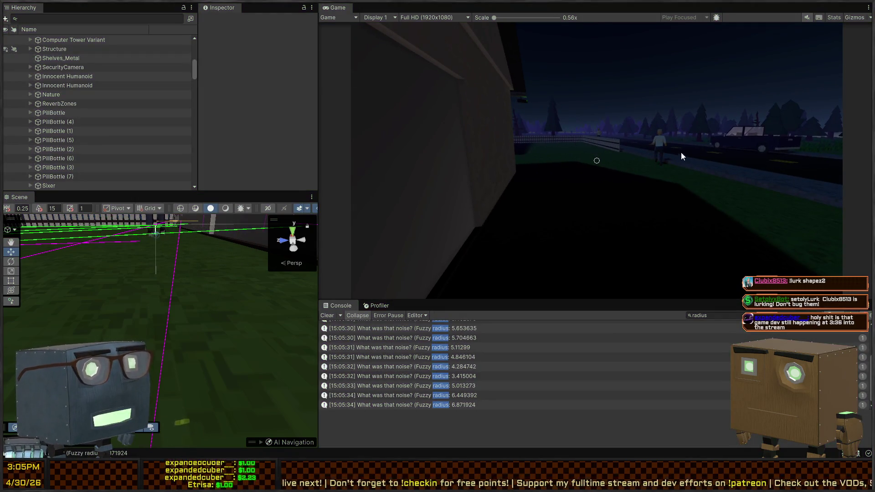
- Sneak along the house toward the guard, back away as it runs off, and restart the playtest
key("Escape")
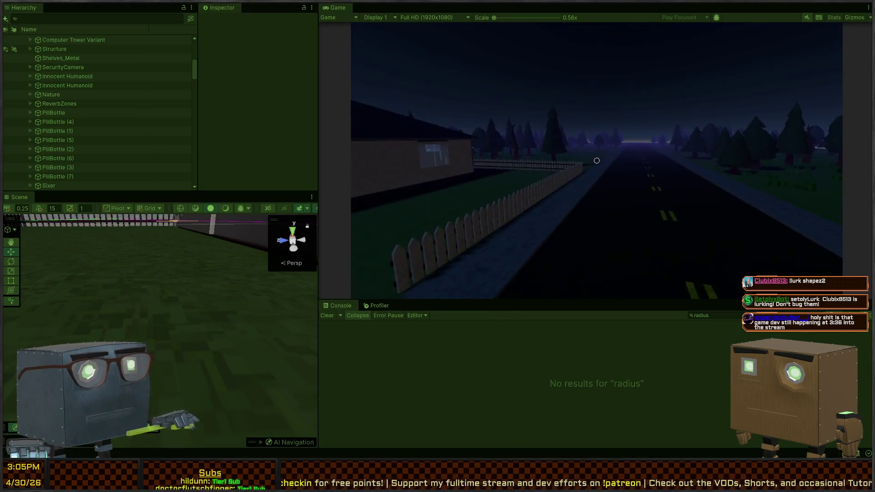
key("w")
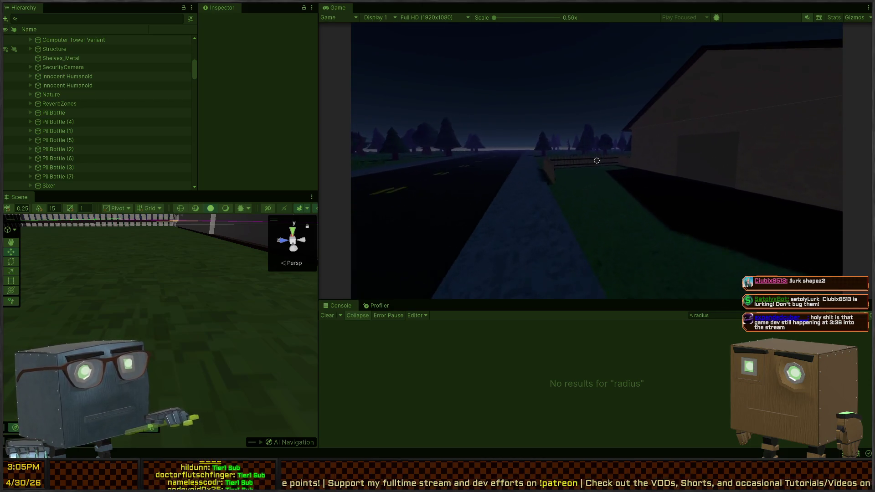
key("w")
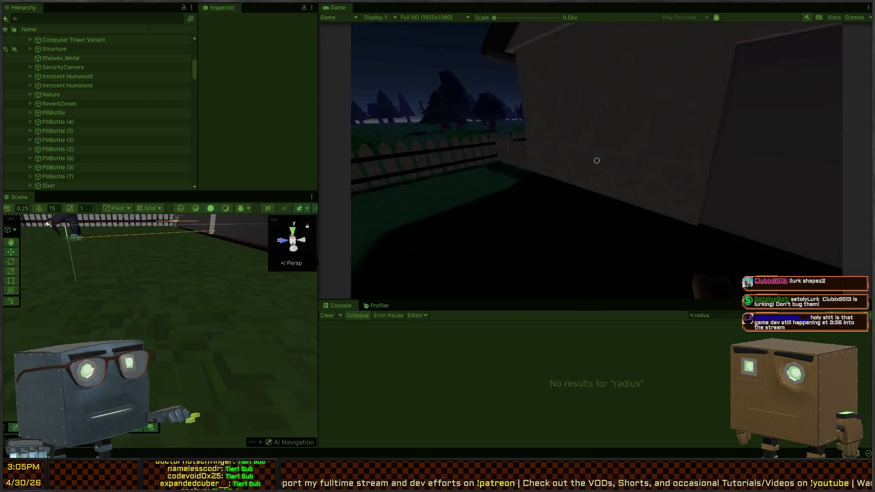
key("w")
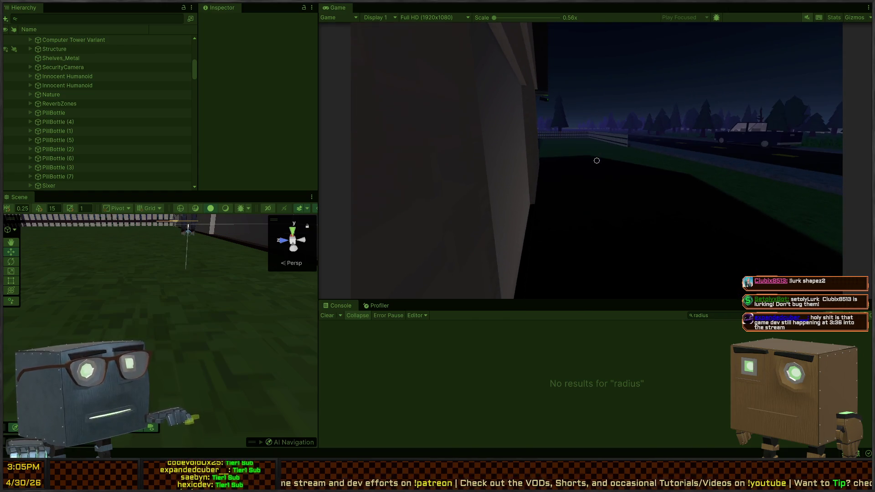
key("w")
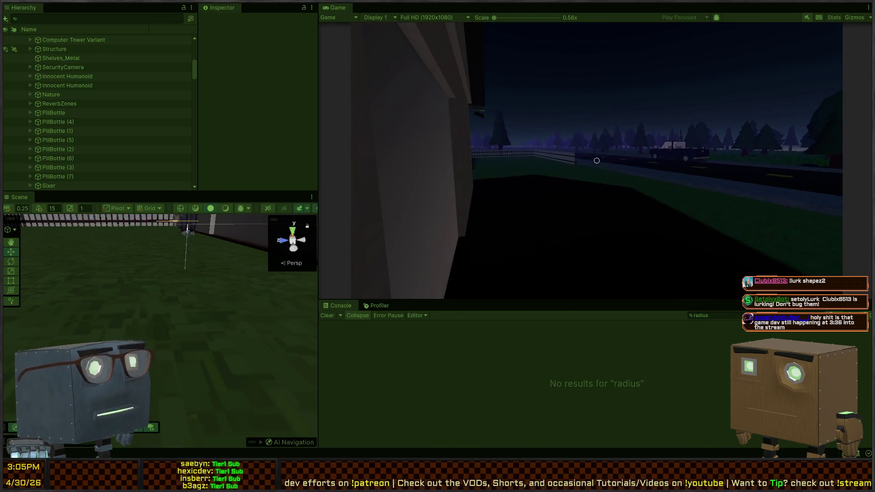
key("w")
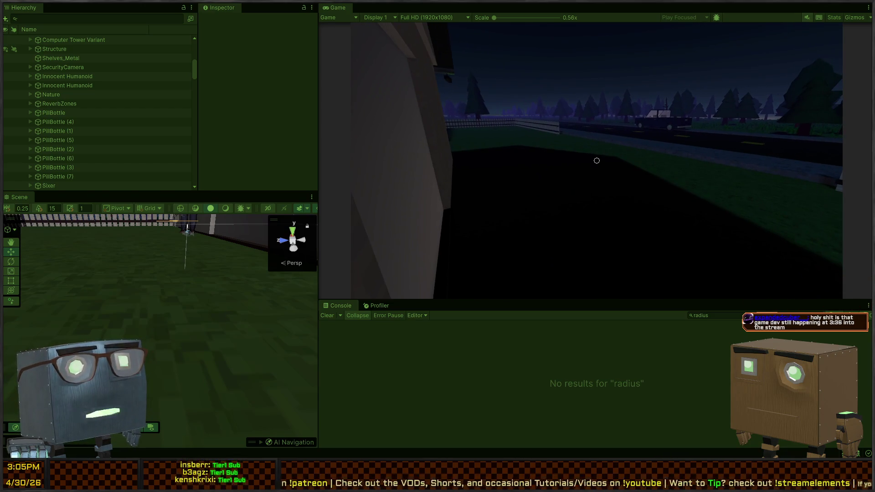
key("w")
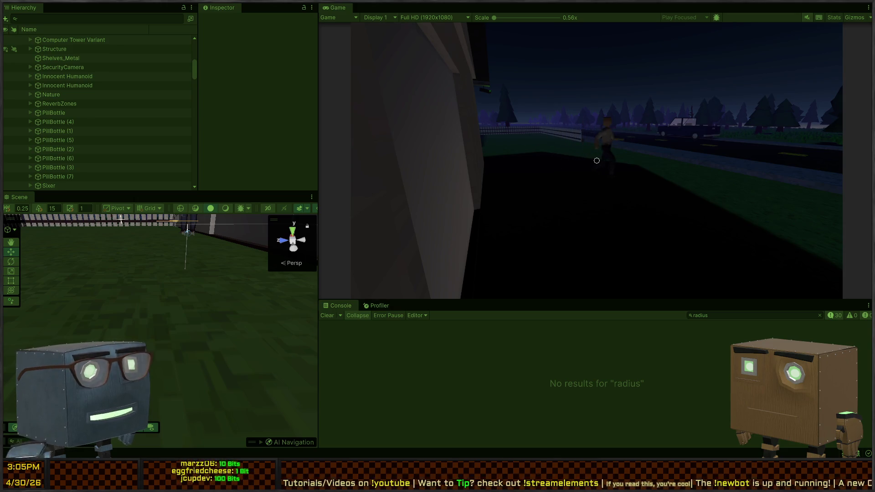
key("w")
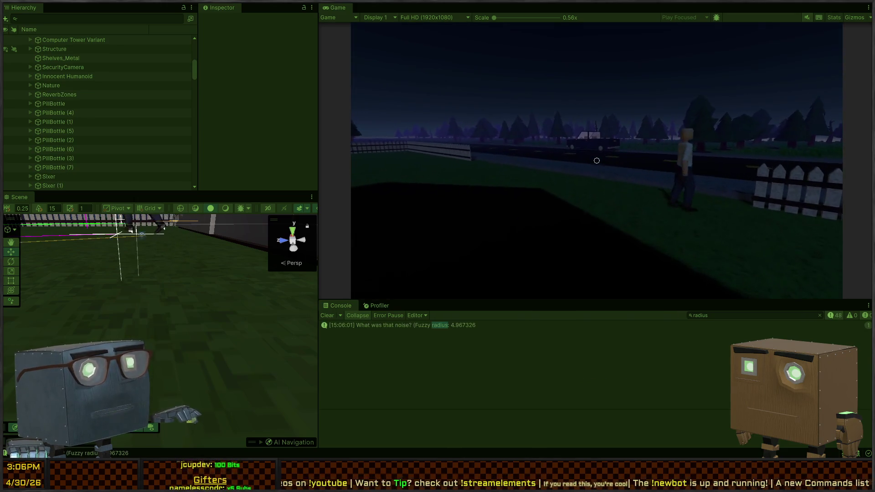
key("s")
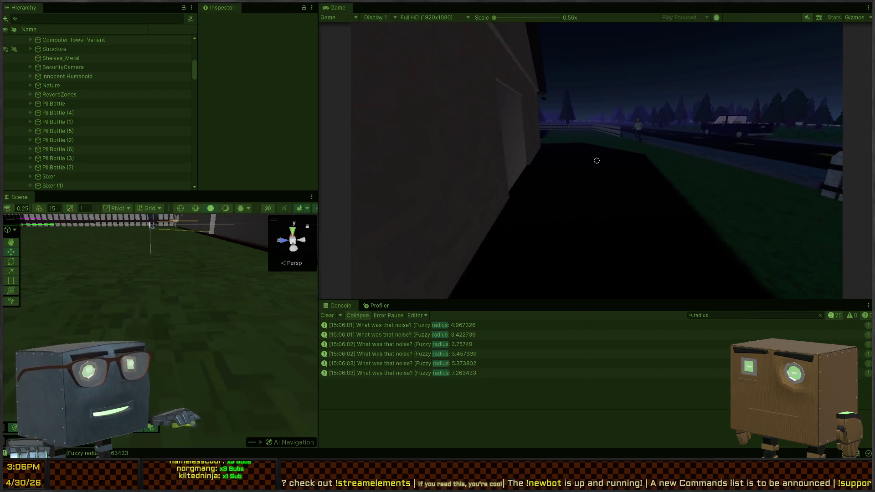
key("ctrl+p")
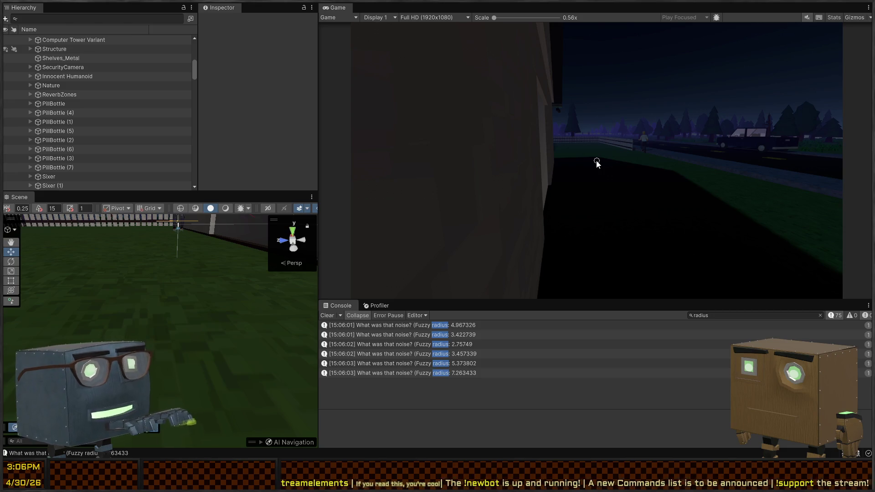
key("ctrl+p")
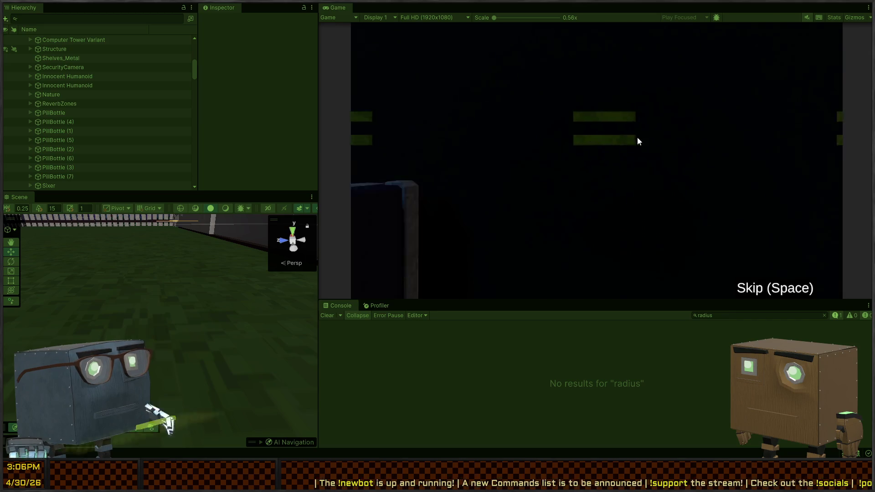
- Walk across the lawn along the house wall to the fence, making noise, facing down the road
key("w")
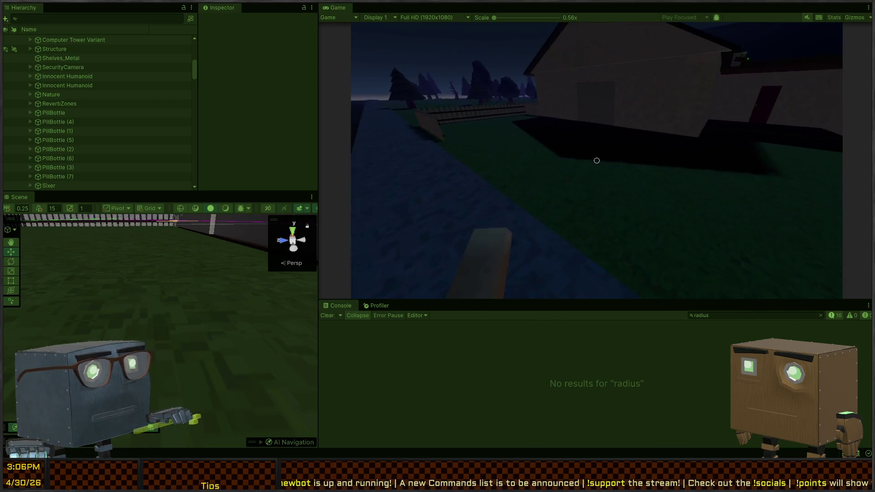
key("w")
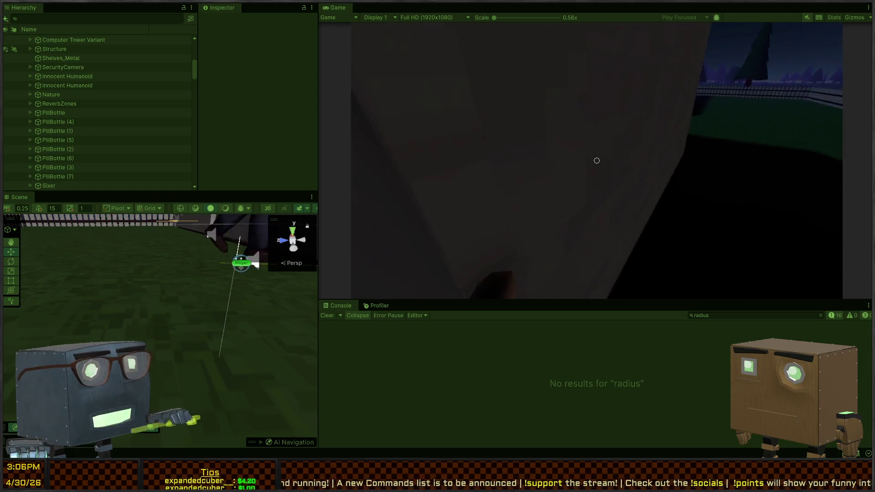
key("w")
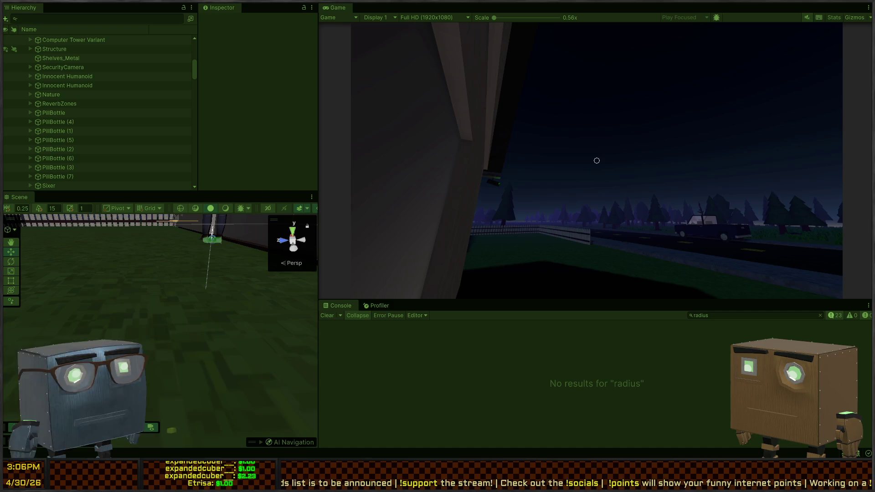
key("w")
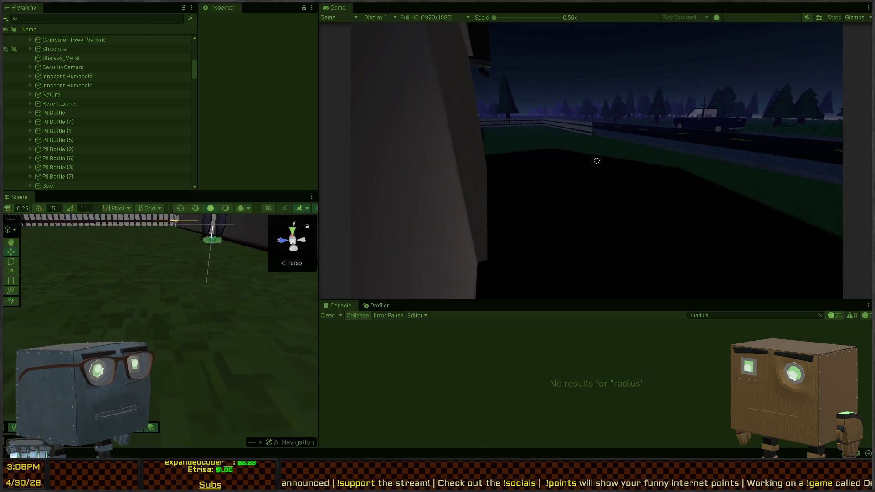
key("w")
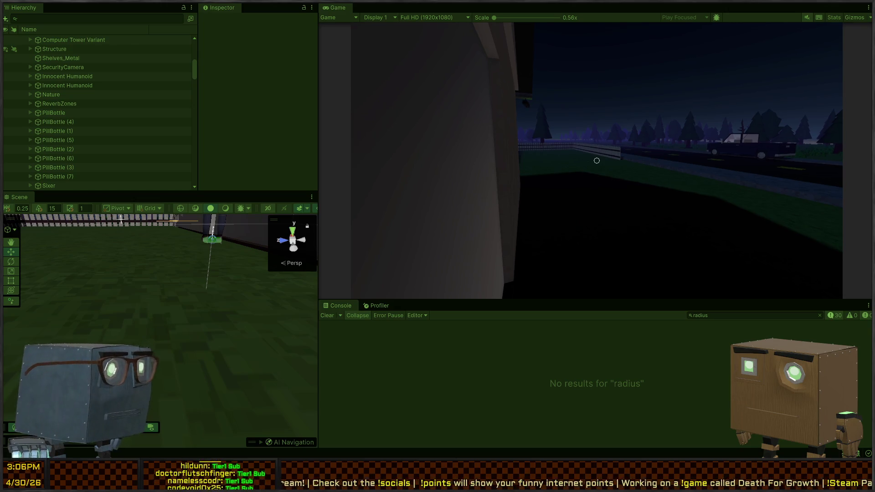
key("w")
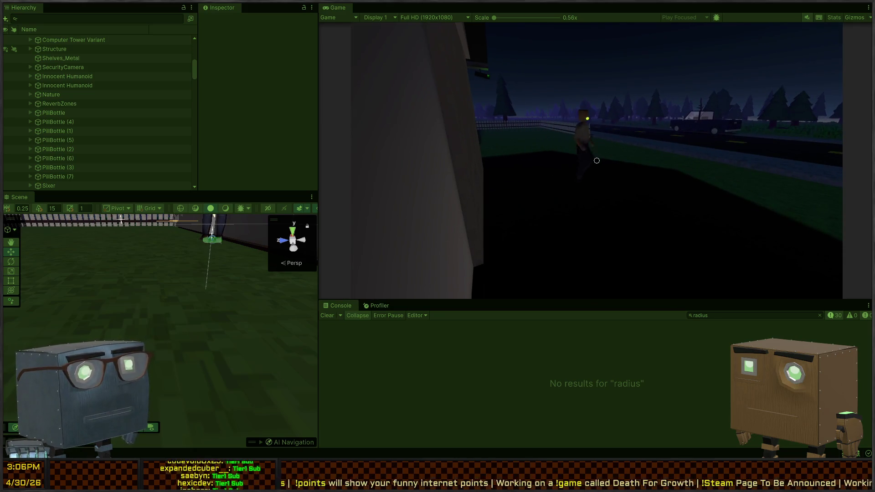
key("w")
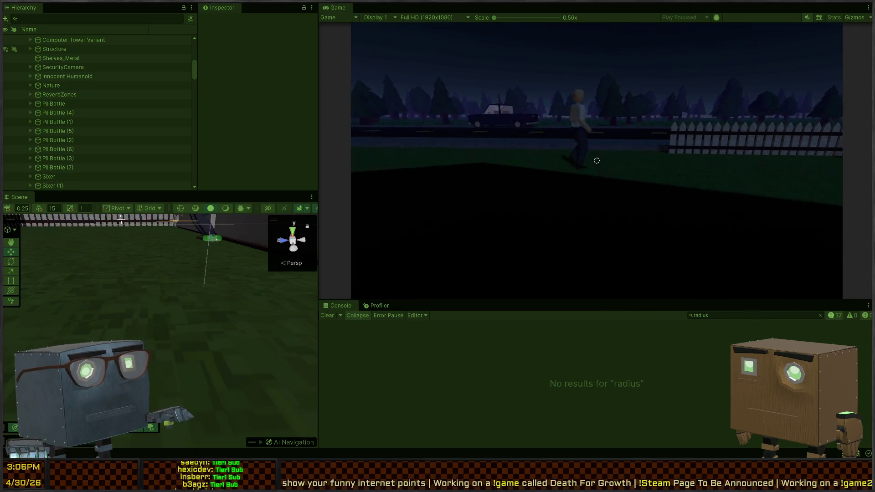
key("w")
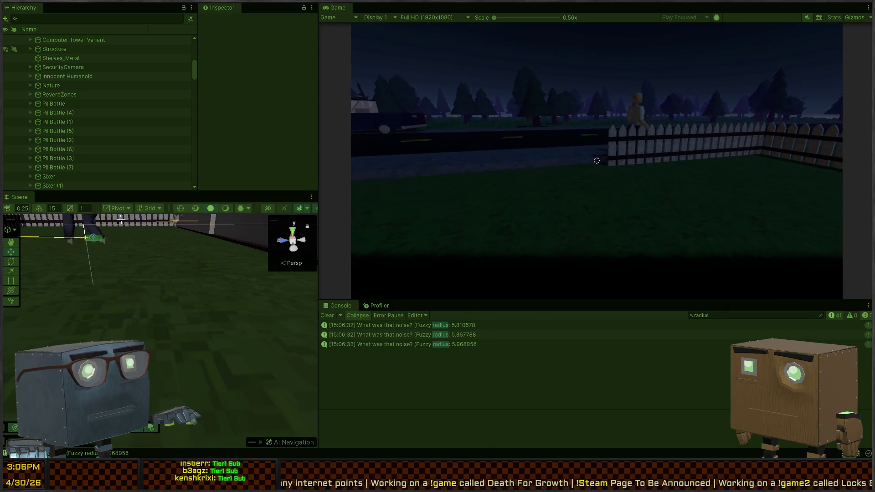
key("w")
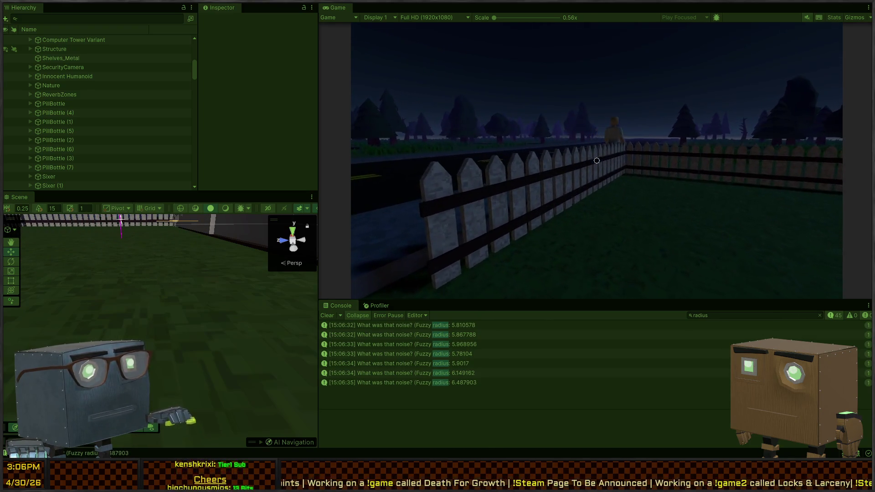
key("w")
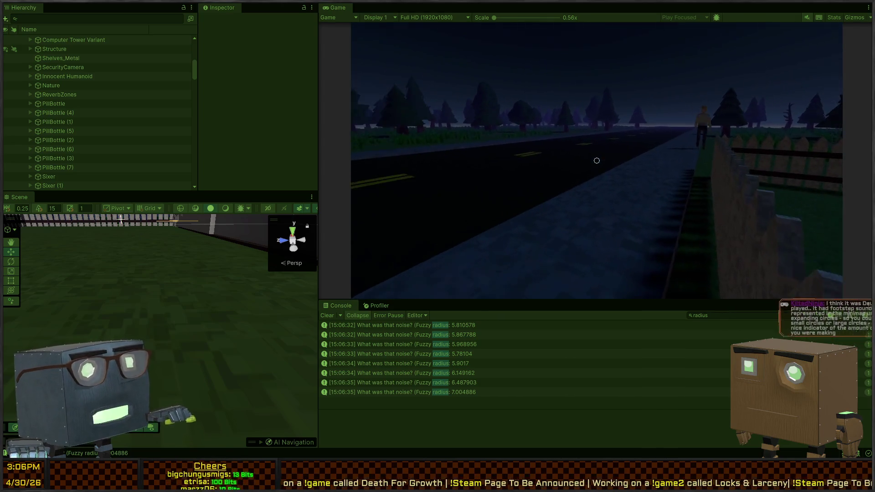
key("w")
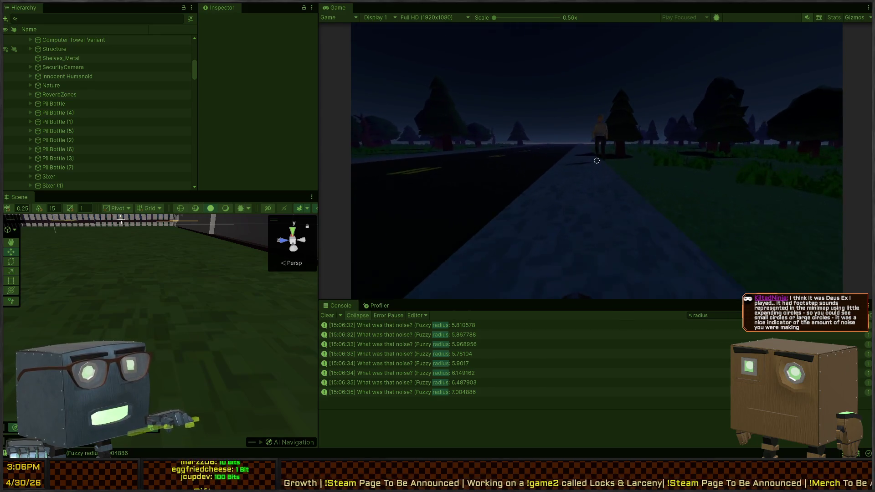
- Follow the walking guard down the sidewalk past the house toward the zombies
key("w")
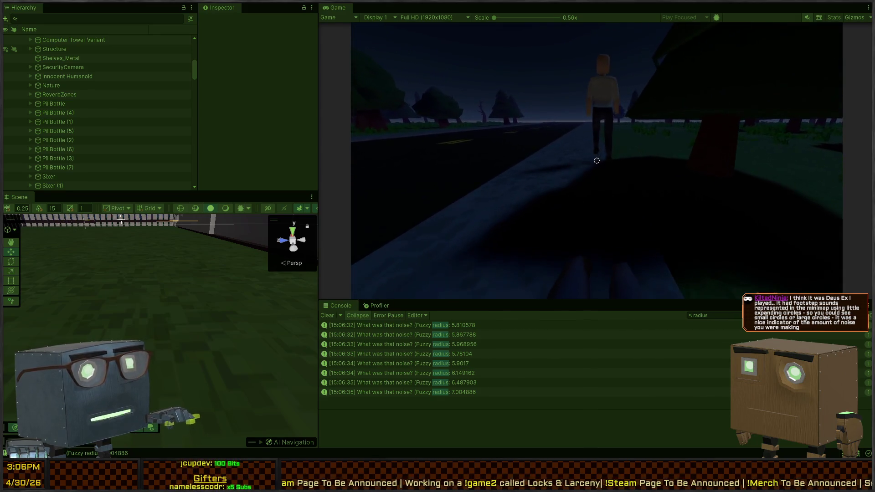
key("w")
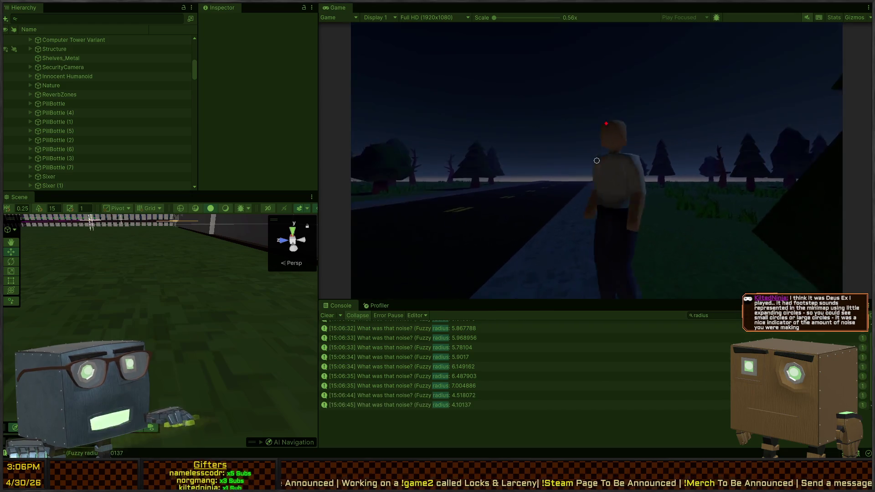
key("w")
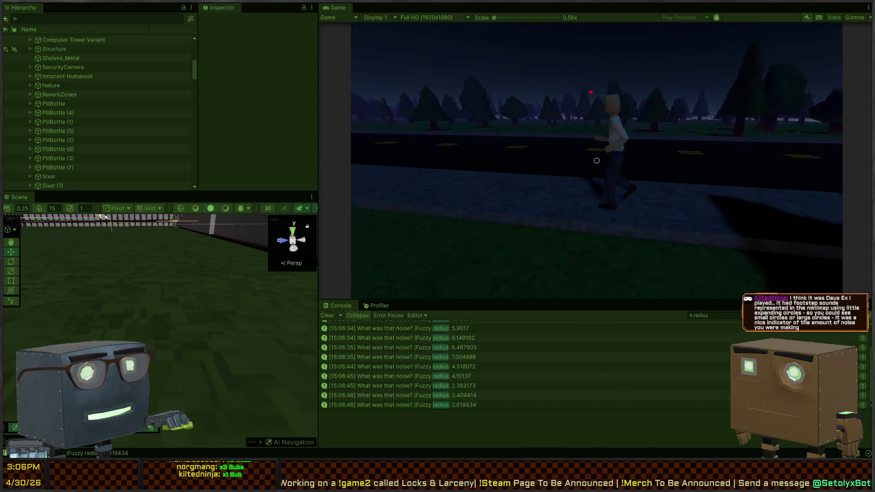
key("w")
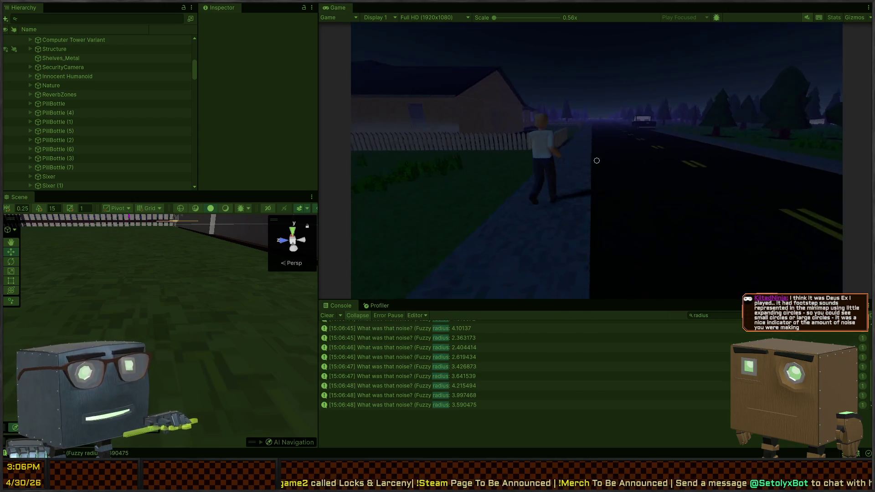
key("w")
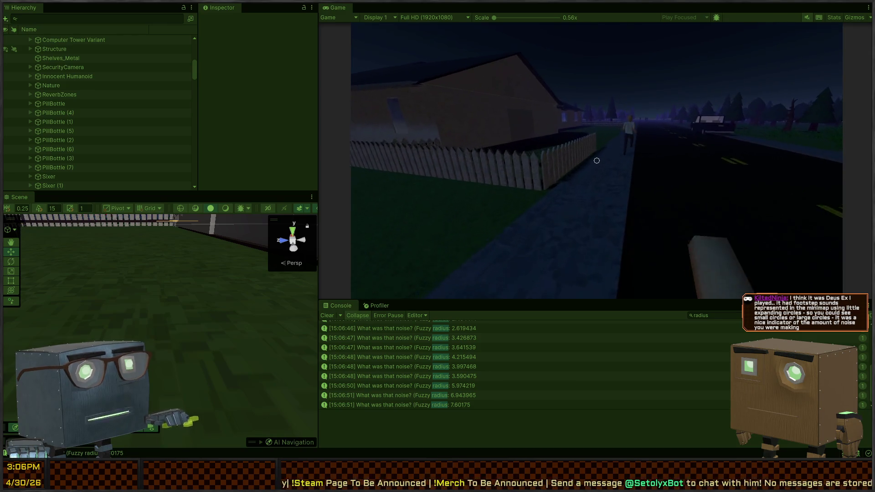
key("w")
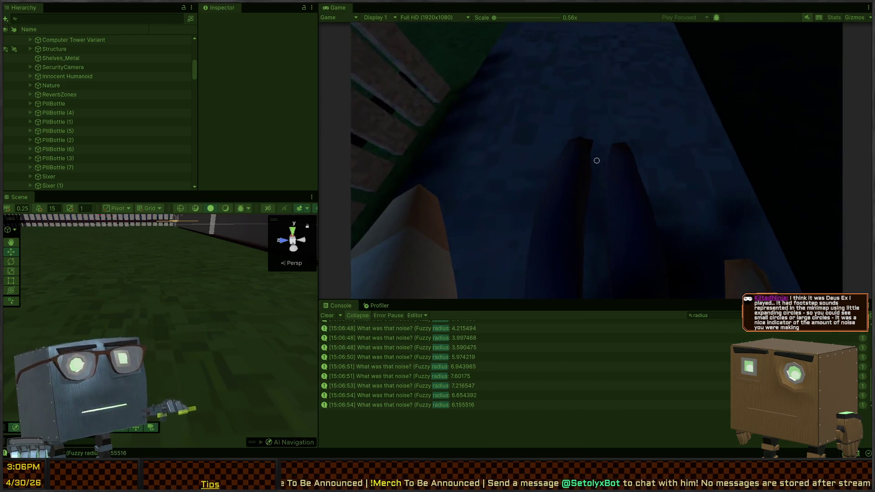
key("w")
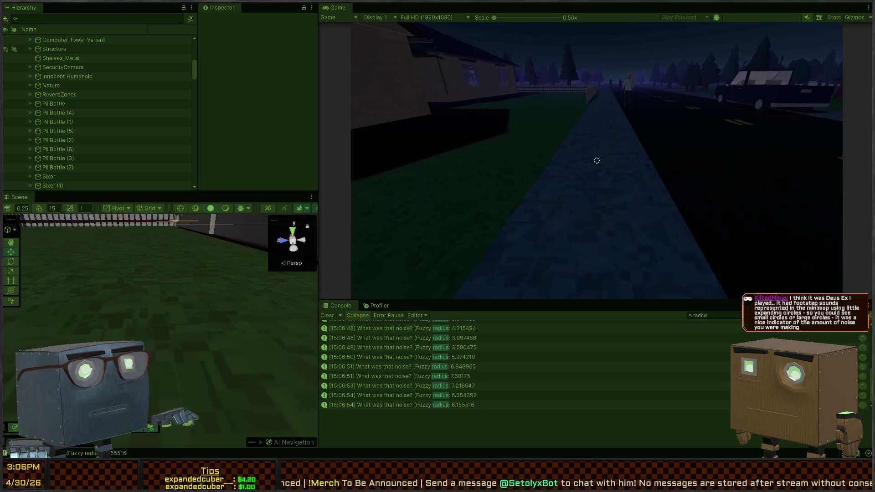
key("w")
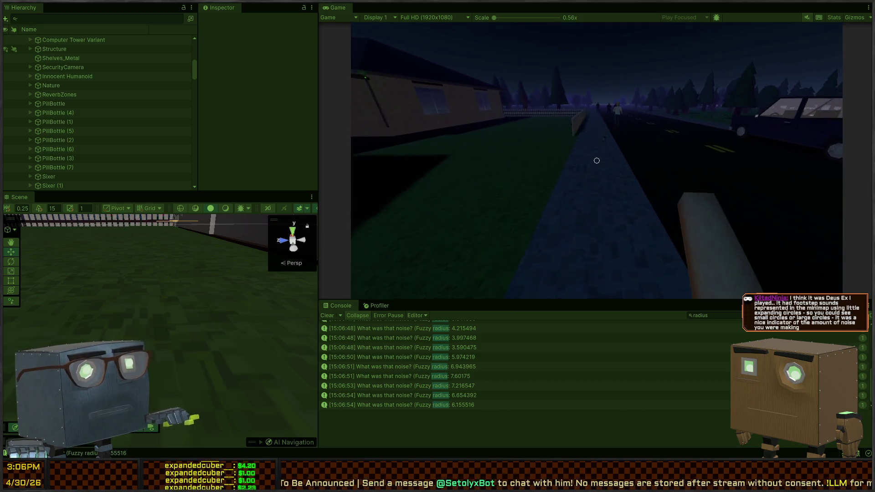
key("w")
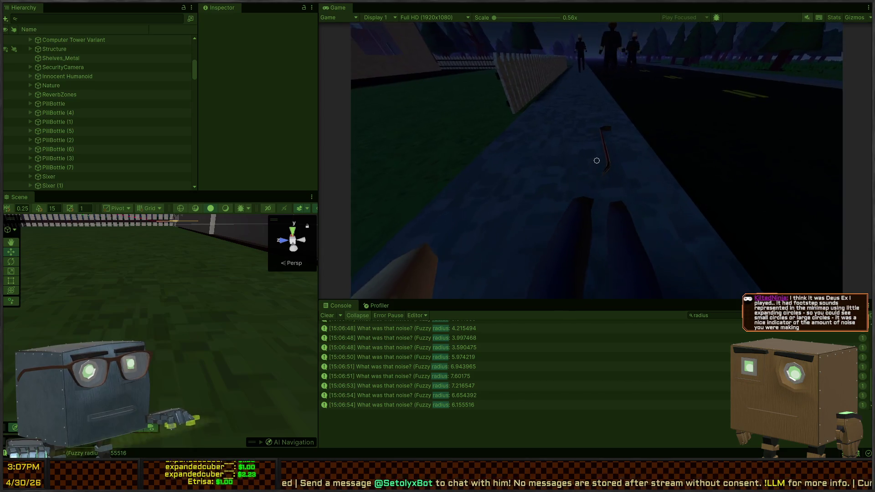
- Take out the pickaxe and swing it at the zombies until one is knocked down
left_click(597, 161)
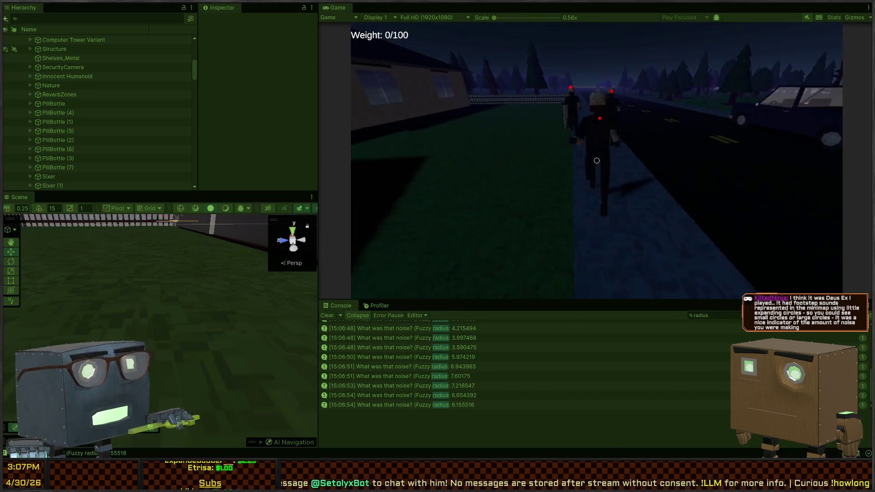
key("w")
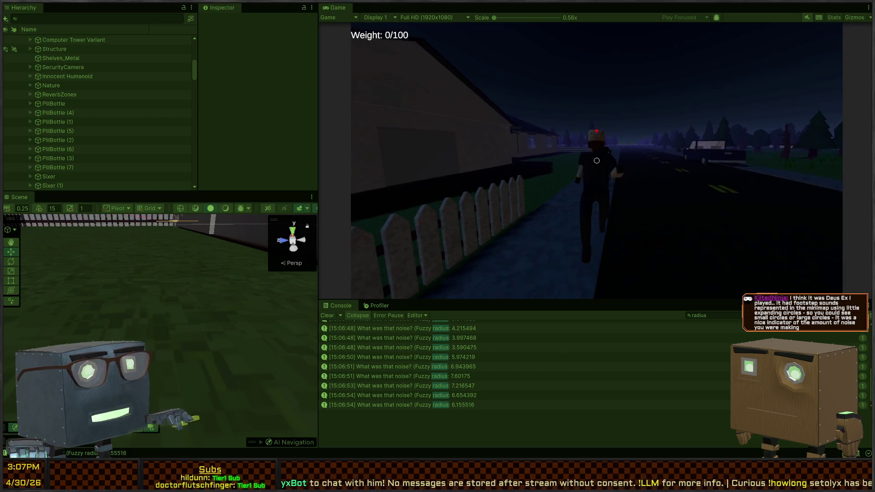
left_click(597, 160)
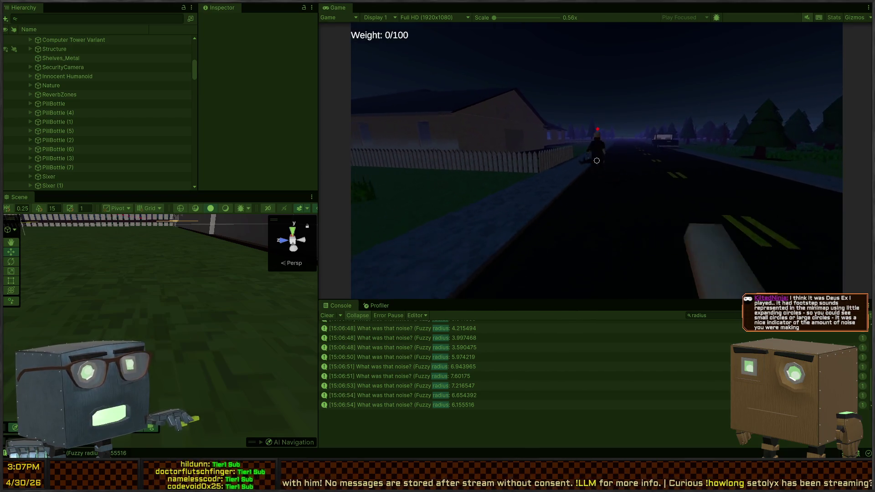
left_click(596, 160)
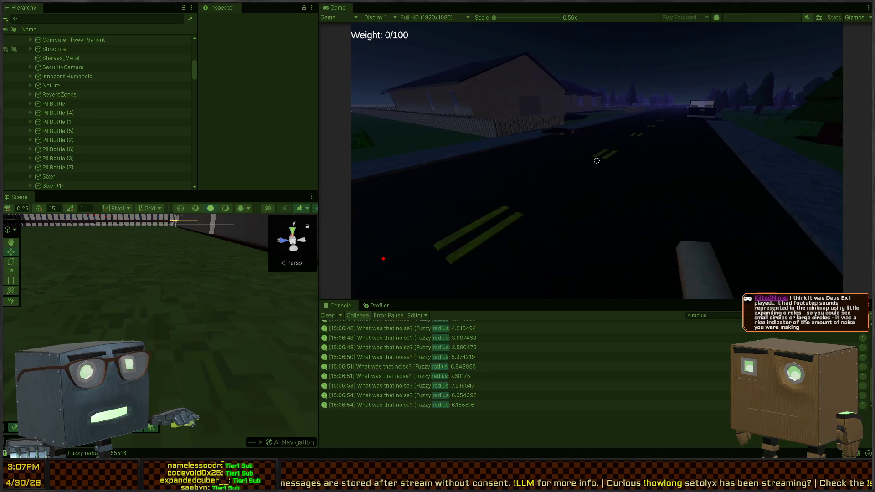
left_click(597, 161)
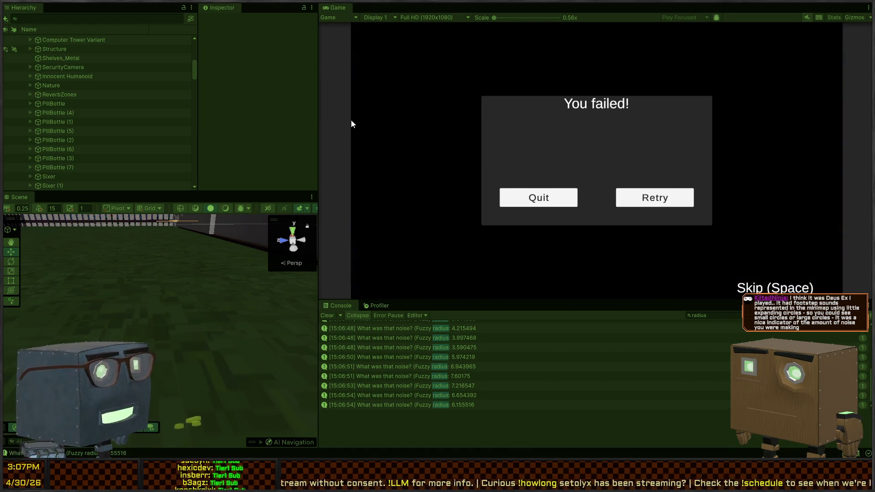
- Exit Play mode from the 'You failed!' screen and swing the Scene camera up over the house
key("ctrl+p")
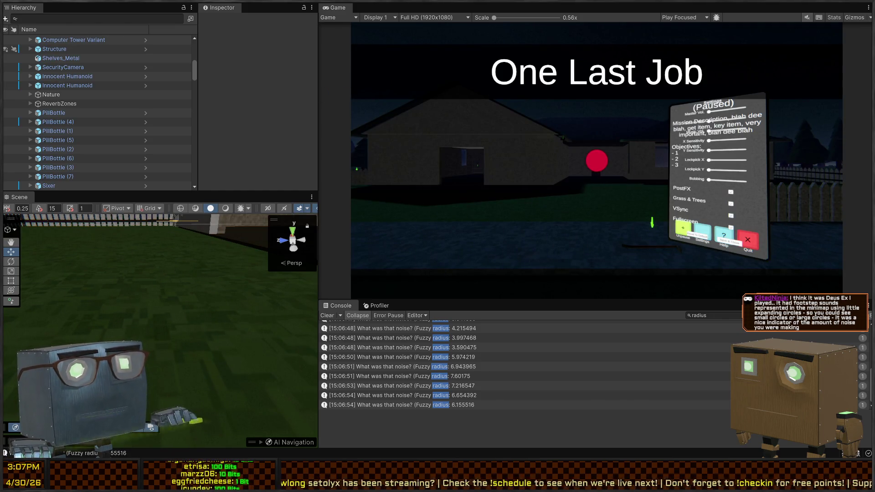
key("alt+Tab")
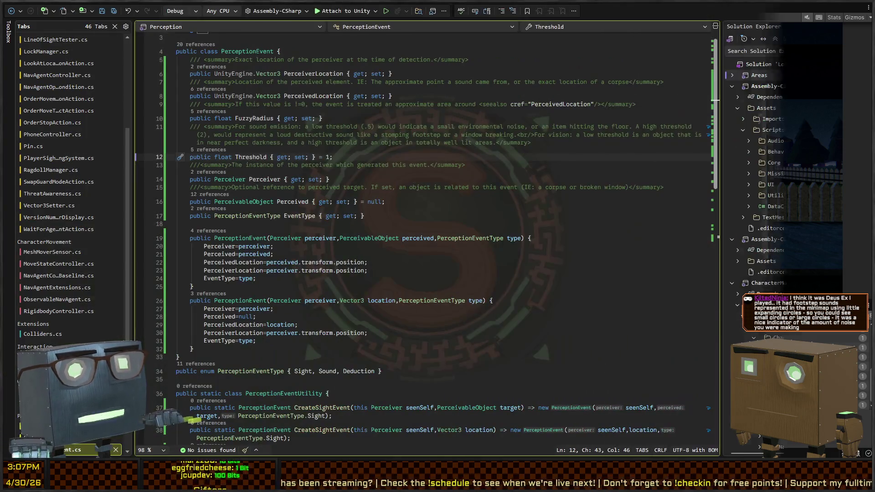
key("alt+Tab")
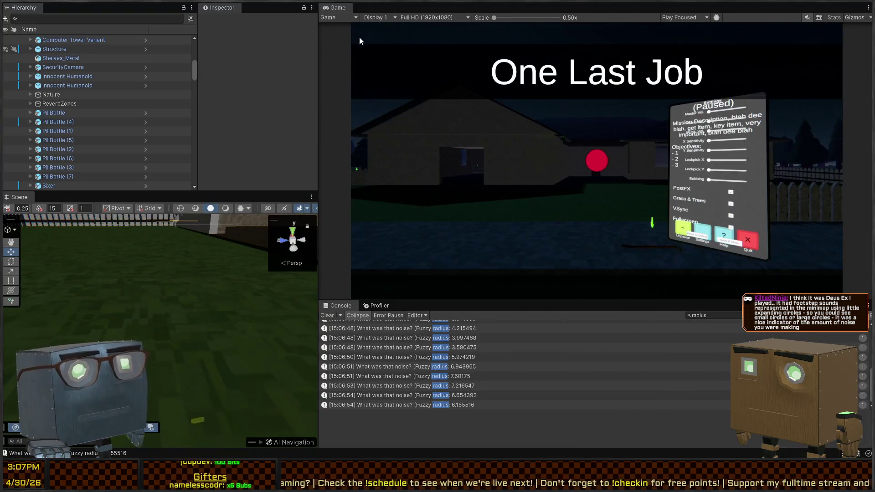
mouse_move(281, 256)
left_mouse_down()
mouse_move(301, 338)
mouse_move(286, 343)
left_mouse_up()
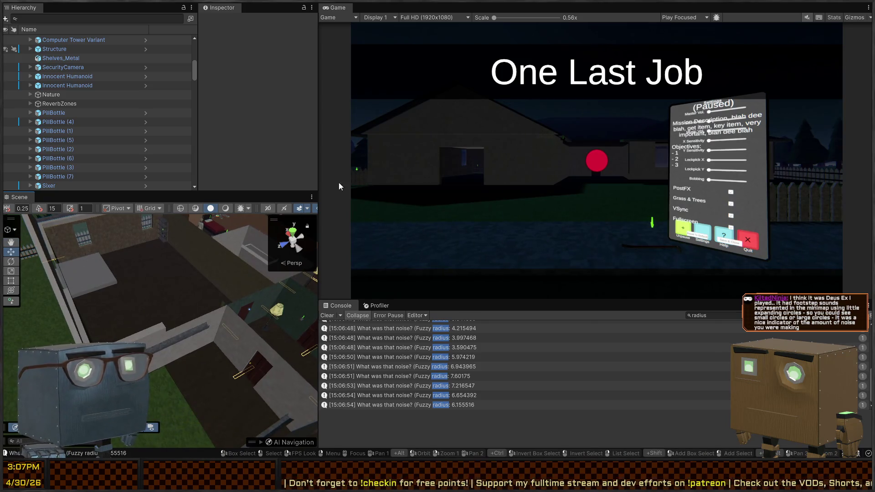
- Run a fresh playtest, fly the Scene camera to the guard by the wall, then stop and return to the code
key("ctrl+p")
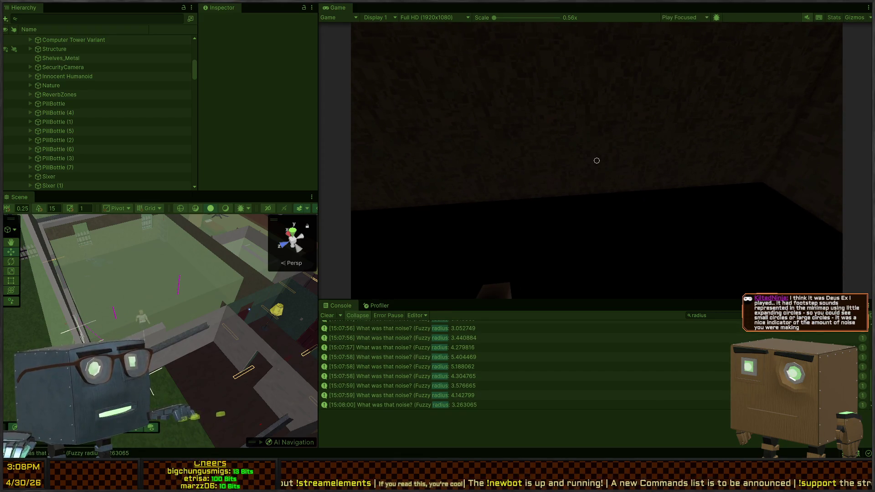
key("w")
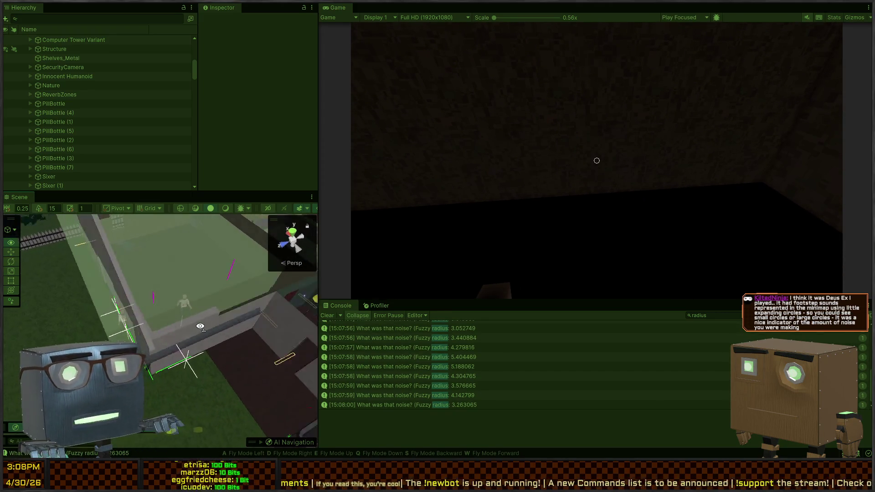
key("a")
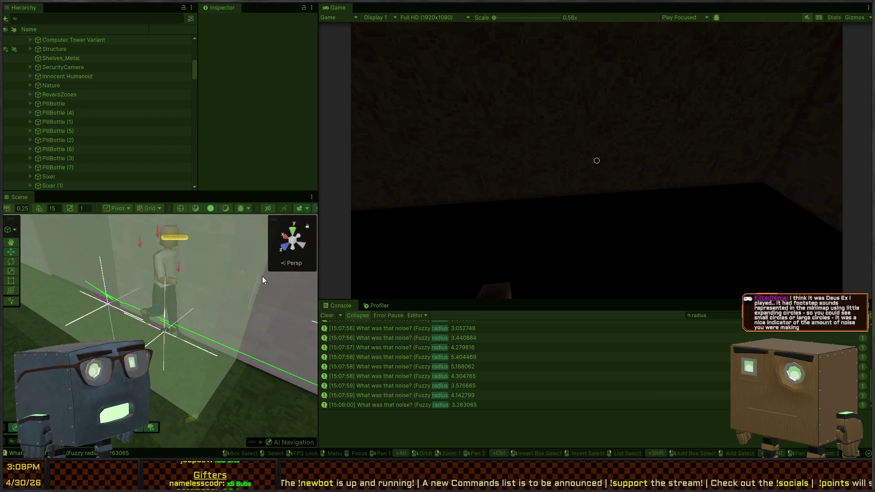
key("ctrl+p")
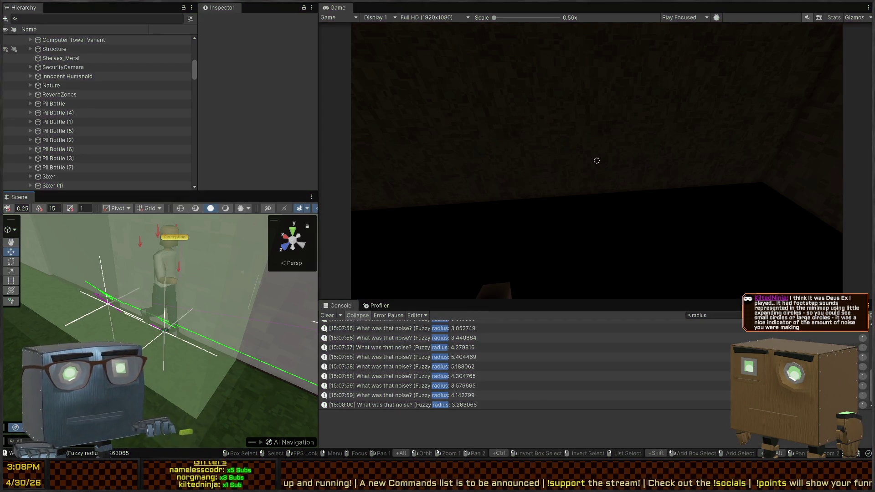
key("alt+Tab")
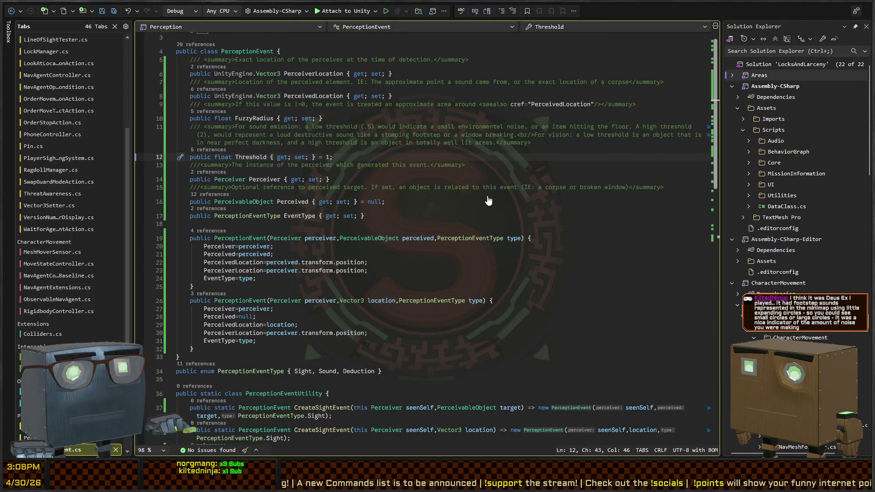
- Navigate back to BehaviorGraphOrchestrator.NoiseHeard and inspect the CalculatePath and SetAlertLocation block
key("ctrl+minus")
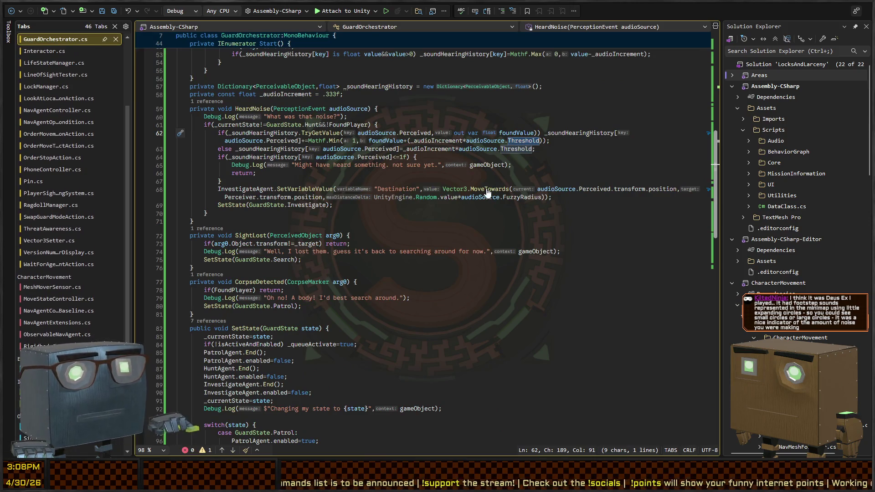
key("ctrl+minus")
left_click(272, 275)
left_click(306, 283)
key("Down")
key("Right")
key("Right")
key("Right")
left_click(221, 292)
scroll(219, 300, "down", 2)
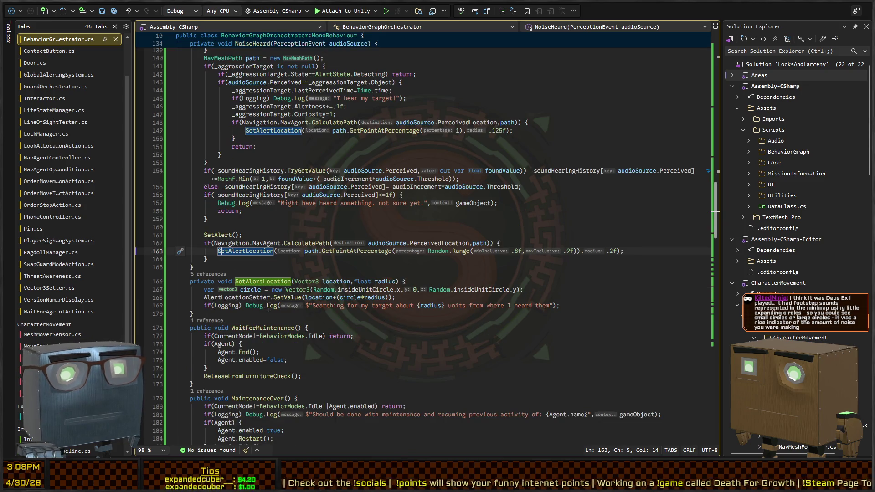
left_click(250, 297)
left_click(289, 297)
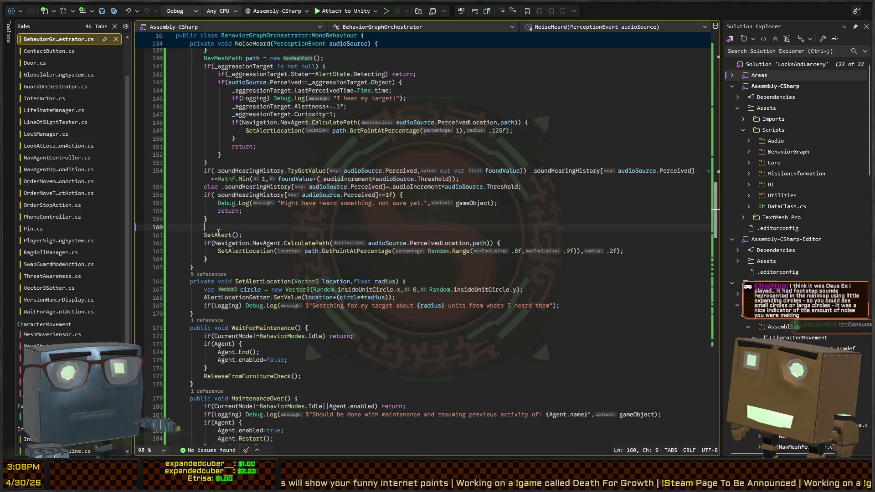
- Move SetAlert() below the pathfinding block, then inspect the SetAlert and SetMode definitions
key("ctrl+minus")
key("alt+Down")
key("alt+Down")
key("alt+Down")
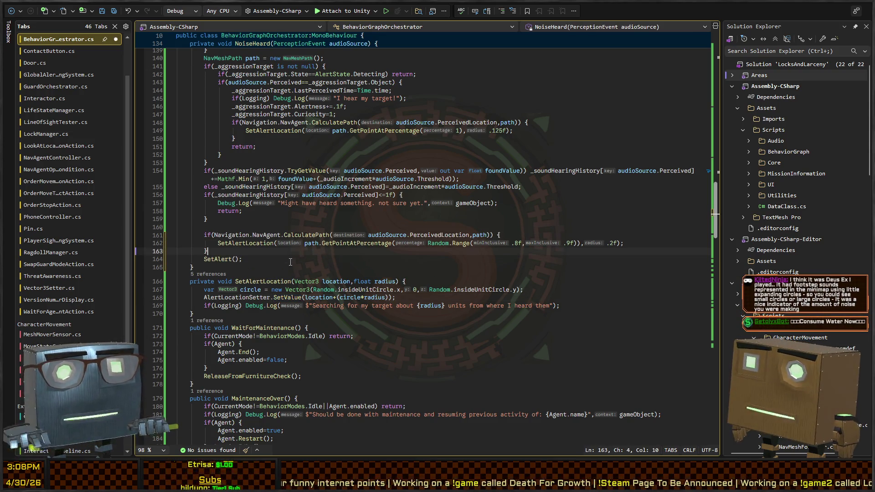
key("F12")
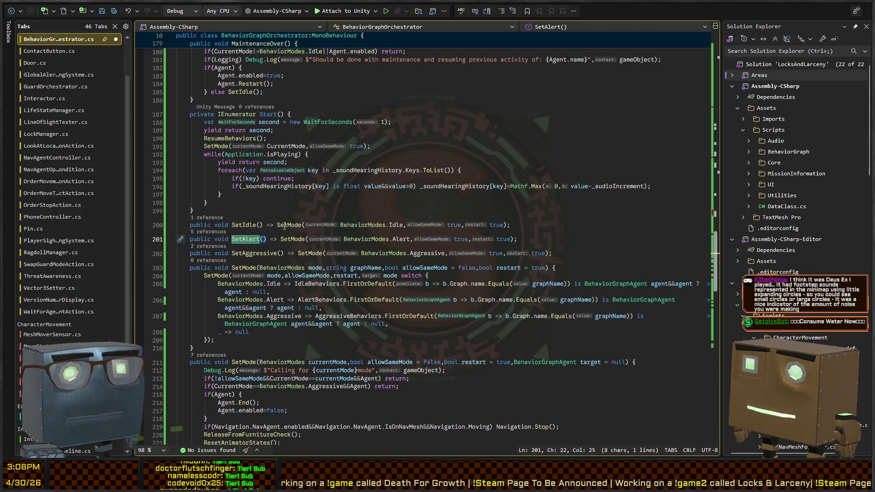
left_click(306, 238)
left_click(300, 241, "ctrl")
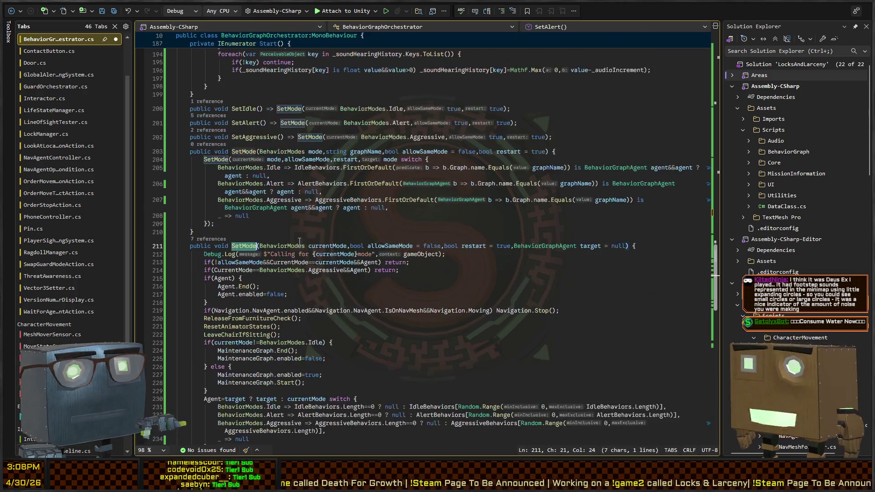
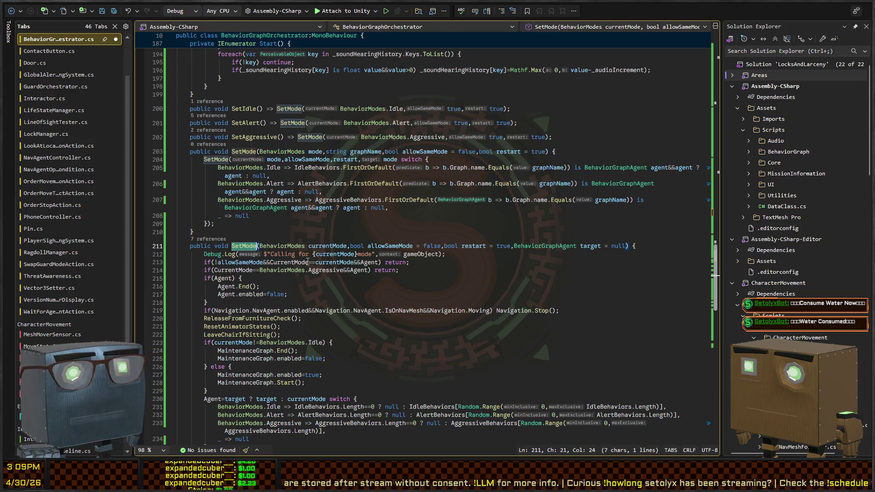
- Exit Play mode in Unity and select the Innocent Humanoid standing by the bed
scroll(298, 249, "down", 4)
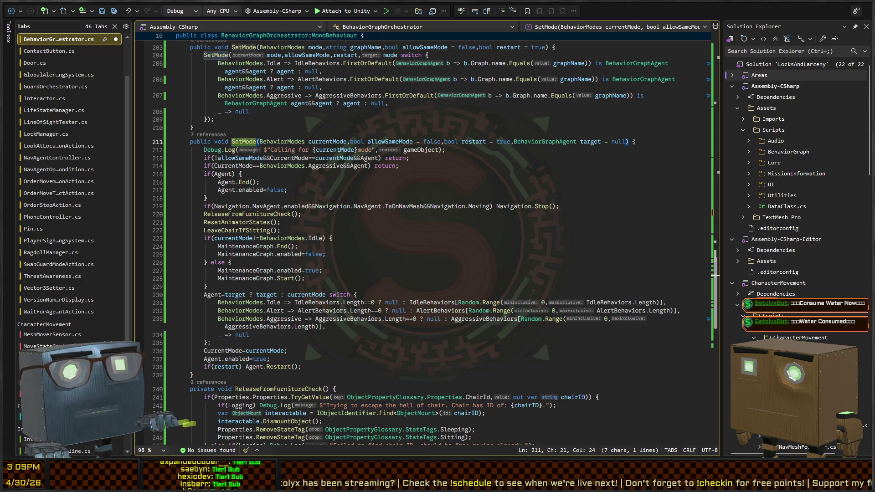
key("alt+Tab")
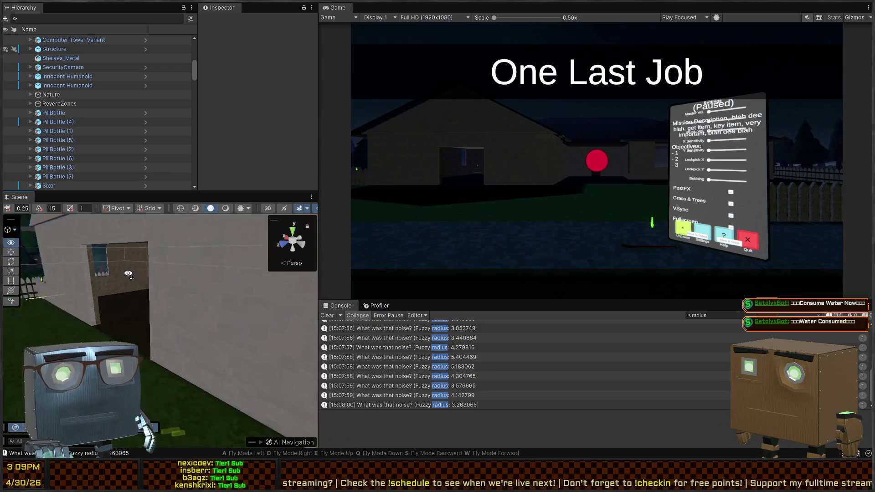
key("ctrl+p")
mouse_move(532, 209)
left_mouse_down()
mouse_move(554, 172)
mouse_move(630, 196)
mouse_move(477, 225)
mouse_move(388, 229)
mouse_move(539, 225)
left_mouse_up()
scroll(579, 203, "up", 2)
key("w")
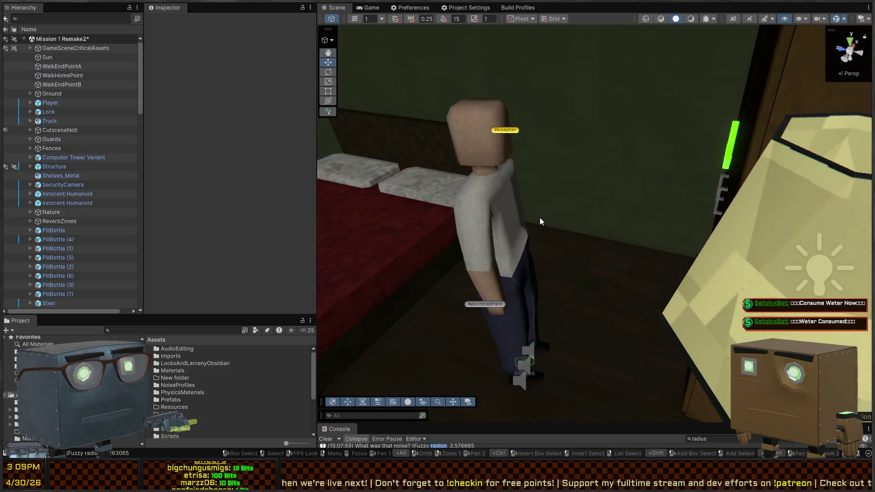
left_click(529, 222)
- Open the InvestigatePoint graph from the humanoid's BehaviorOrchestrator > Investigate behavior
left_click(30, 203)
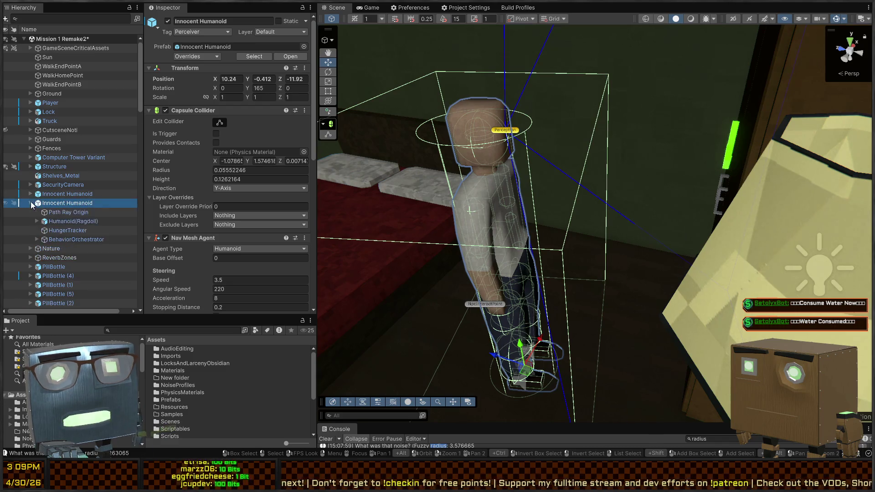
left_click(45, 240)
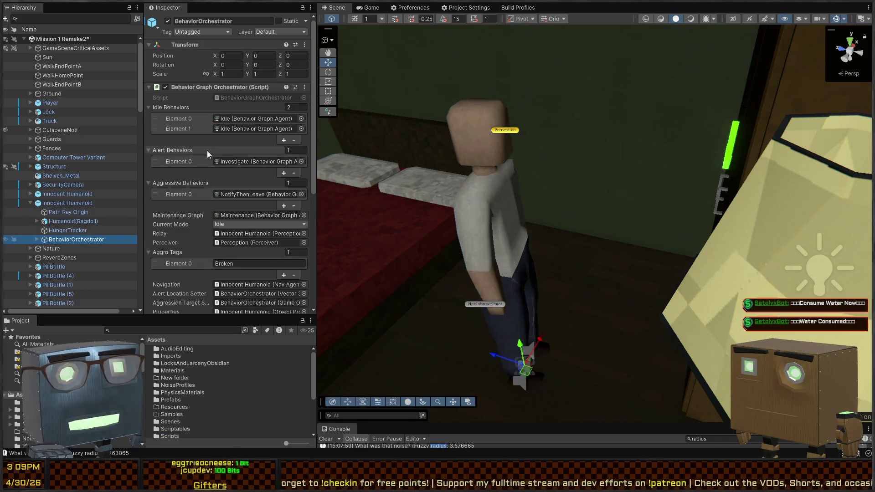
scroll(212, 151, "down", 3)
left_click(242, 114)
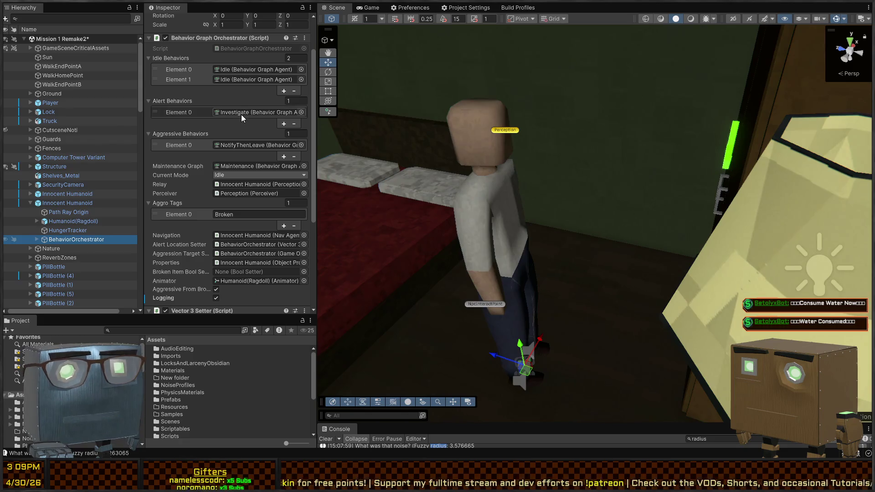
scroll(226, 173, "down", 3)
scroll(226, 204, "down", 3)
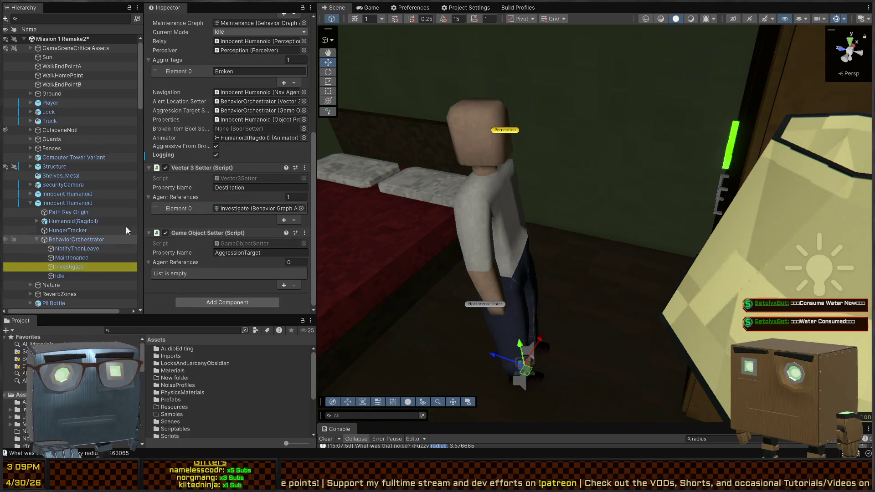
left_click(59, 268)
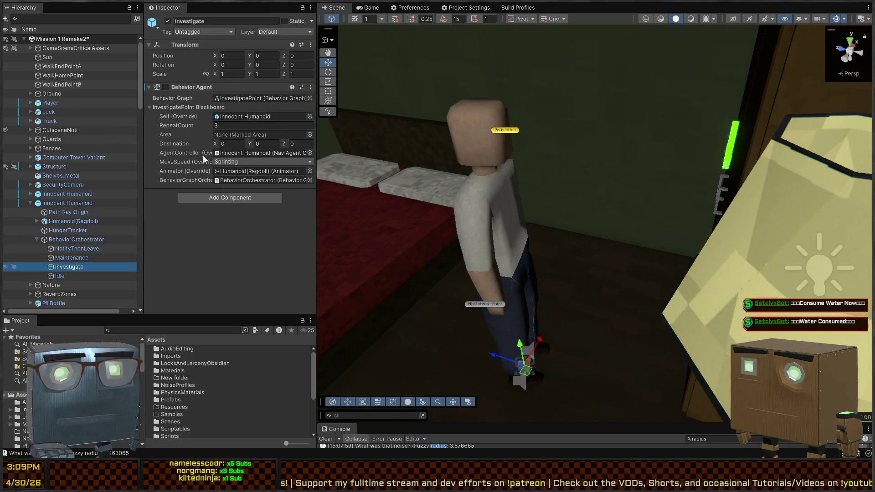
left_click(233, 100)
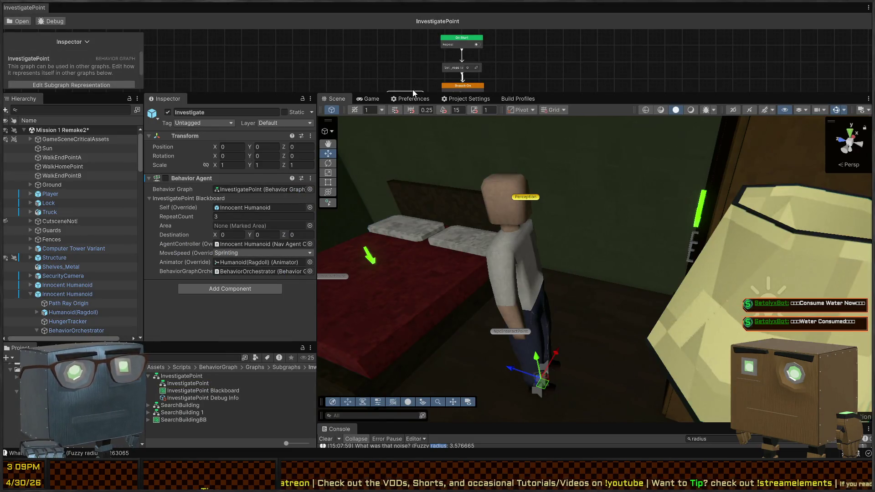
- Enlarge the graph editor and node details, showing the AgentController move-to-destination action
left_click_drag(411, 92, 411, 270)
scroll(469, 151, "up", 8)
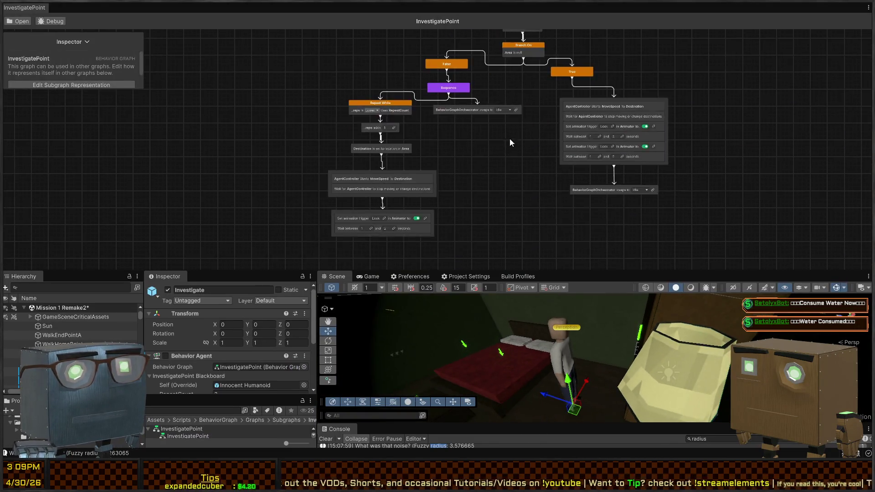
mouse_move(469, 152)
left_mouse_down()
mouse_move(486, 175)
mouse_move(483, 110)
mouse_move(495, 117)
left_mouse_up()
scroll(543, 148, "down", 2)
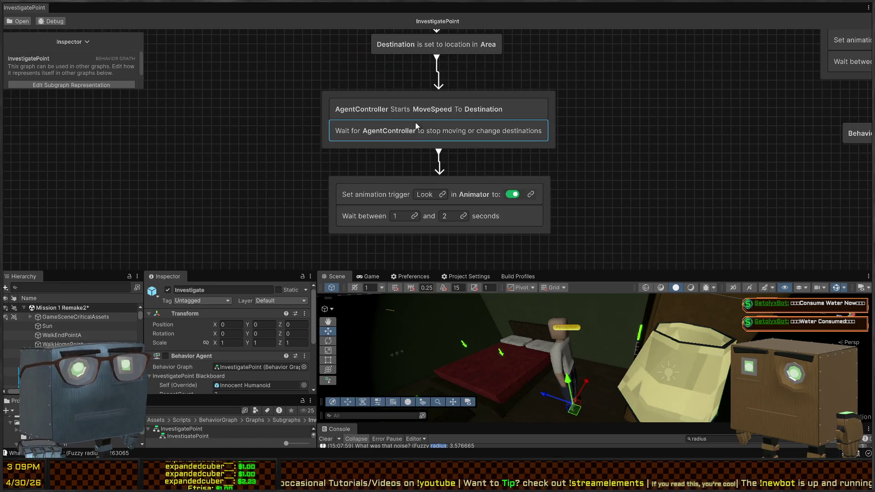
left_click(522, 110)
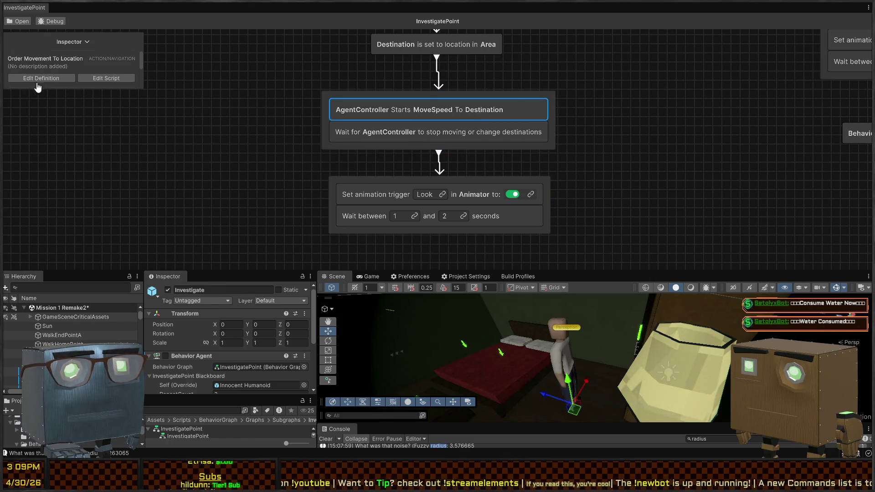
left_click_drag(51, 87, 58, 180)
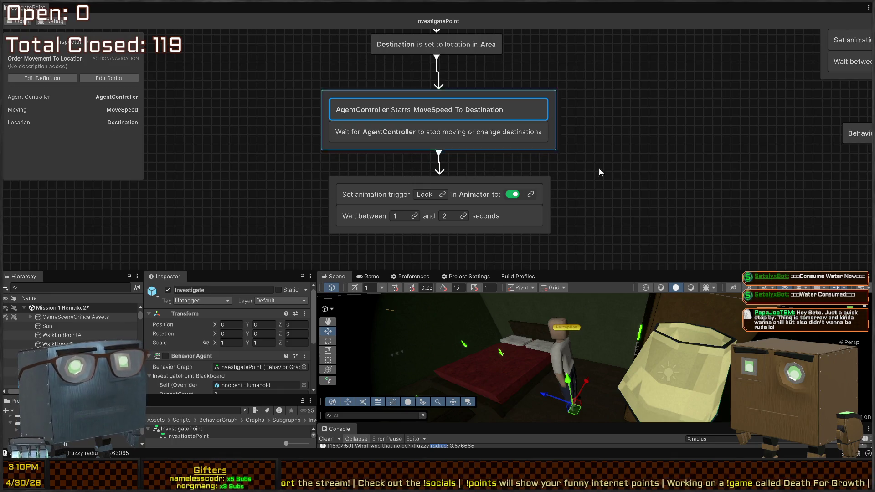
- Compare the Wait for AgentController step with the AgentController move action
left_click_drag(598, 148, 633, 151)
left_click_drag(668, 123, 697, 129)
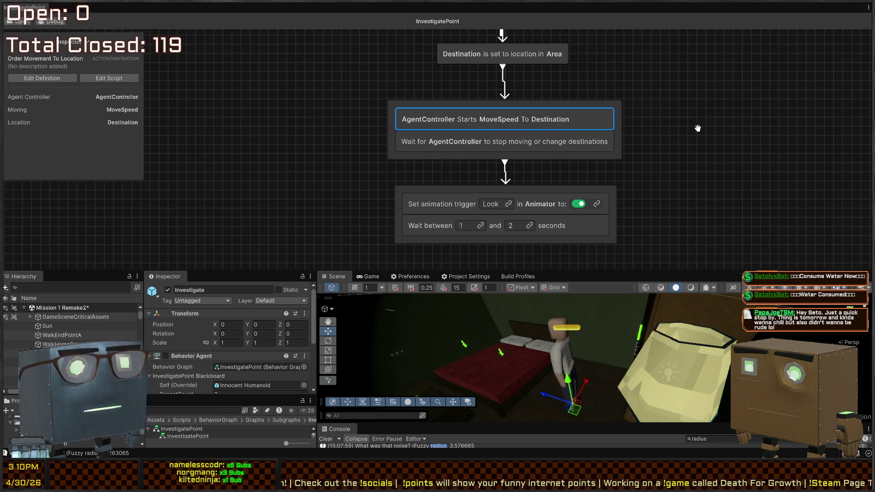
scroll(513, 163, "right", 10)
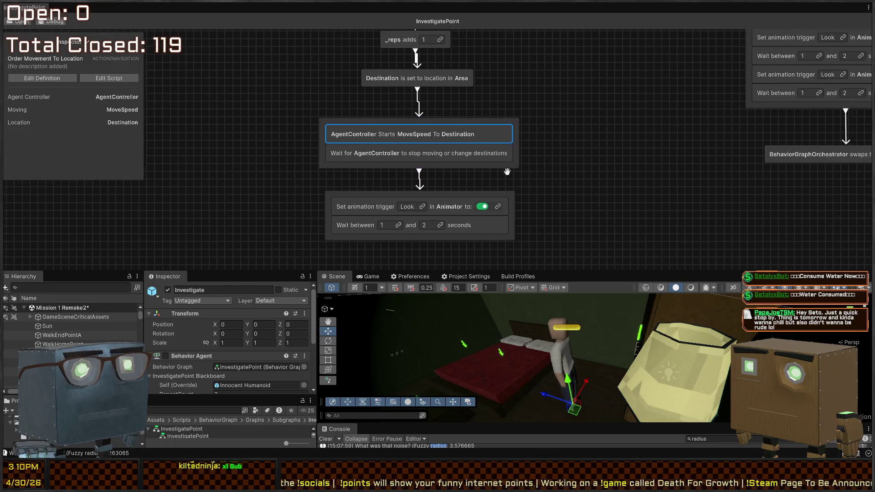
scroll(529, 150, "up", 2)
scroll(529, 151, "left", 5)
scroll(472, 161, "left", 3)
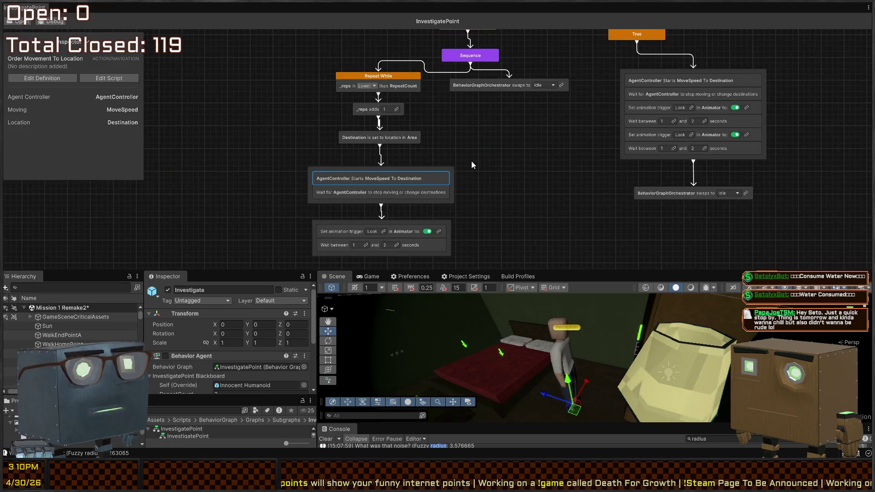
scroll(579, 147, "down", 2)
scroll(570, 173, "right", 3)
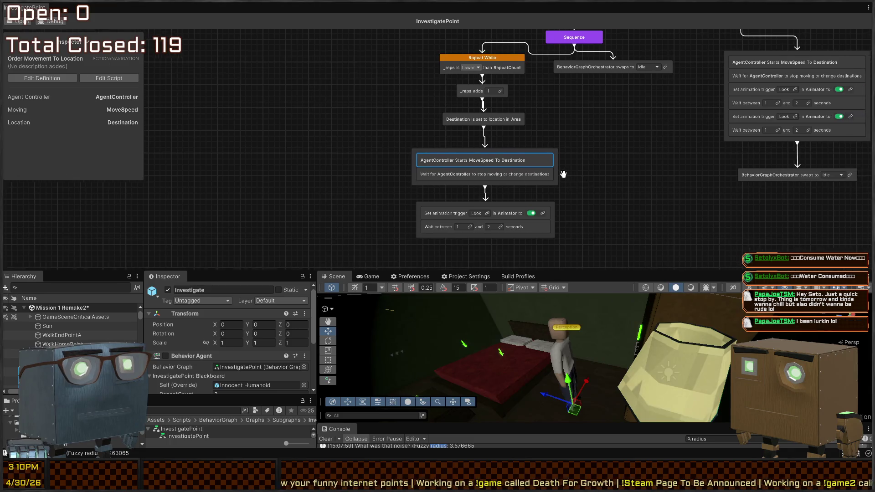
left_click(457, 172)
left_click(510, 152)
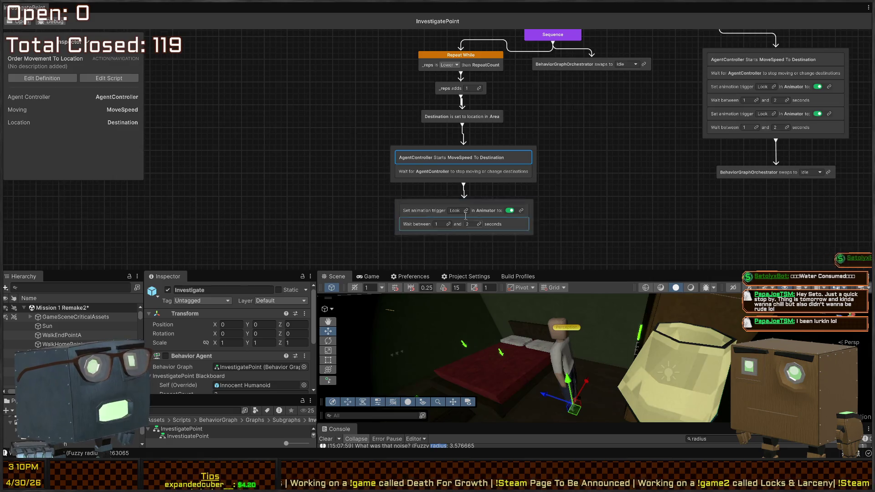
- Bring both graph branches into view before switching to the action's script
scroll(518, 177, "up", 3)
scroll(551, 170, "down", 4)
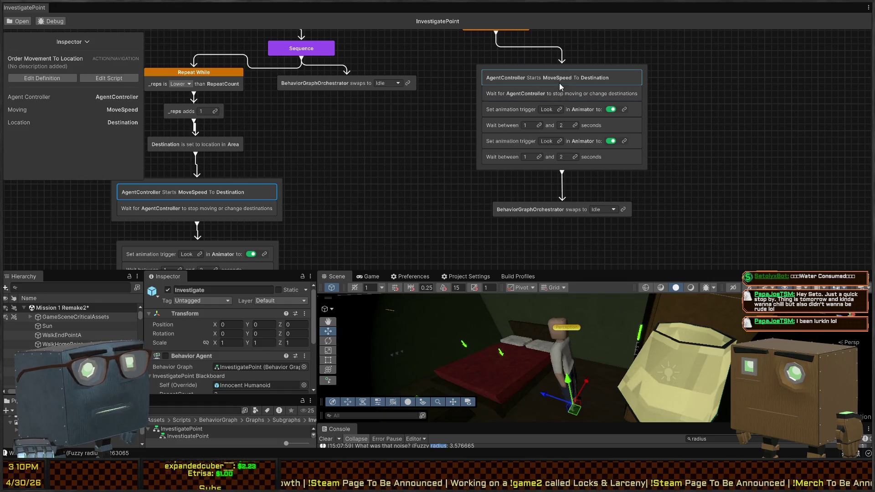
left_click_drag(265, 190, 330, 174)
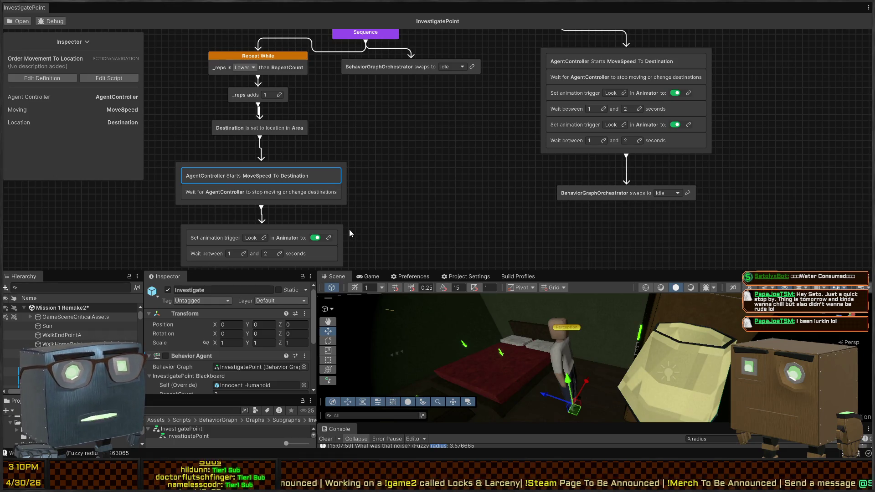
key("alt+Tab")
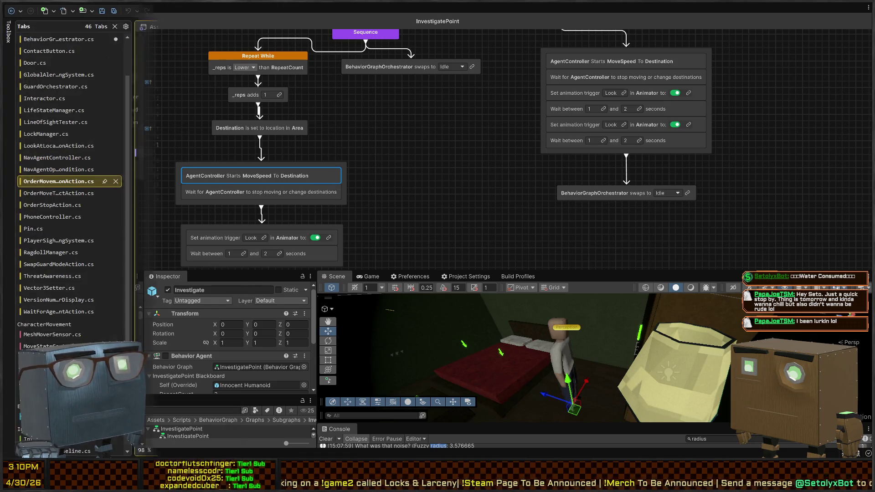
- Trace MoveToLocation through to the OnMoveToLocation definition
left_click(393, 145)
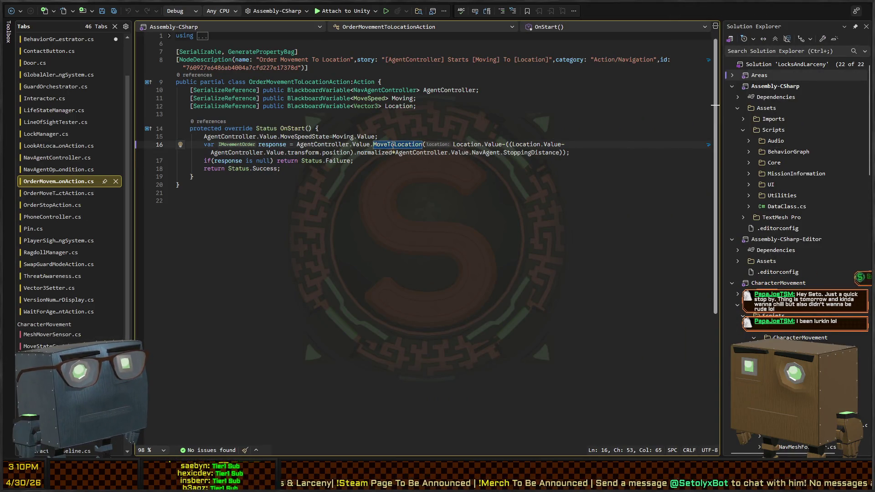
left_click(391, 145)
left_click(392, 145, "ctrl")
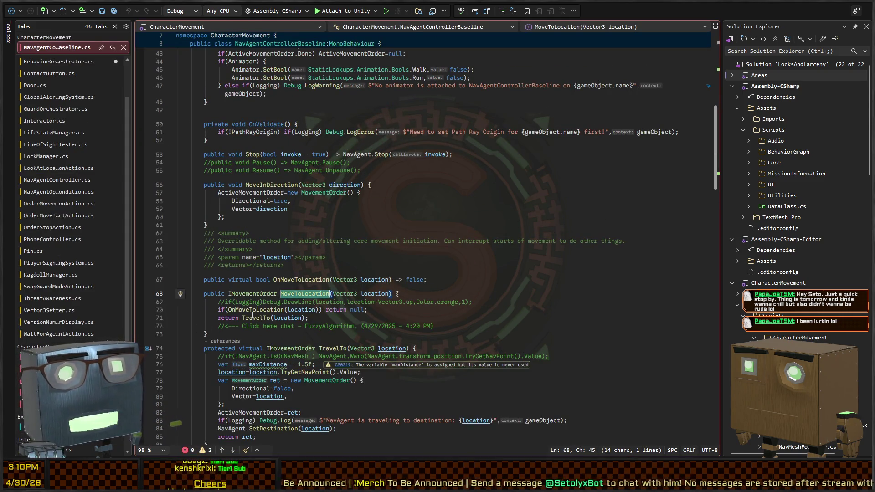
left_click(261, 310)
scroll(247, 255, "down", 4)
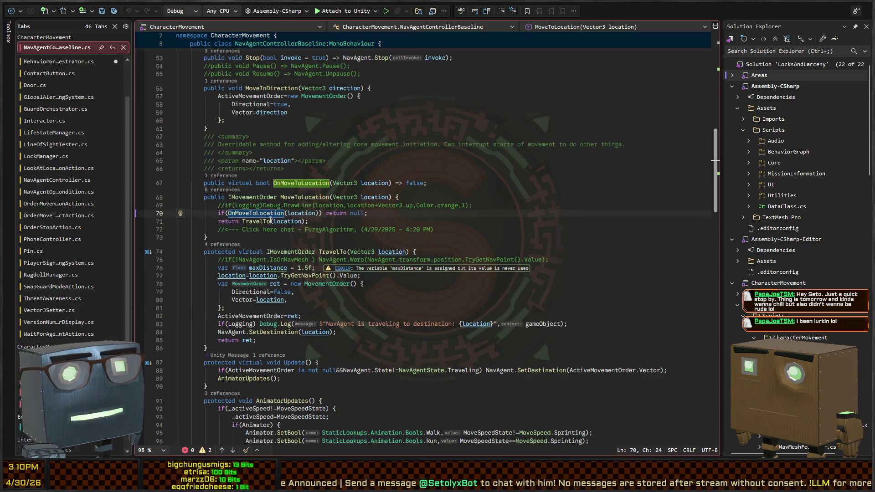
key("F12")
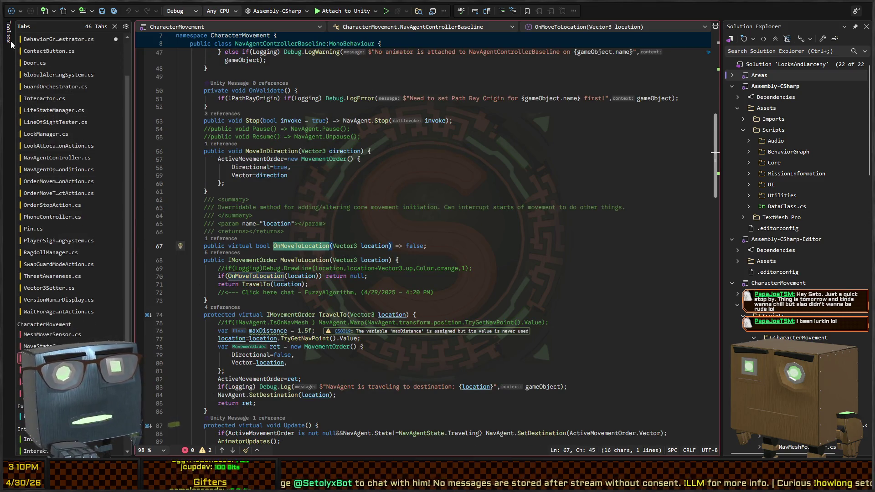
- Inspect the NavAgentController class, then navigate back to NavAgentControllerBaseline
left_click(11, 11)
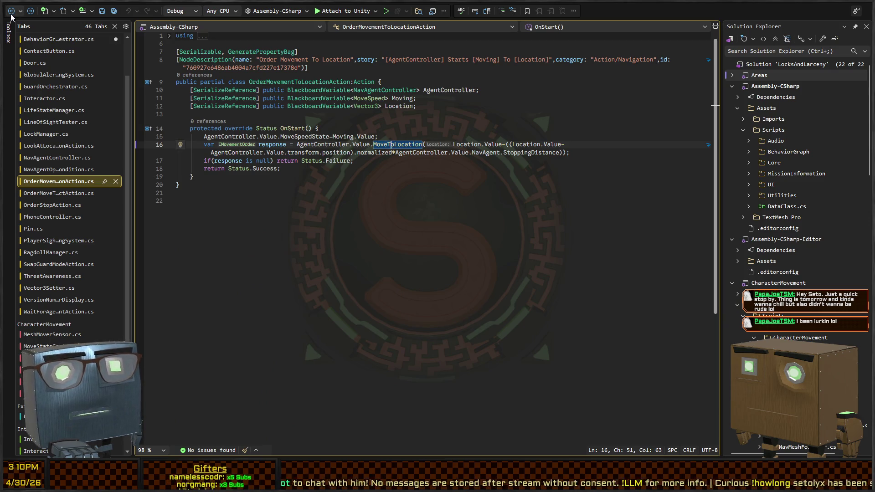
left_click(396, 91)
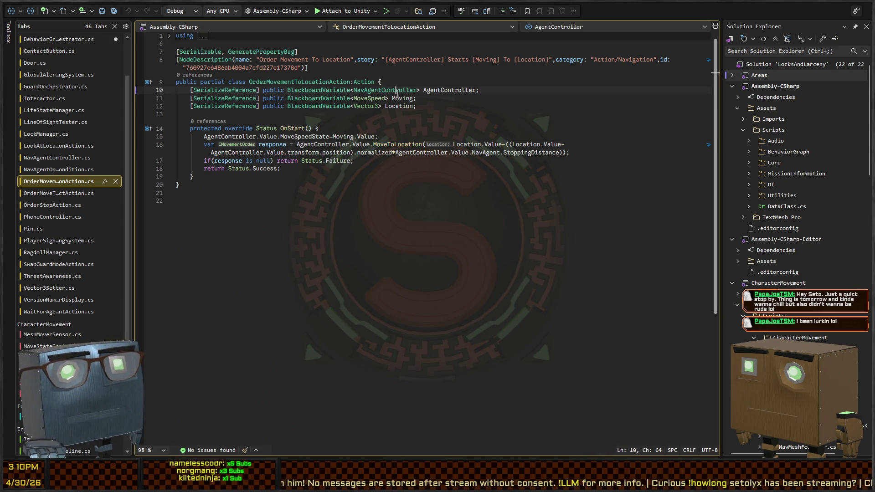
left_click(396, 91, "ctrl")
scroll(258, 177, "down", 7)
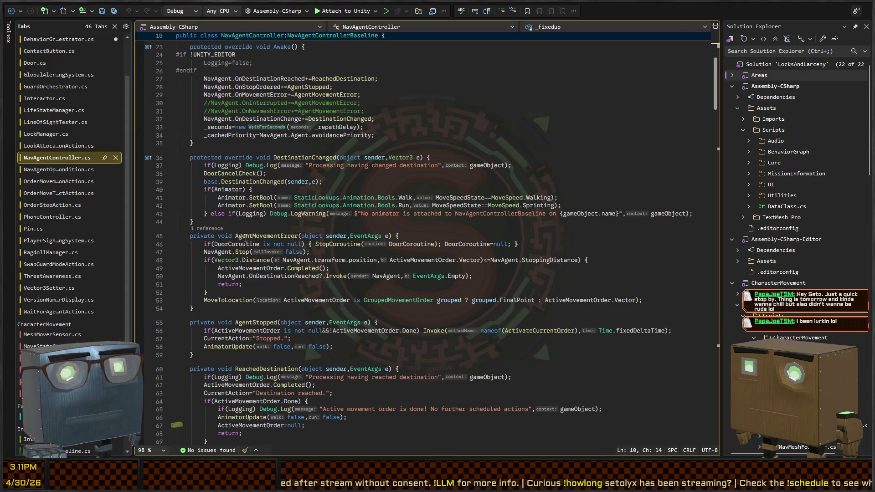
left_click(11, 11)
left_click(11, 11)
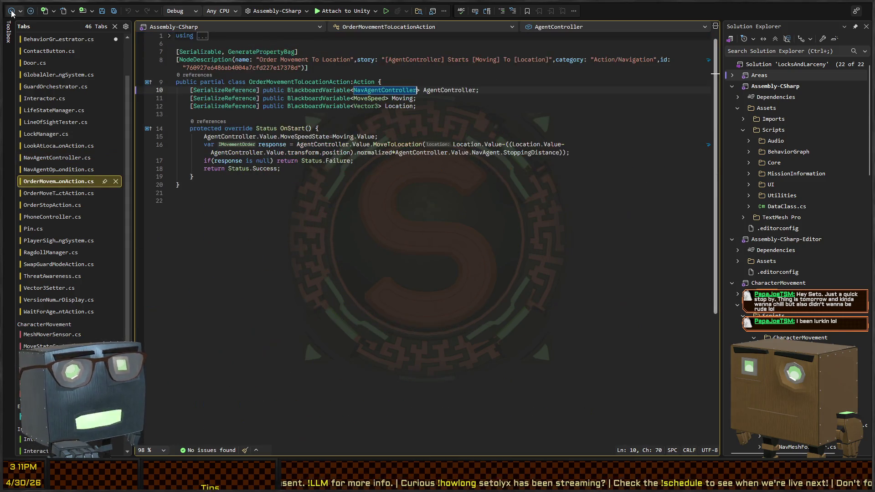
left_click(12, 10)
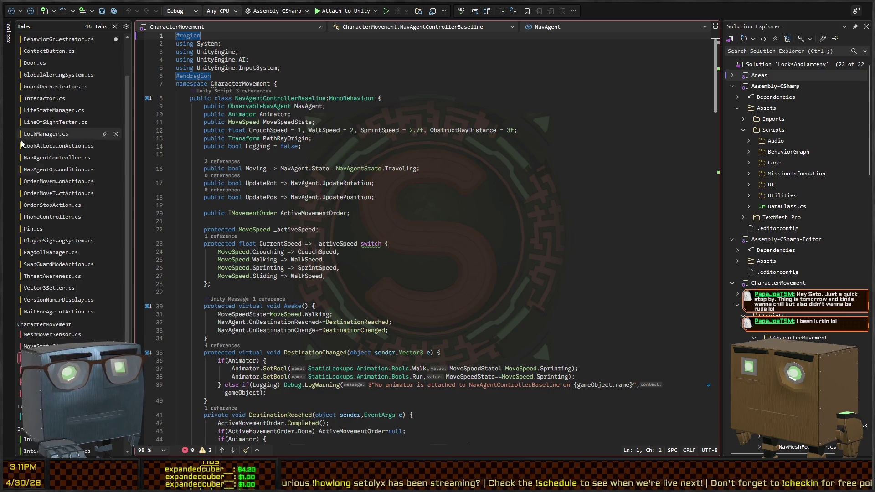
scroll(444, 252, "down", 7)
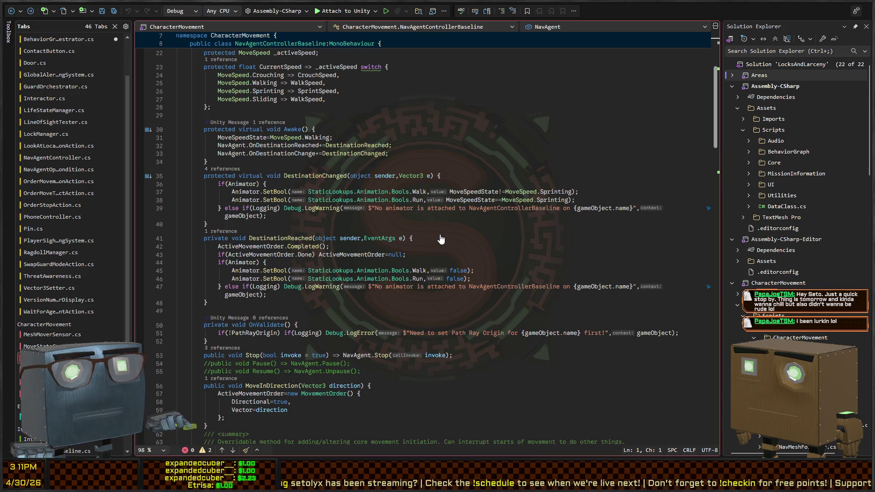
key("alt+Tab")
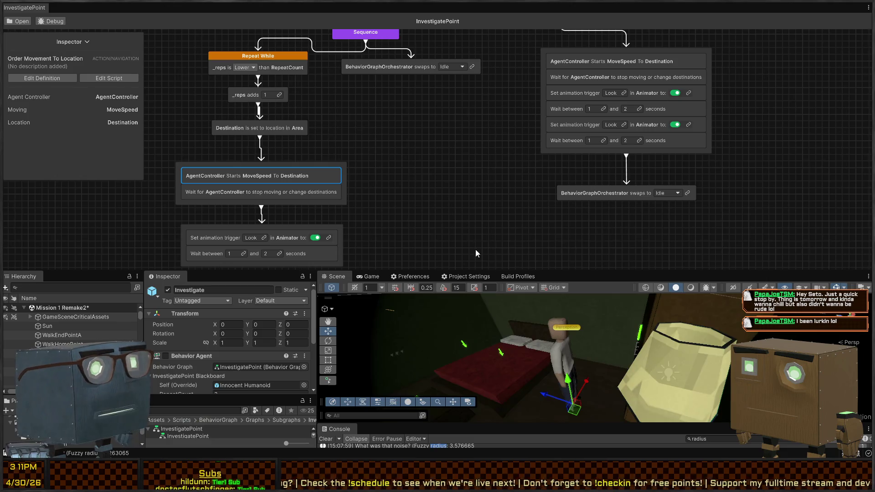
- Pan around the InvestigatePoint graph, checking the _reps adds 1 node and Branch On branches
scroll(249, 335, "down", 2)
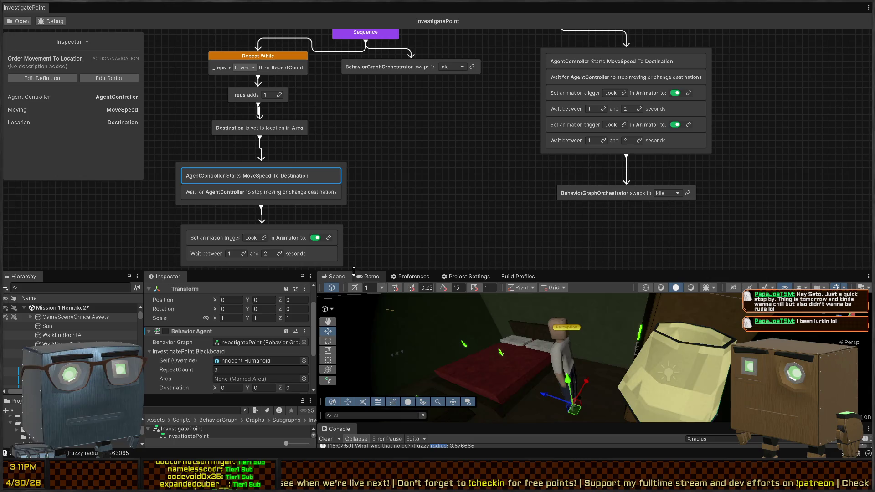
scroll(550, 169, "down", 2)
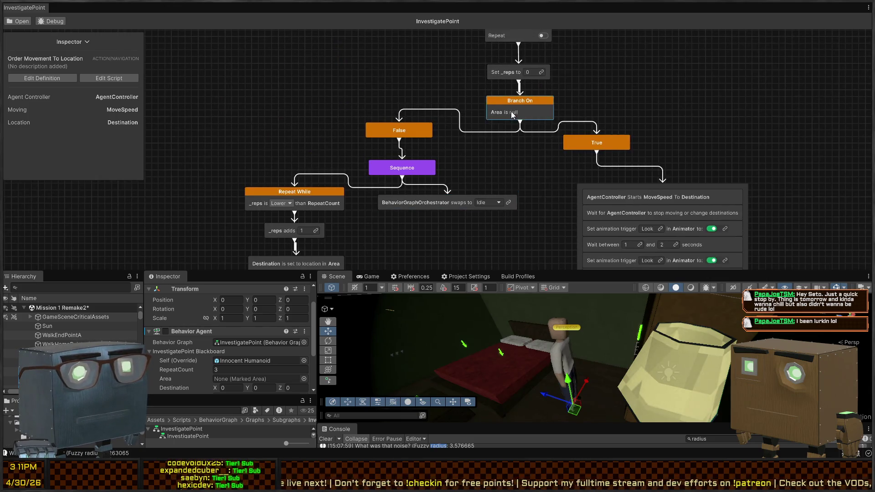
scroll(510, 114, "down", 2)
scroll(478, 124, "up", 4)
left_click_drag(462, 175, 463, 121)
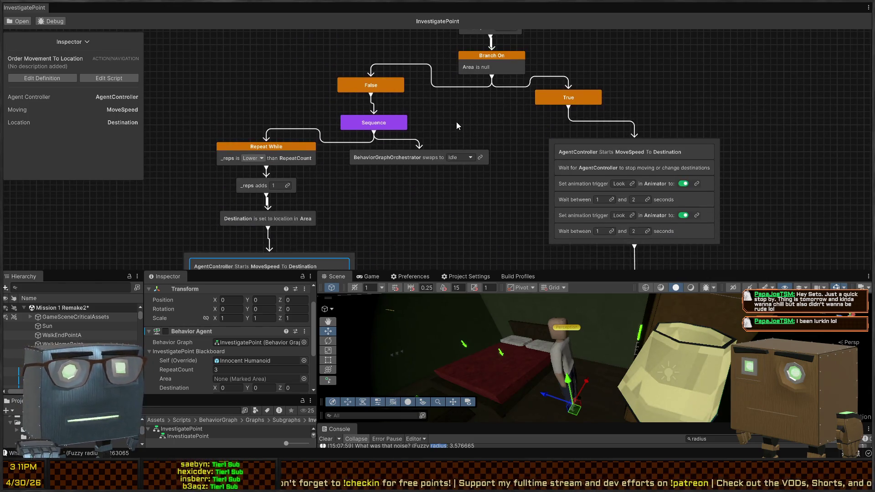
left_click(289, 185)
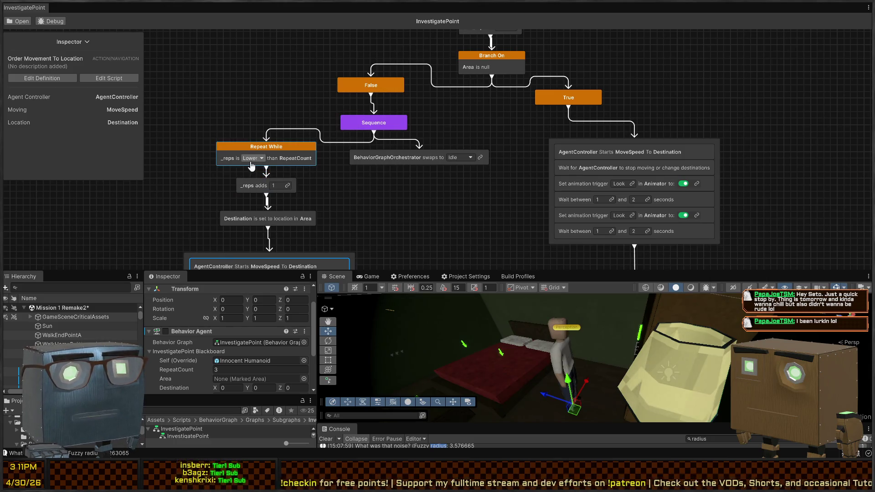
left_click_drag(348, 212, 382, 148)
mouse_move(418, 173)
left_mouse_down()
mouse_move(436, 105)
mouse_move(427, 102)
mouse_move(366, 176)
left_mouse_up()
scroll(365, 176, "up", 3)
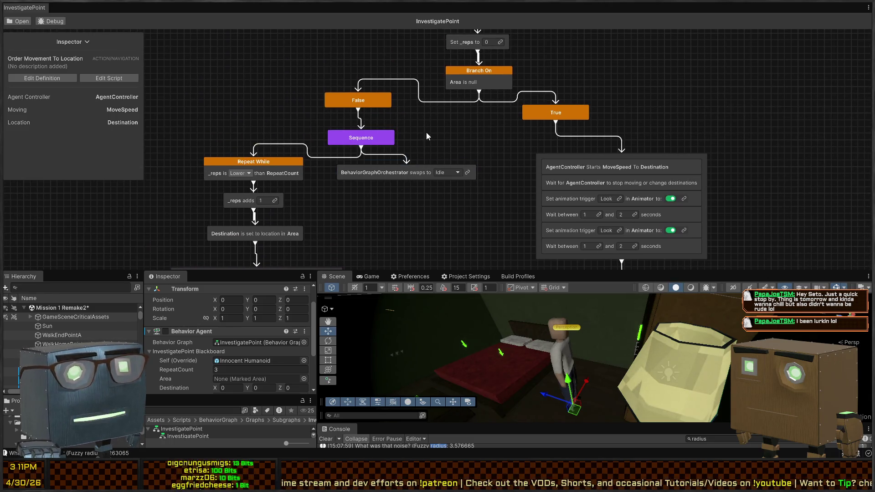
scroll(429, 125, "up", 3)
scroll(437, 165, "down", 3)
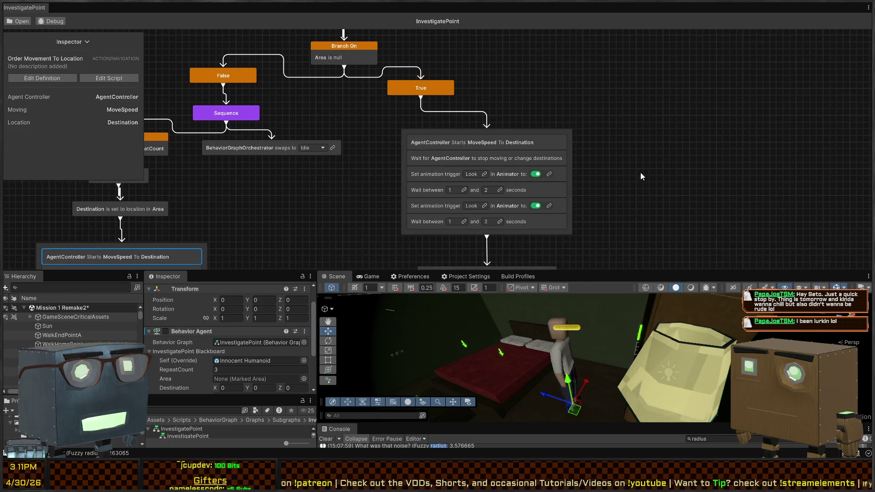
scroll(652, 177, "down", 2)
scroll(652, 176, "right", 3)
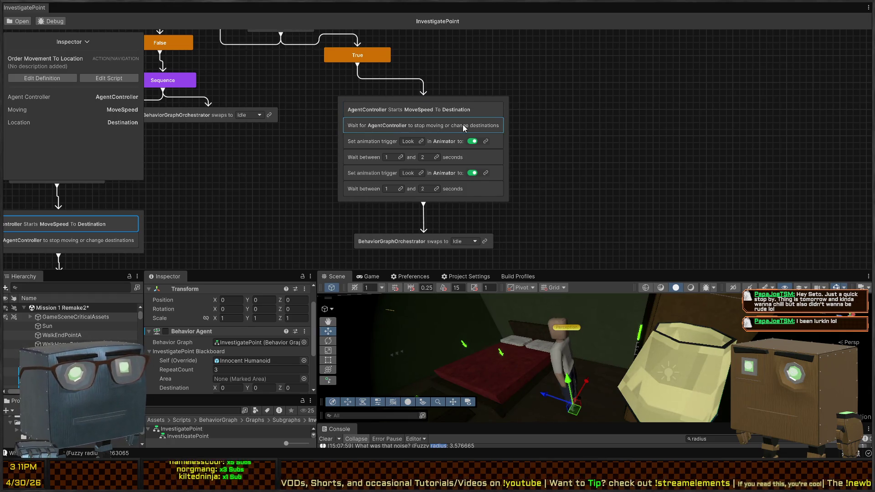
- Select the True branch's Order Movement To Location step and expand the Blackboard to list every variable
left_click(464, 125)
left_click(475, 113)
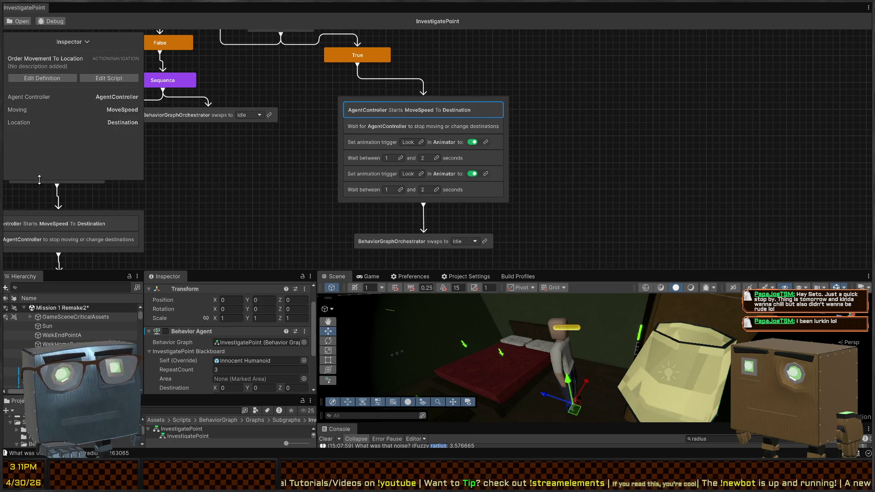
left_click_drag(102, 41, 266, 45)
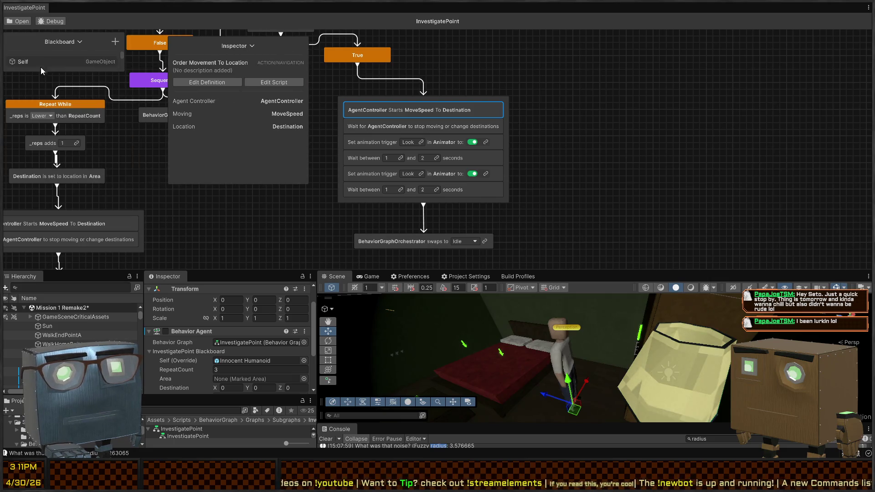
left_click_drag(40, 71, 41, 196)
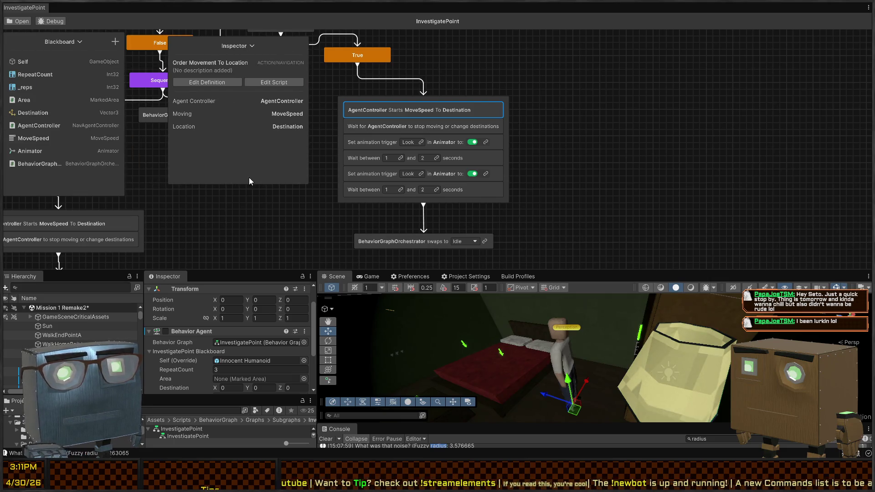
left_click(474, 130)
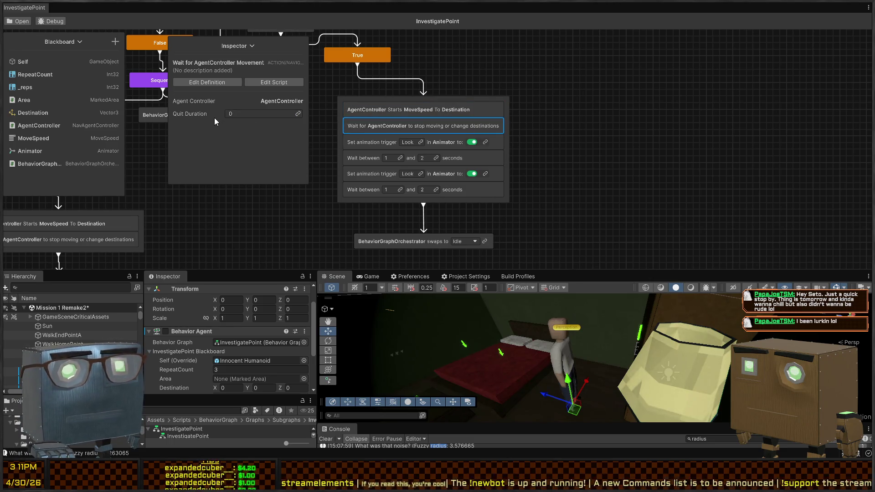
left_click(487, 113)
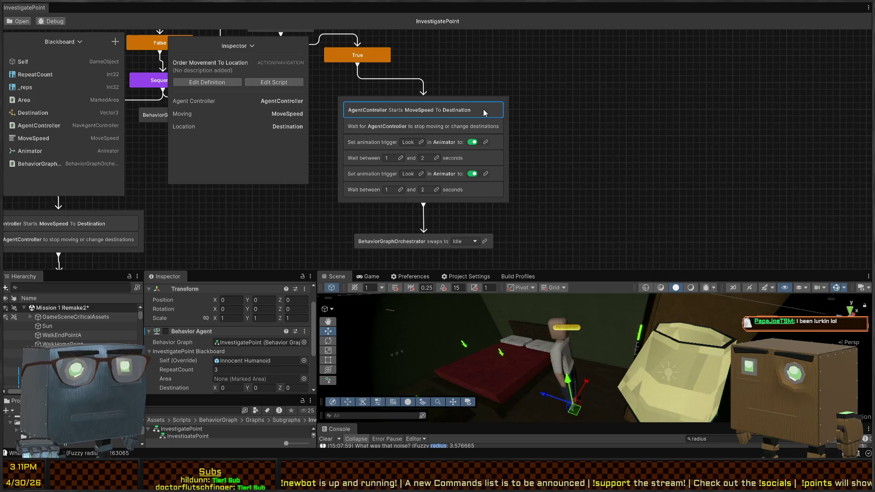
mouse_move(544, 320)
left_mouse_down()
mouse_move(342, 344)
mouse_move(412, 360)
mouse_move(652, 353)
left_mouse_up()
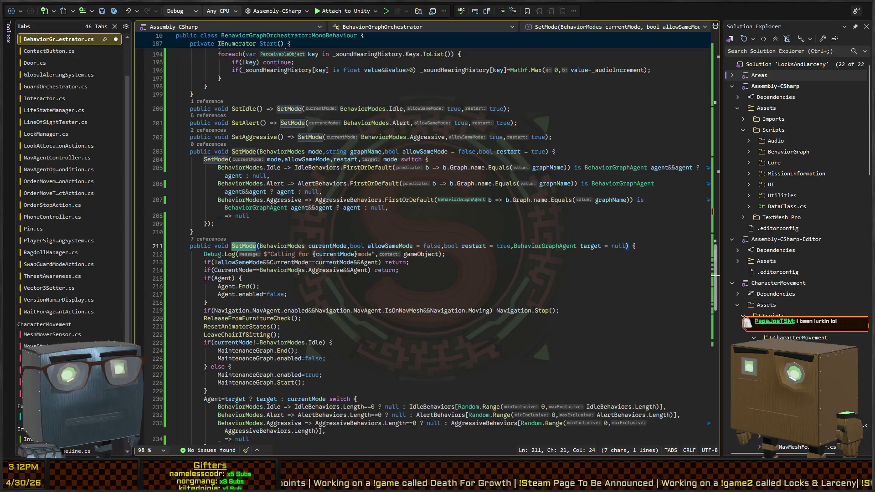
- Follow NoiseHeard to the GetPointAtPercentage call on line 149 and its definition in NavMeshPaths.cs
scroll(322, 257, "up", 15)
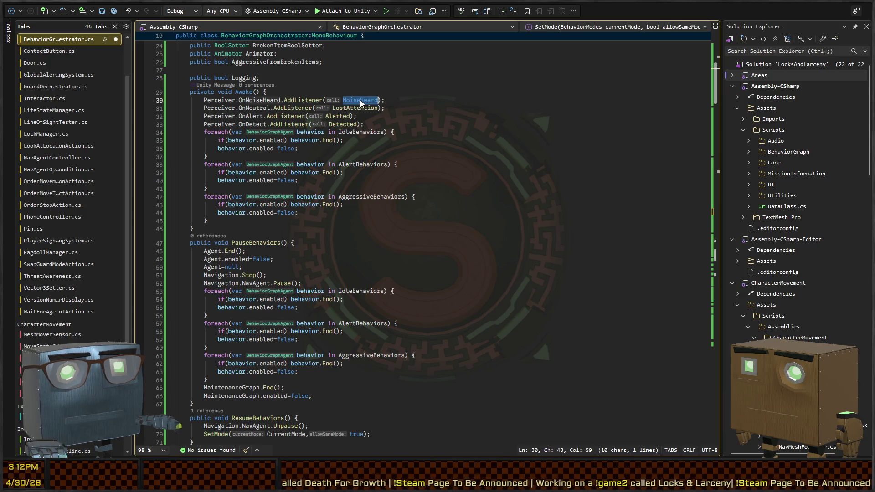
left_click(360, 100, "ctrl")
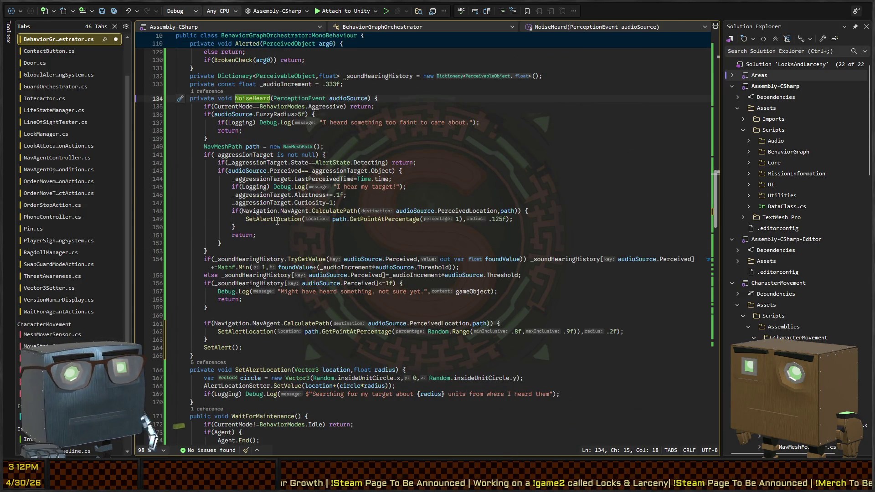
left_click(277, 221)
left_click(352, 221)
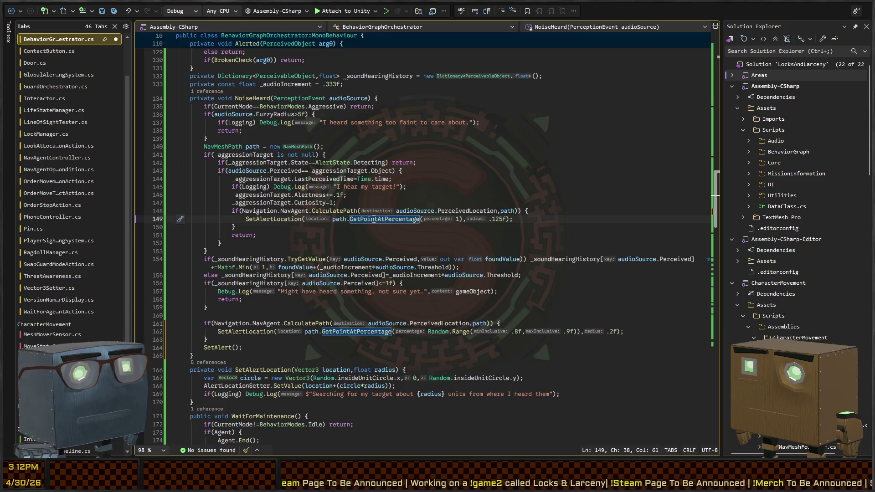
left_click(374, 219, "ctrl")
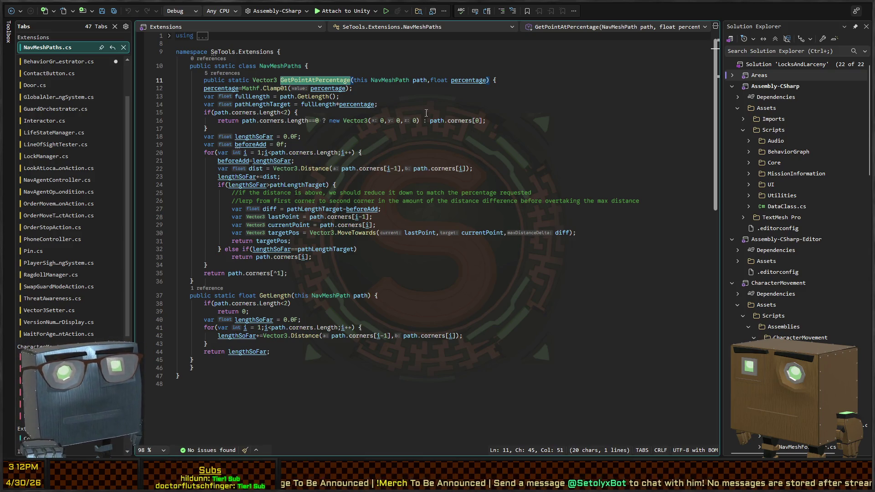
- Trace percentage and fullLength in GetPointAtPercentage, then open NavMeshPath's decompiled corners property
double_click(467, 80)
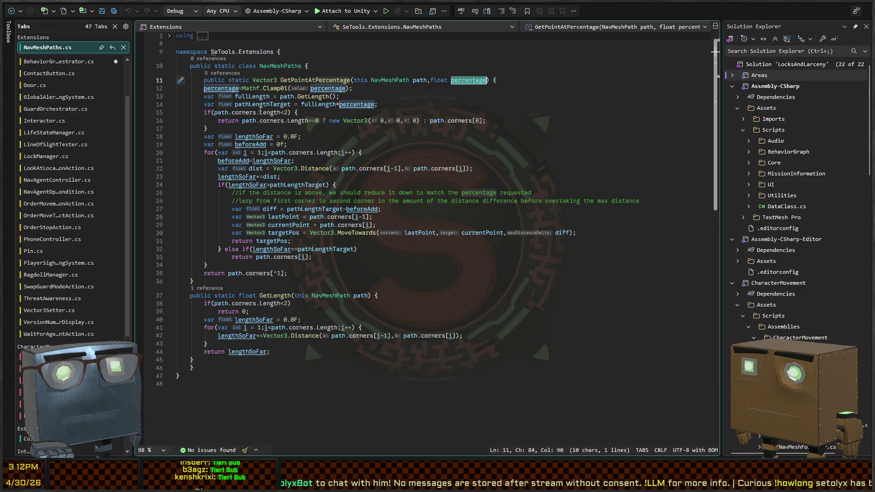
left_click(354, 105)
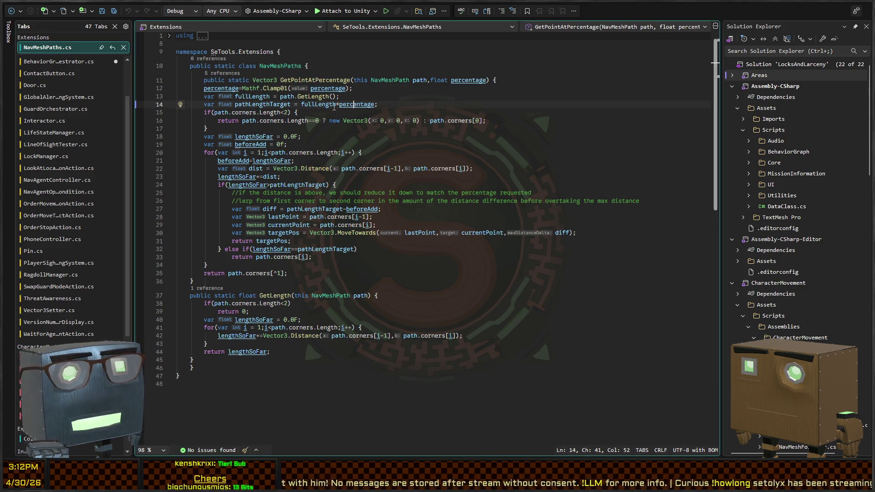
left_click(312, 105)
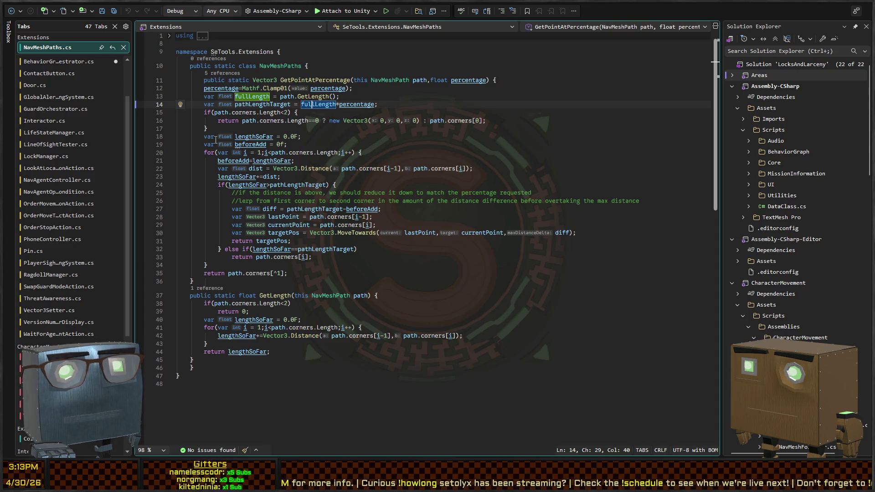
scroll(271, 150, "down", 2)
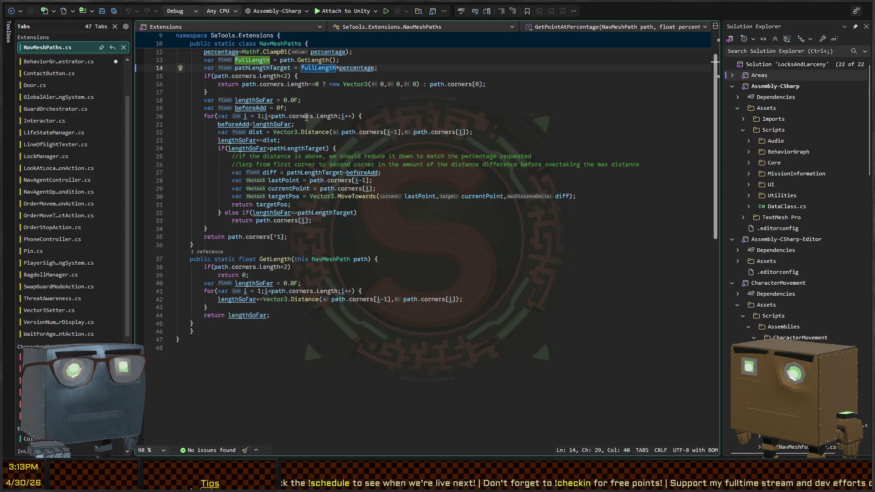
scroll(227, 131, "up", 1)
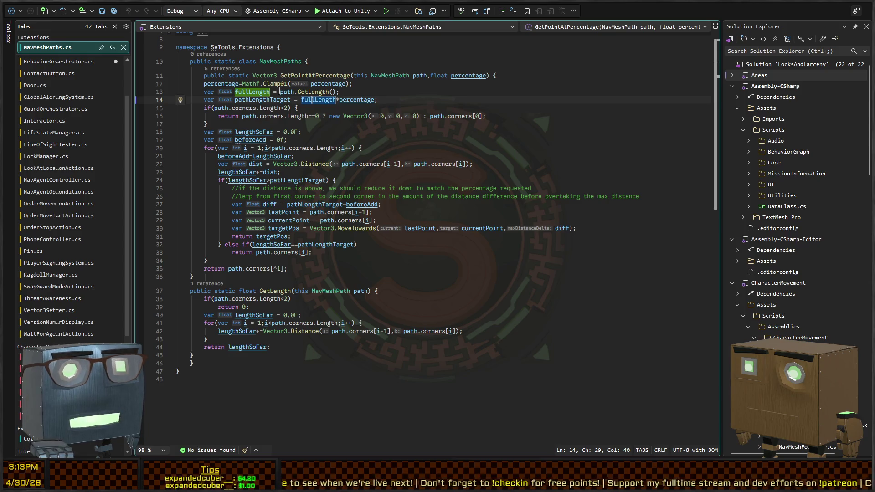
double_click(299, 148)
key("F12")
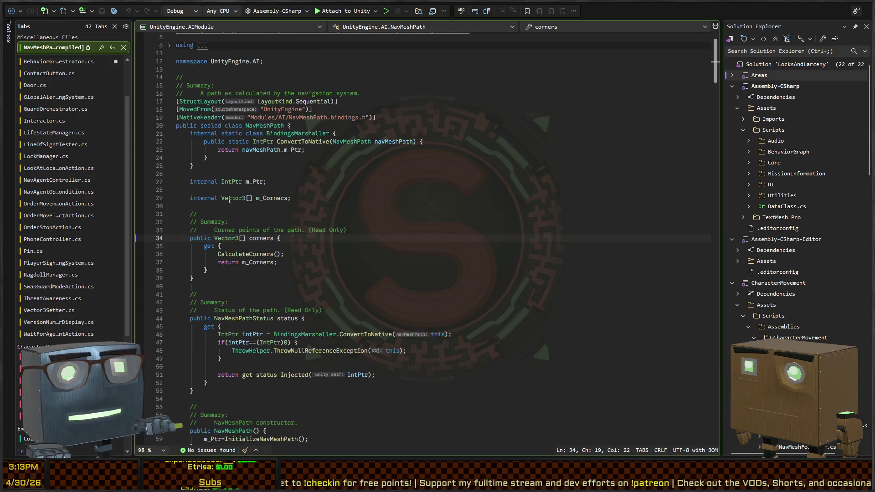
- Check CalculateCorners and pathLengthTarget, then return to the NoiseHeard handler at line 149
double_click(246, 255)
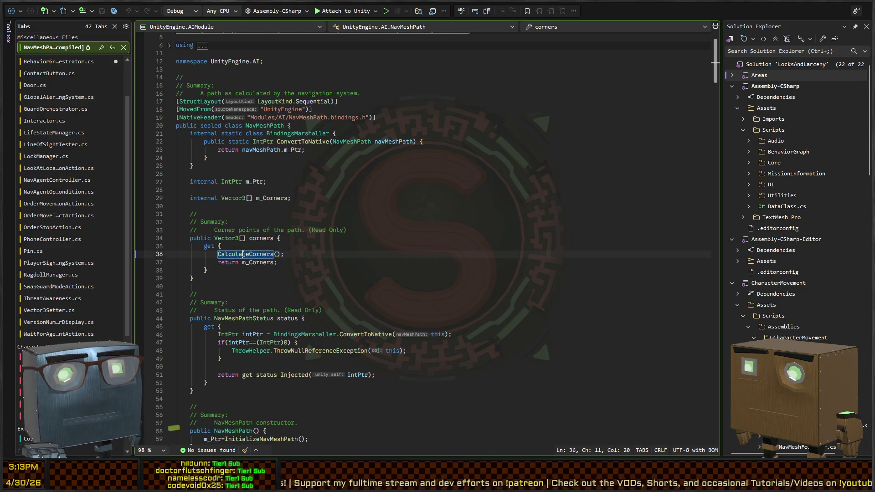
key("F12")
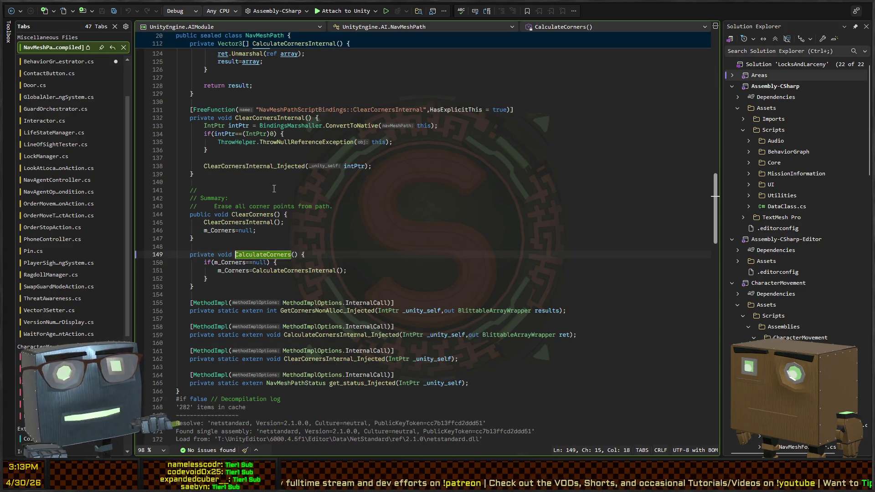
left_click(12, 14)
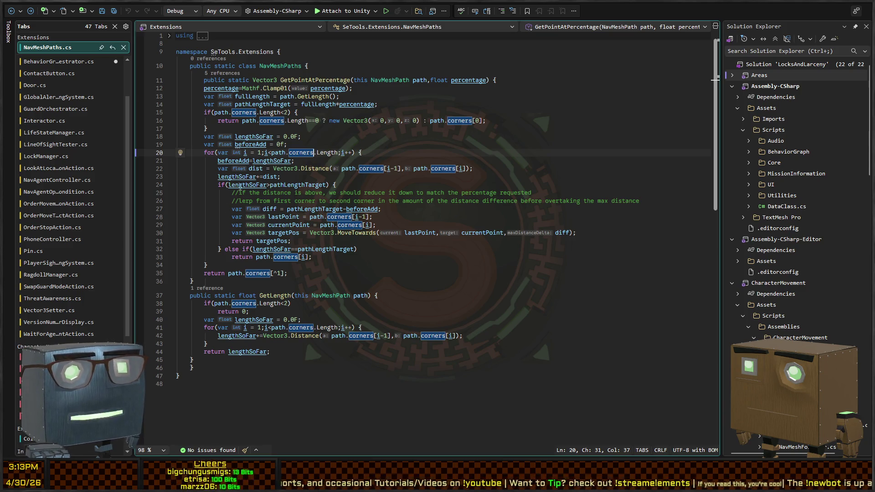
left_click(308, 184)
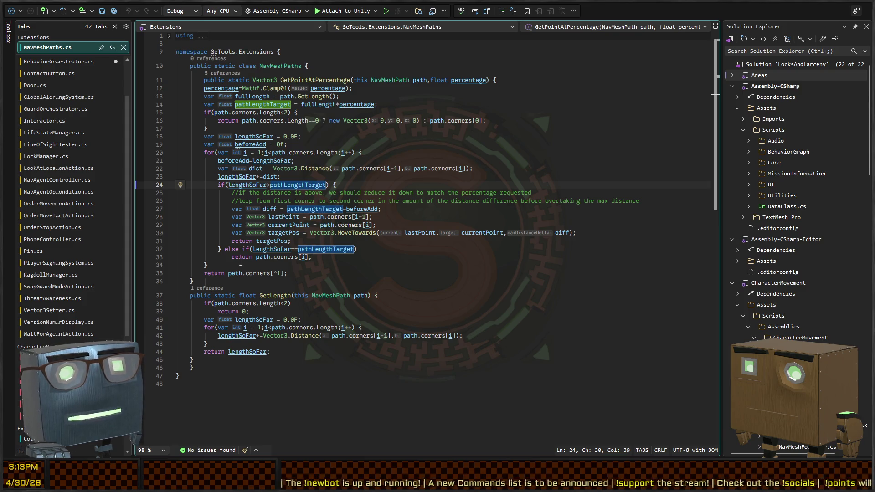
left_click(9, 15)
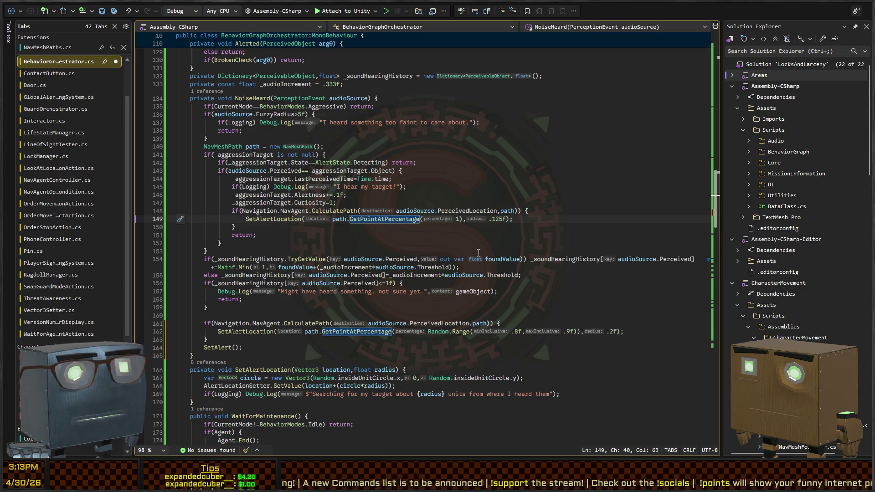
- Move the random GetPointAtPercentage expression into 'var loc' and pass loc to SetAlertLocation
key("shift+alt+equal")
key("shift+alt+equal")
key("shift+alt+equal")
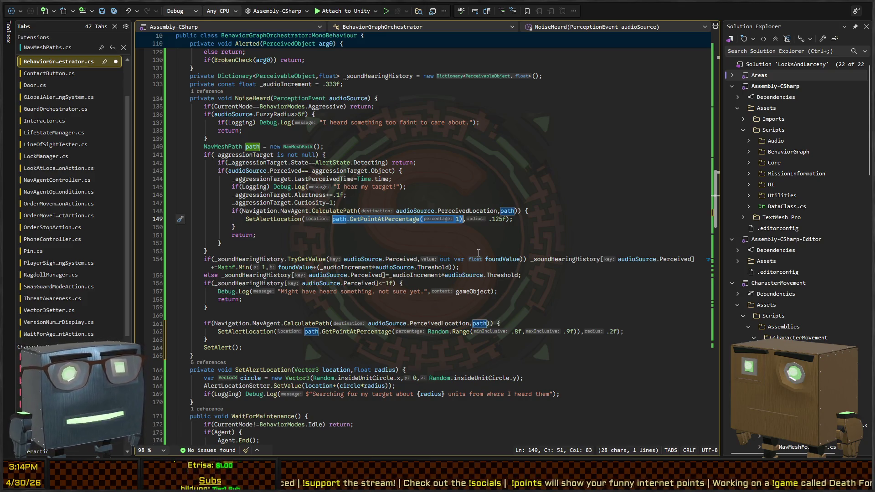
key("Down")
key("Down")
key("Down")
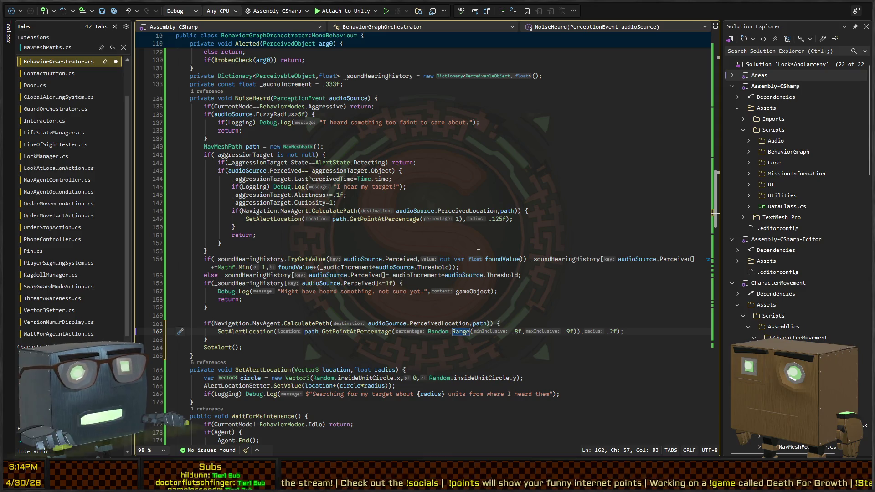
key("shift+alt+equal")
key("shift+alt+equal")
key("shift+alt+equal")
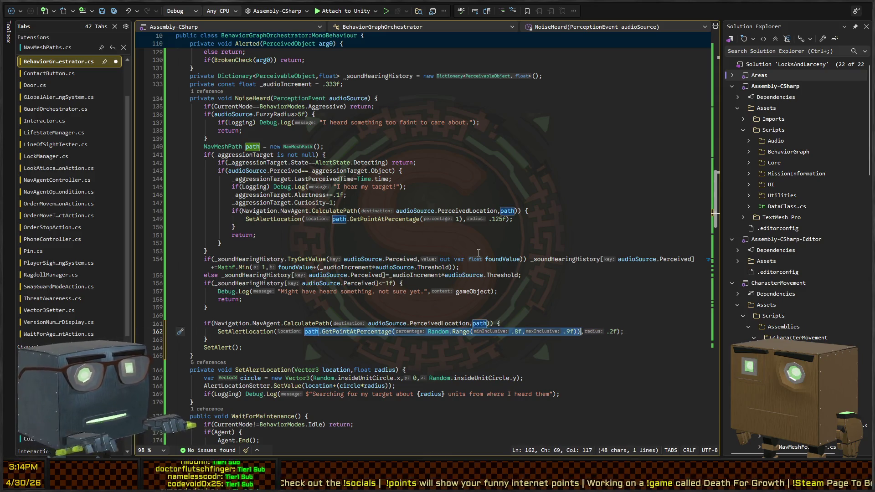
key("BackSpace")
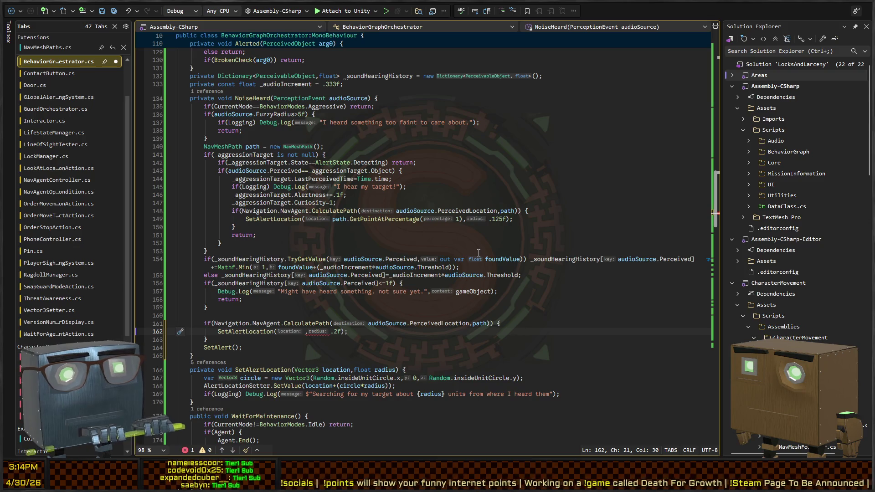
key("ctrl+Return")
type("loc")
type("path.GetPointAtPercentage(Random.Range(.8f,.9f))")
type(";")
type("loc")
- Add DebugHelpers.DrawGizmoPoint(loc,1,Color.red,1) to draw the alert point
key("ctrl+Return")
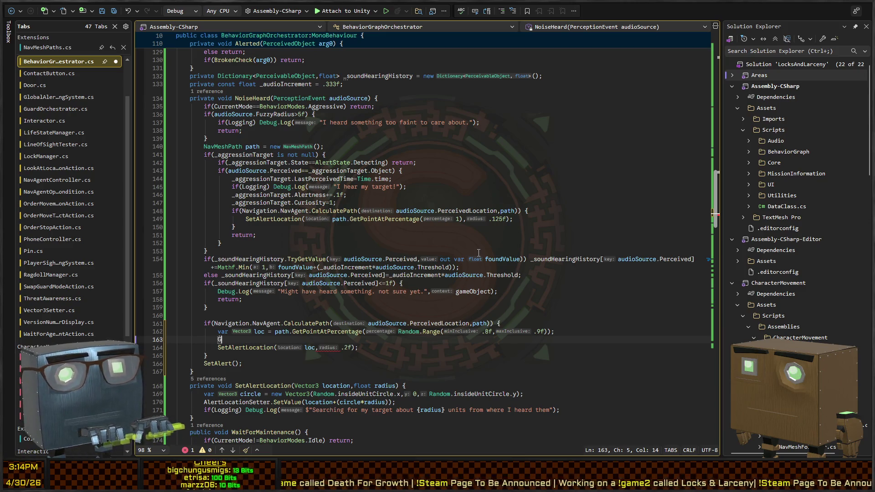
key("BackSpace")
type("ugHe")
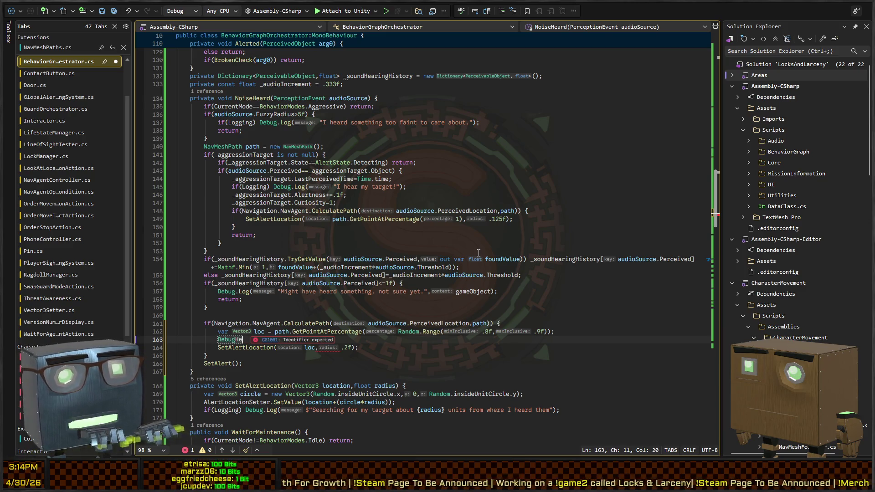
type("lpers.DrawGizmoPoint(loc,")
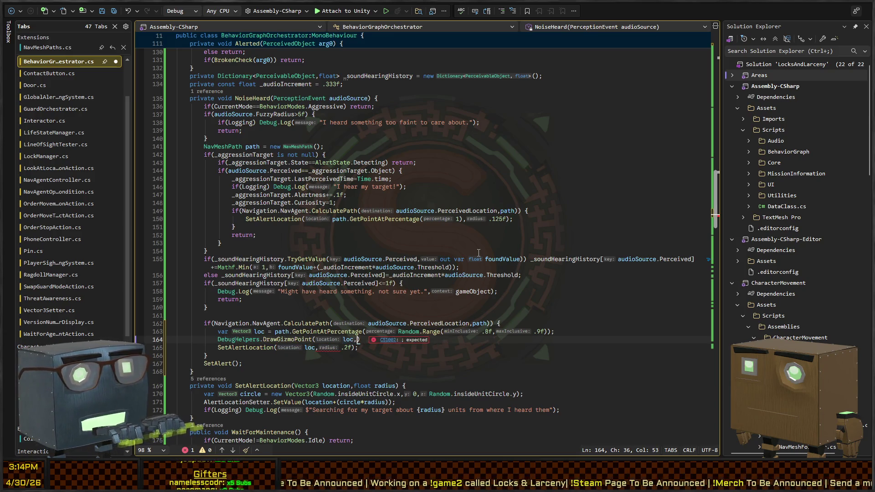
type("1,CVolo")
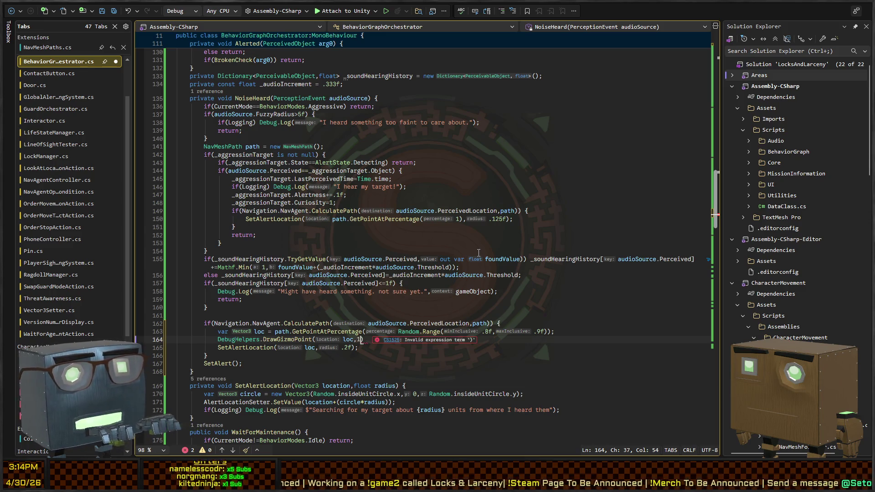
key("BackSpace")
key("BackSpace")
key("BackSpace")
type("olor.red,1);")
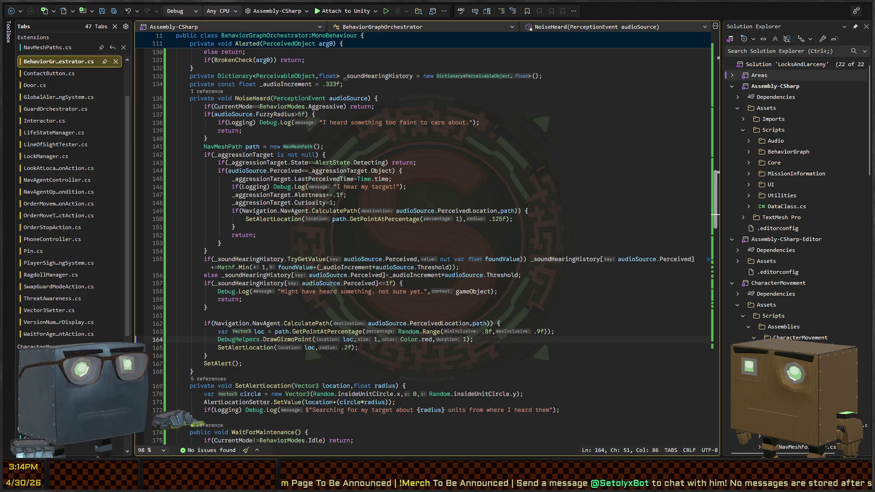
key("alt+Tab")
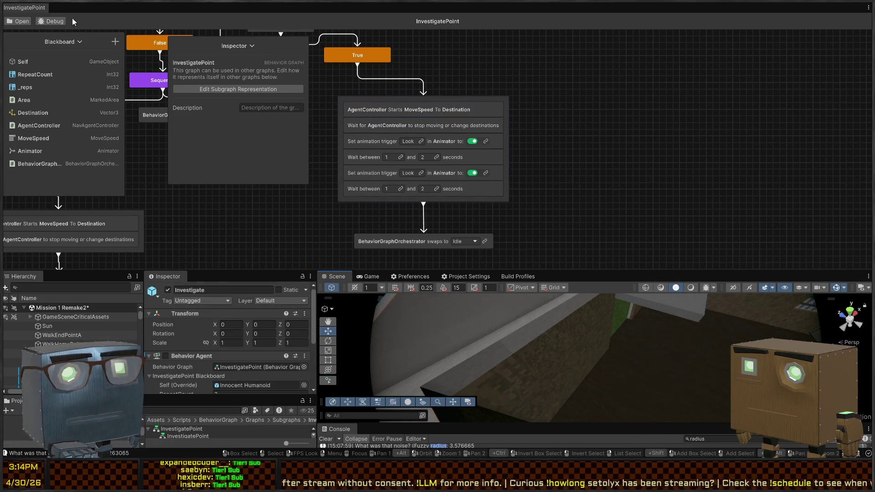
- Close the graph panel, start Play, skip the cutscene, and climb through the house window
middle_click(25, 8)
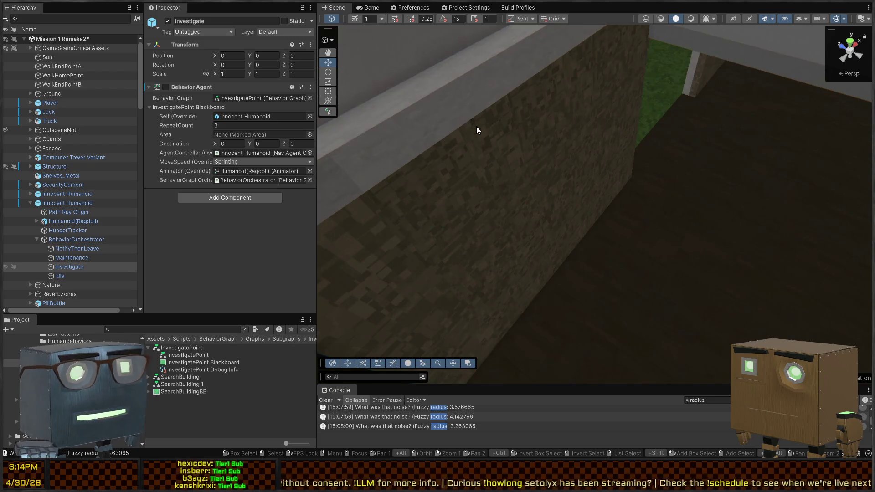
key("ctrl+p")
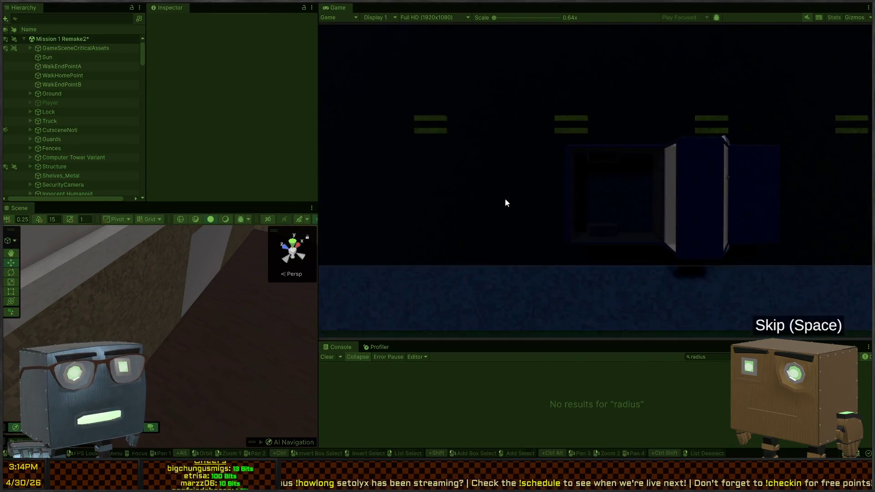
key("space")
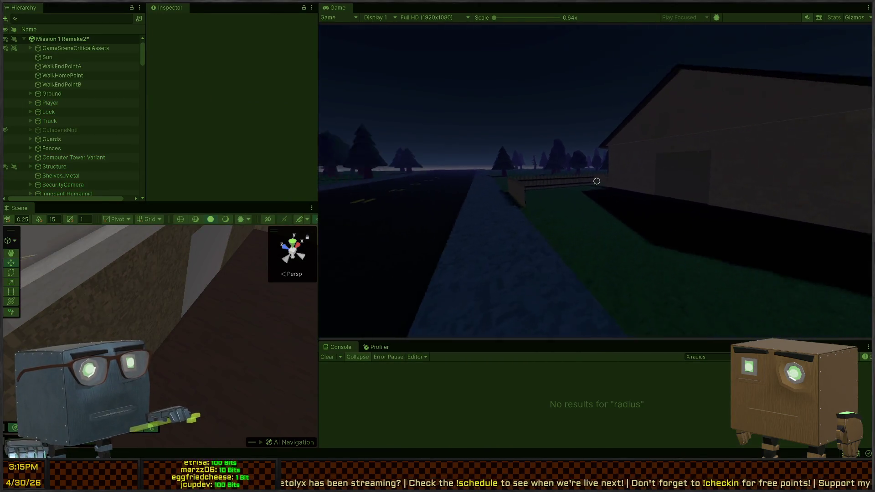
key("w")
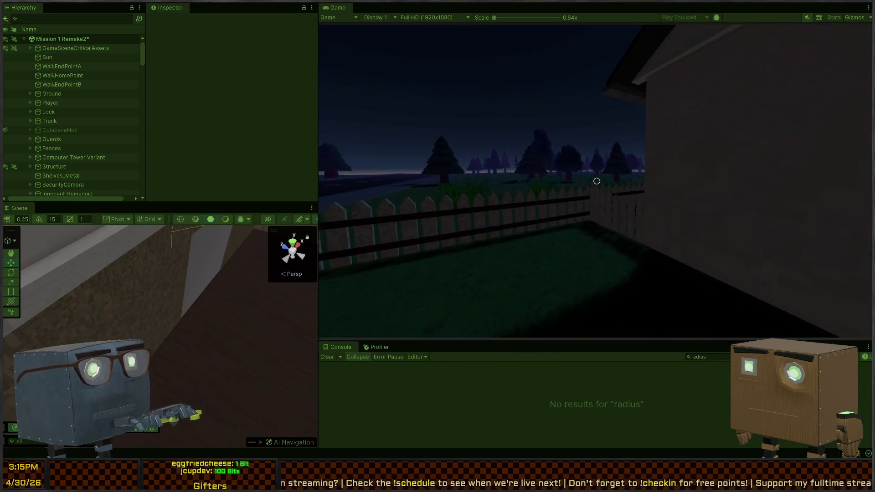
key("w")
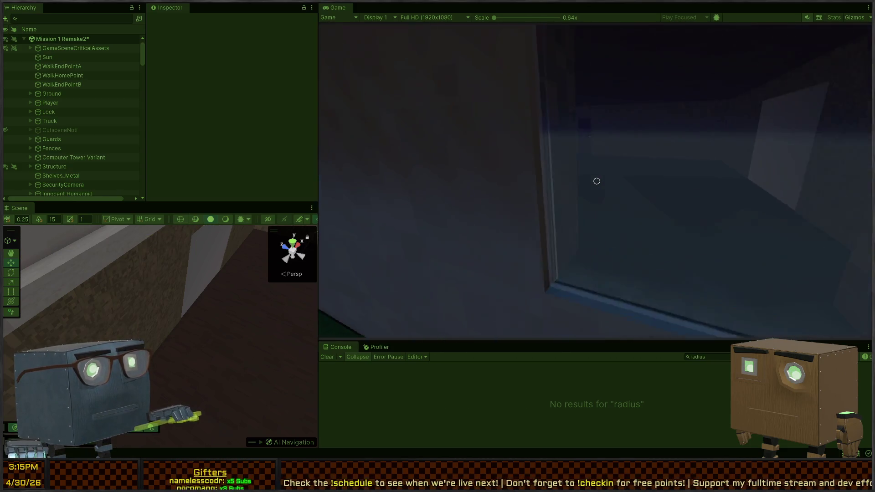
key("s")
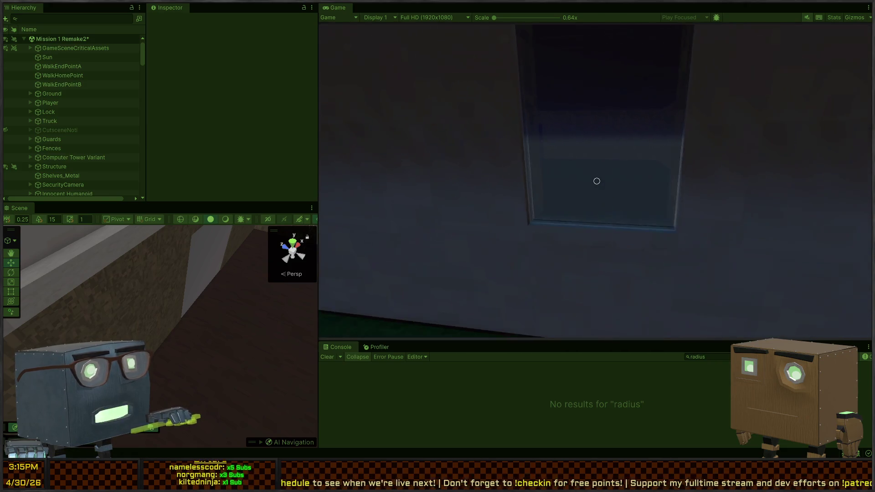
key("w")
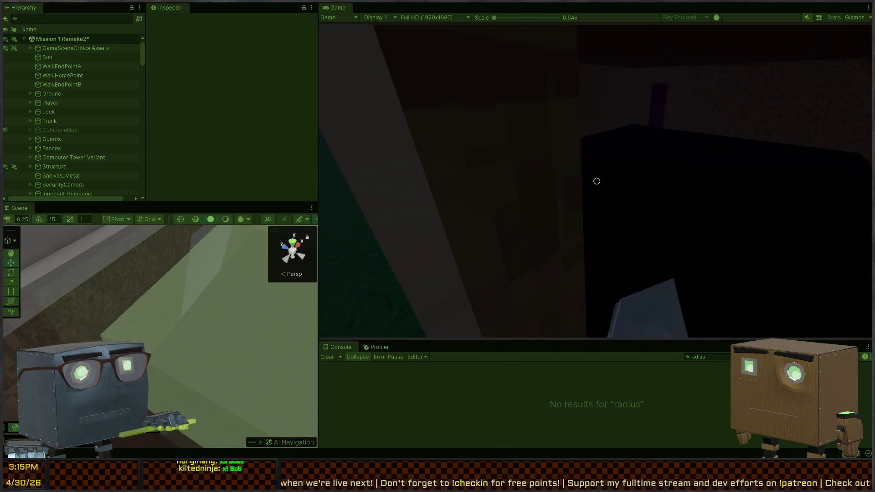
- Make noise near the box and wall corner while watching the guard, then exit Play mode
key("s")
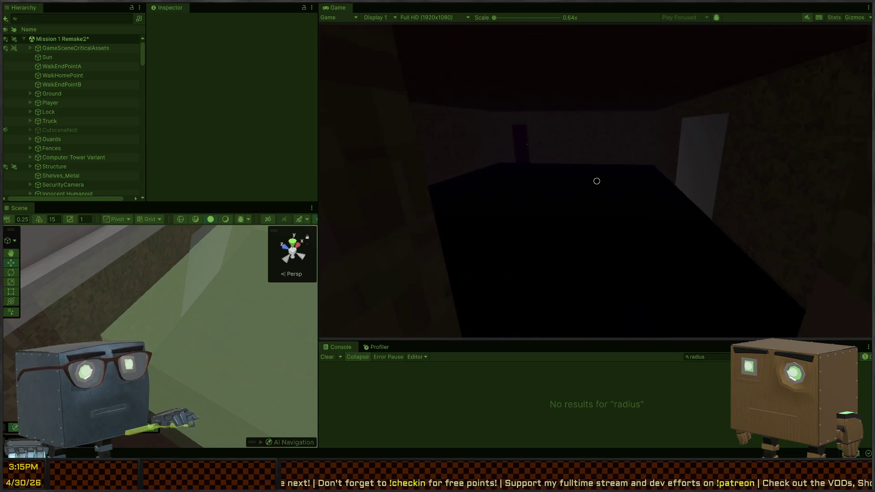
key("w")
key("w")
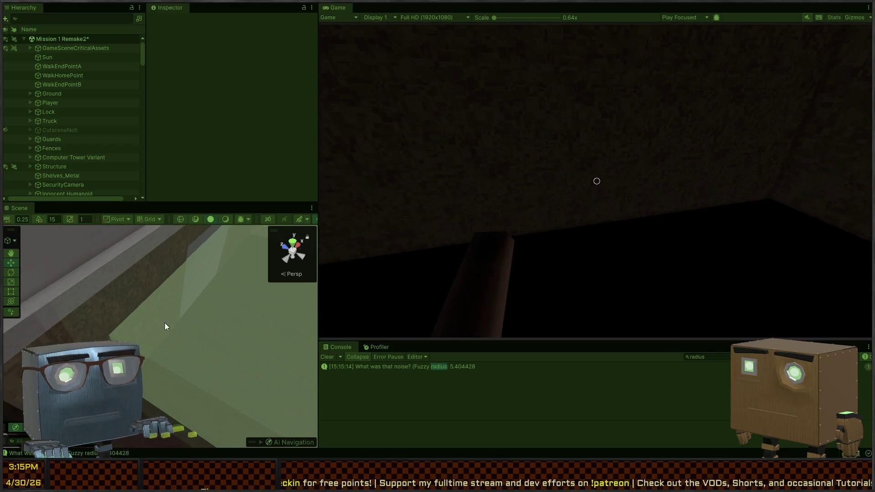
key("s")
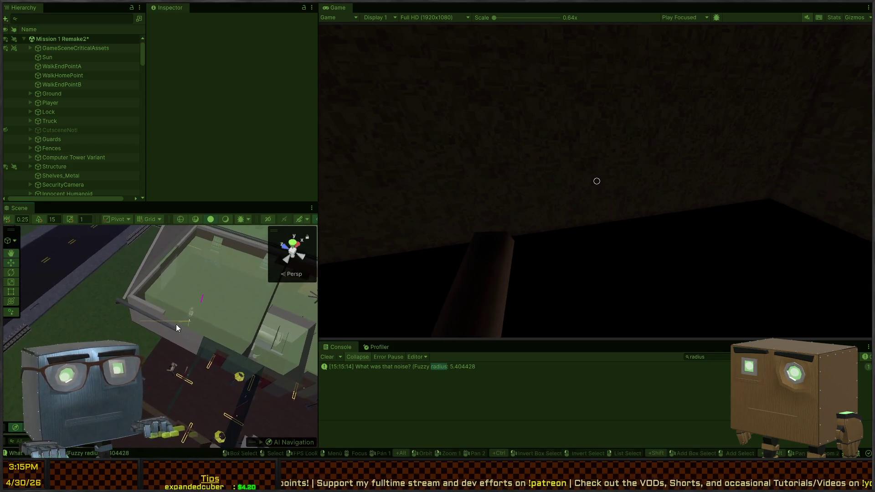
key("w")
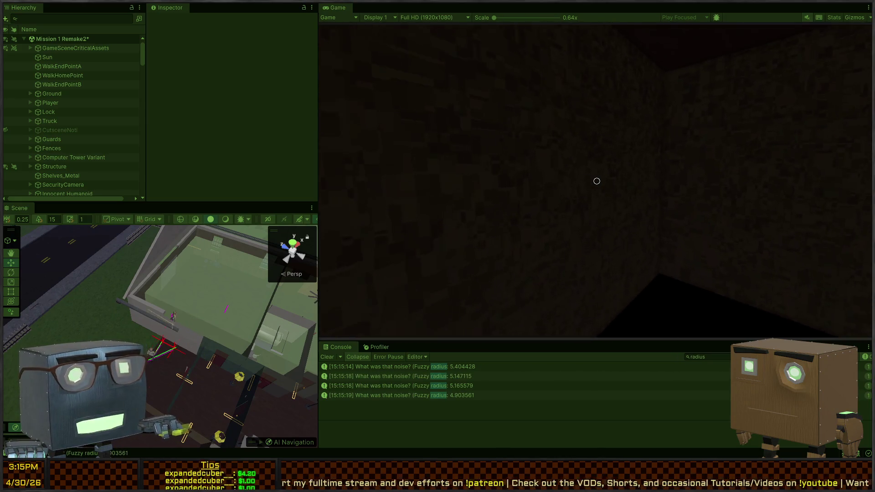
key("w")
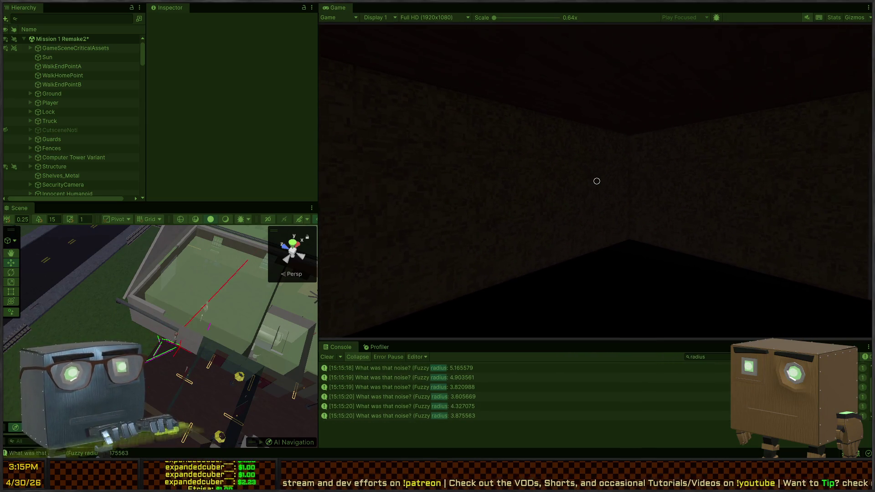
key("w")
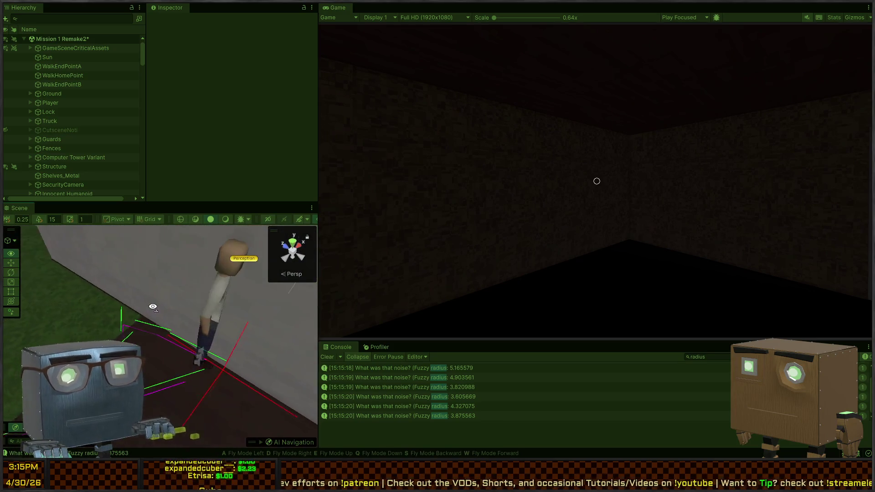
key("w")
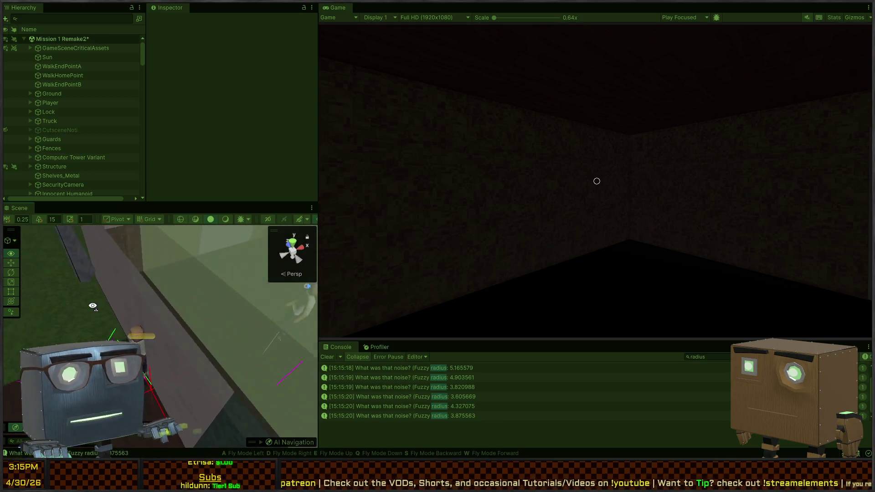
key("s")
key("ctrl+p")
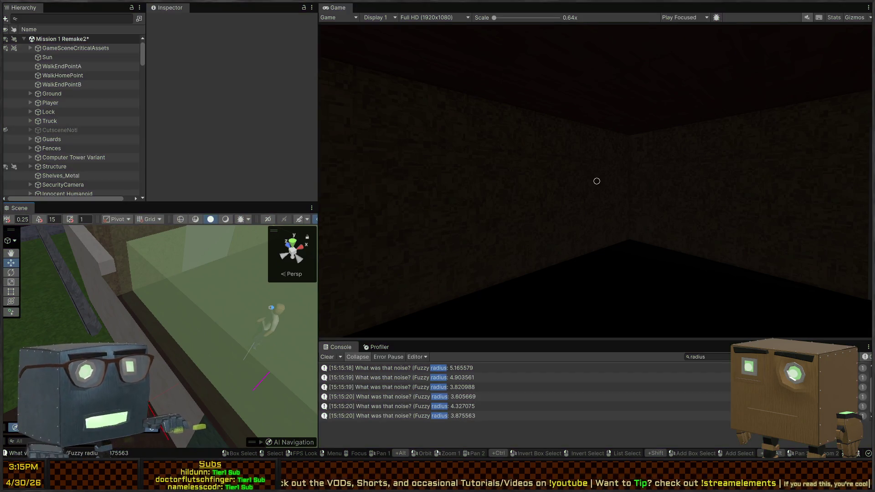
key("alt+Tab")
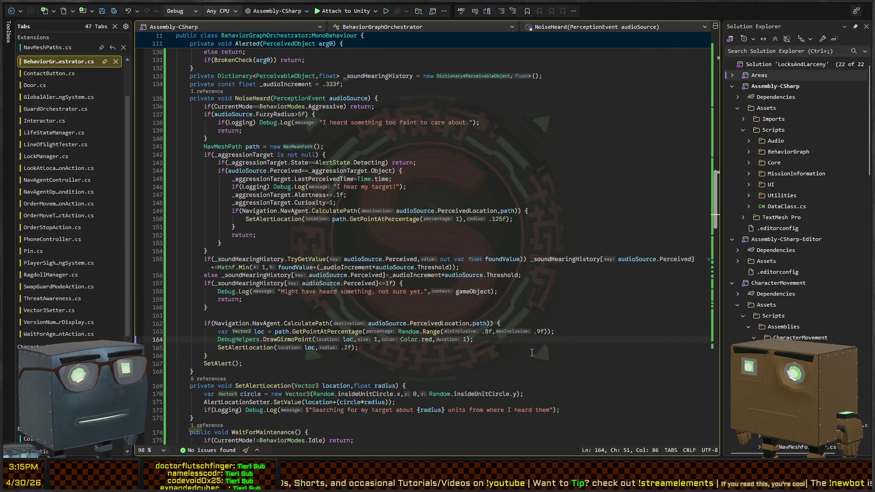
- Change the Random.Range on line 163 to 0f–.2f and go back to Unity
key("Up")
key("Up")
key("Up")
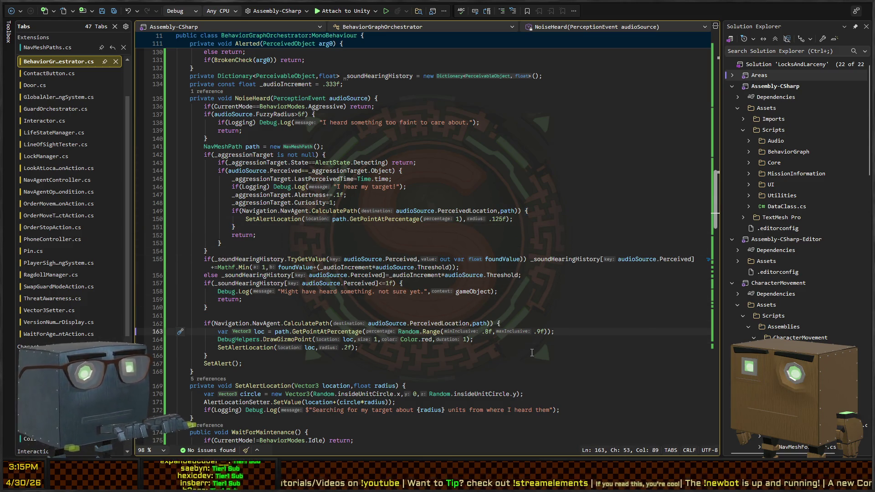
type("0")
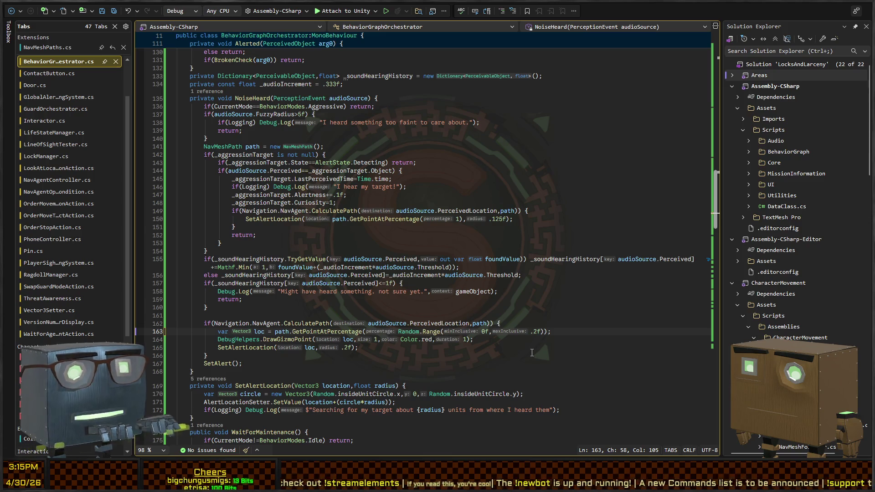
key("alt+Tab")
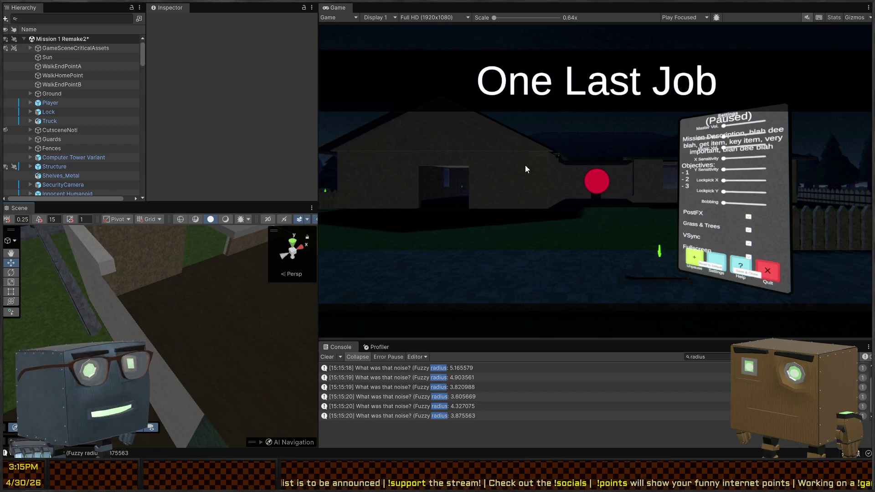
- Start play mode and fly the Scene view to an overhead view of the house
key("Escape")
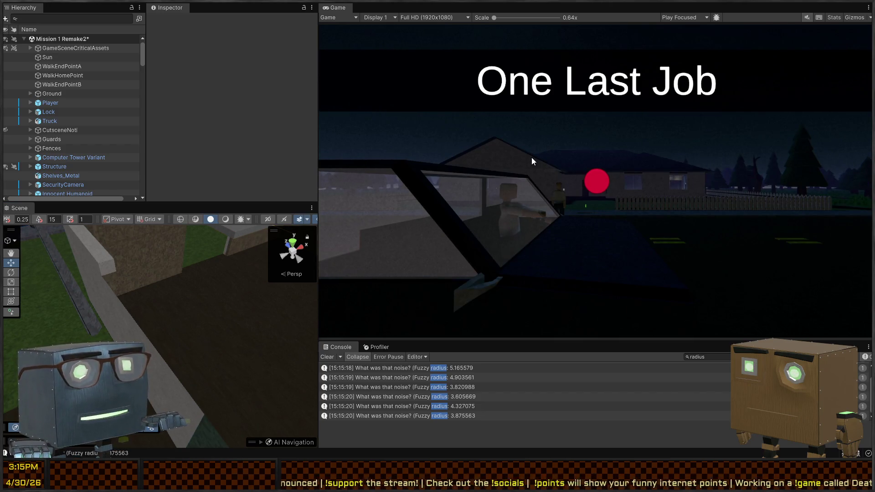
key("ctrl+p")
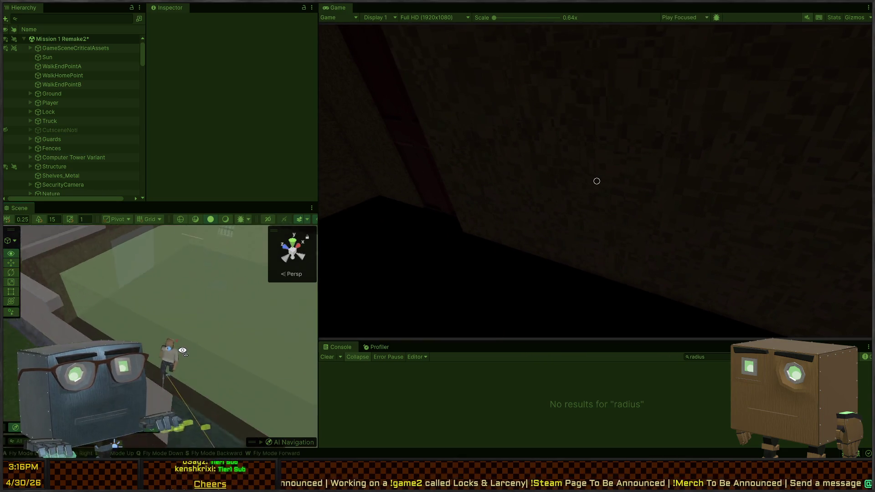
right_click(196, 289)
left_click_drag(195, 289, 14, 401)
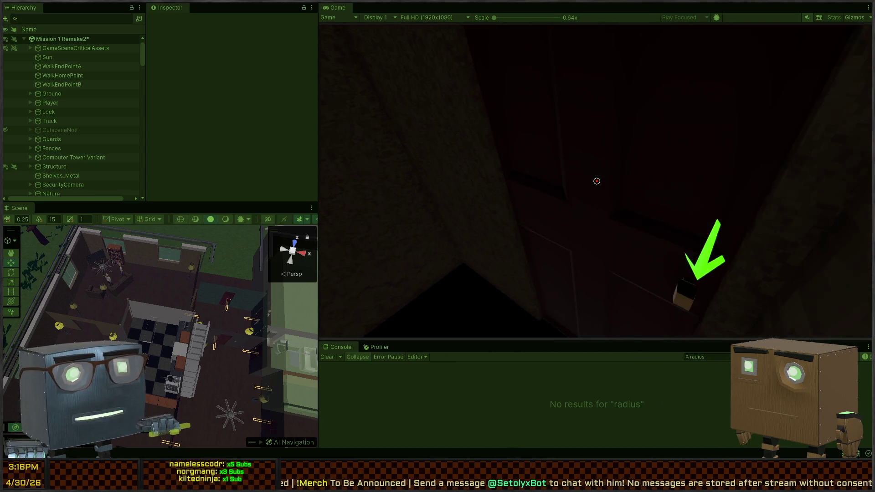
- Pick the door lock by shifting the pick between pins with A and D
key("f")
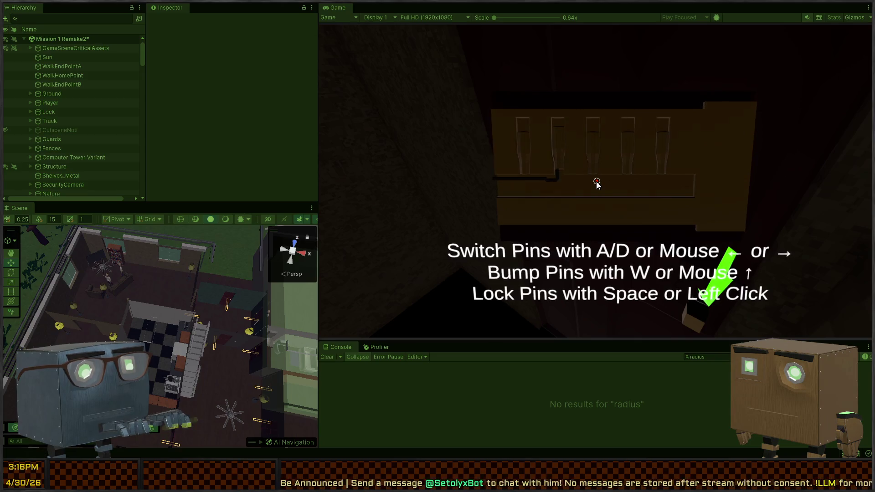
key("d")
key("d")
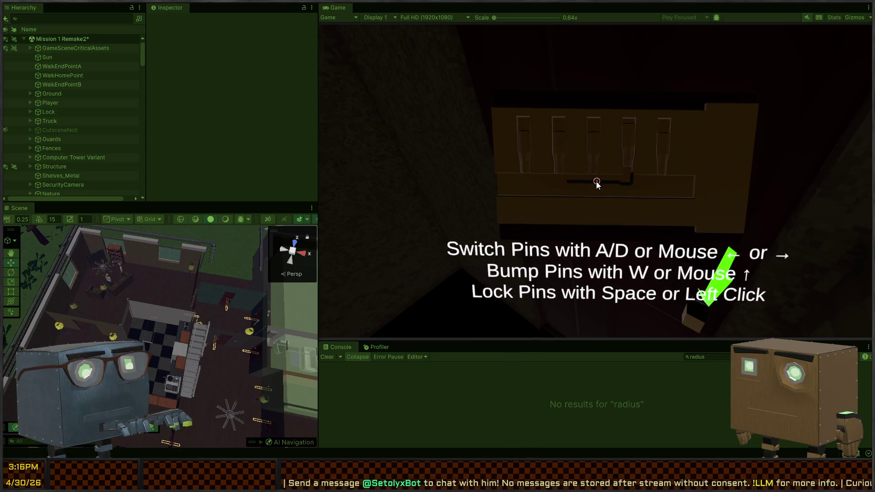
key("a")
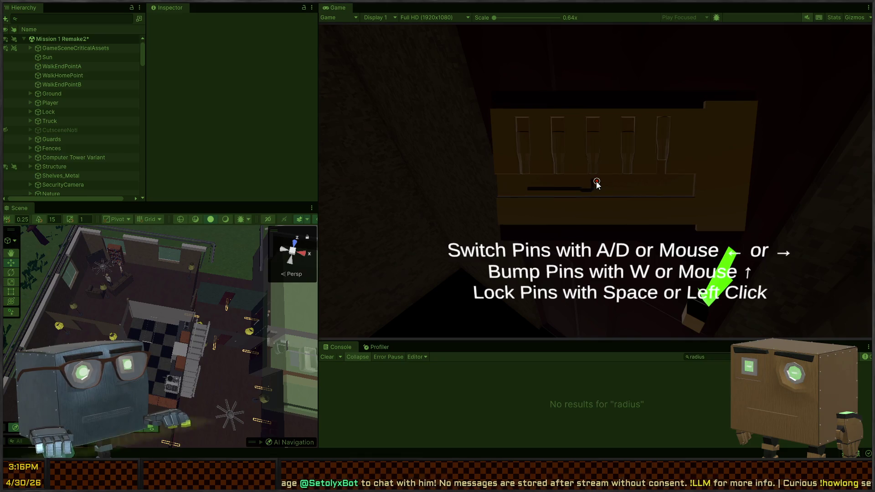
key("d")
key("d")
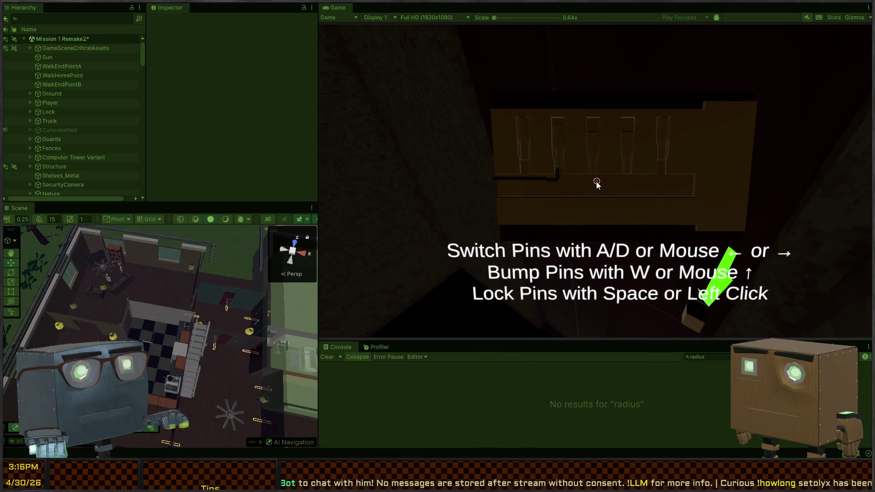
key("d")
key("a")
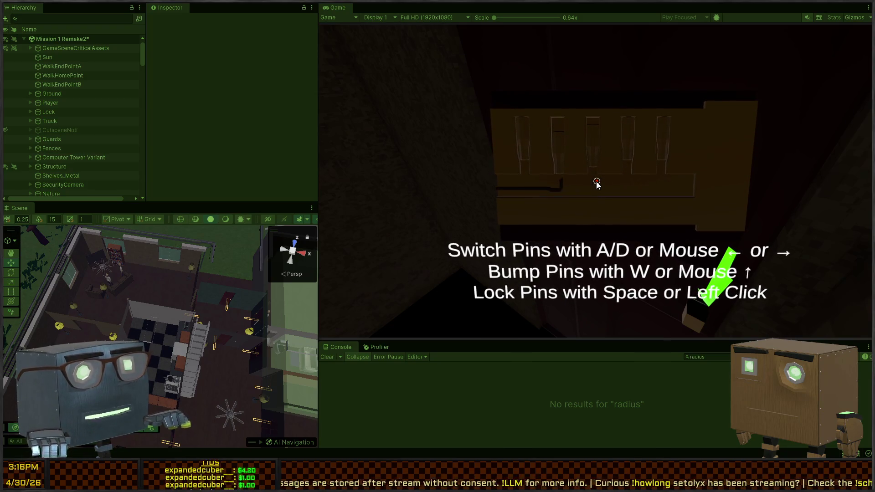
key("space")
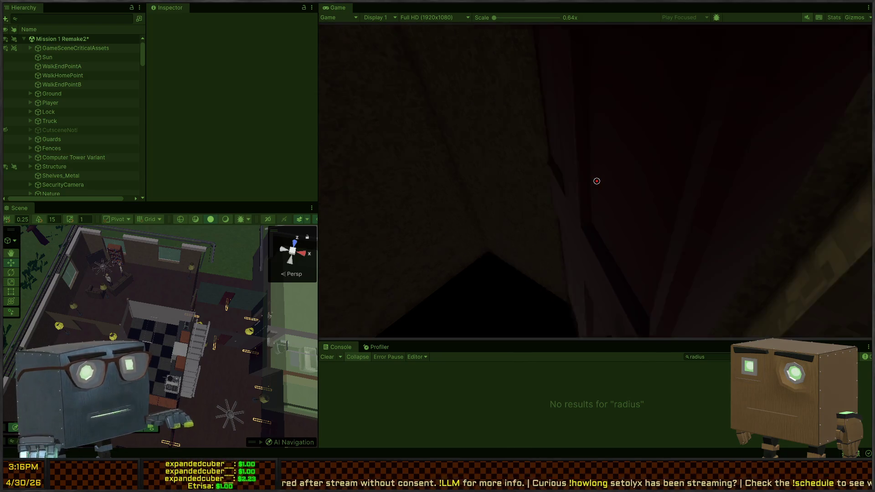
- Open the left door and walk through the living room past the lamp into the next room
key("w")
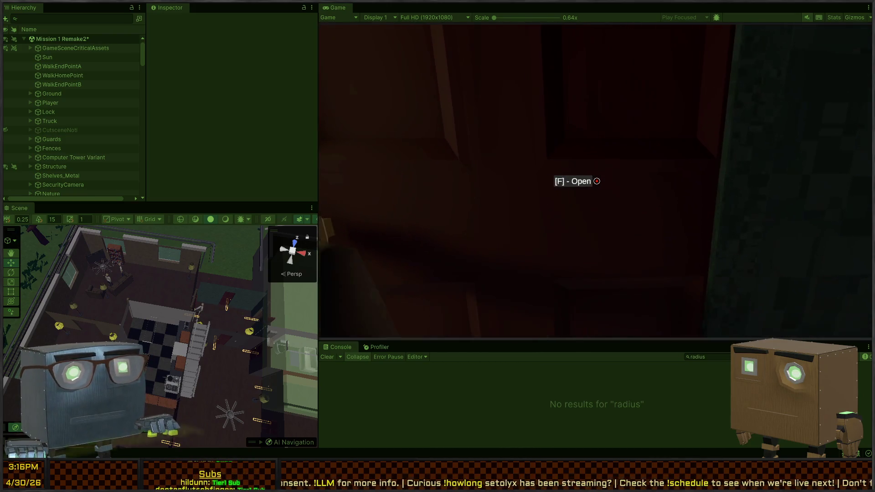
key("f")
key("w")
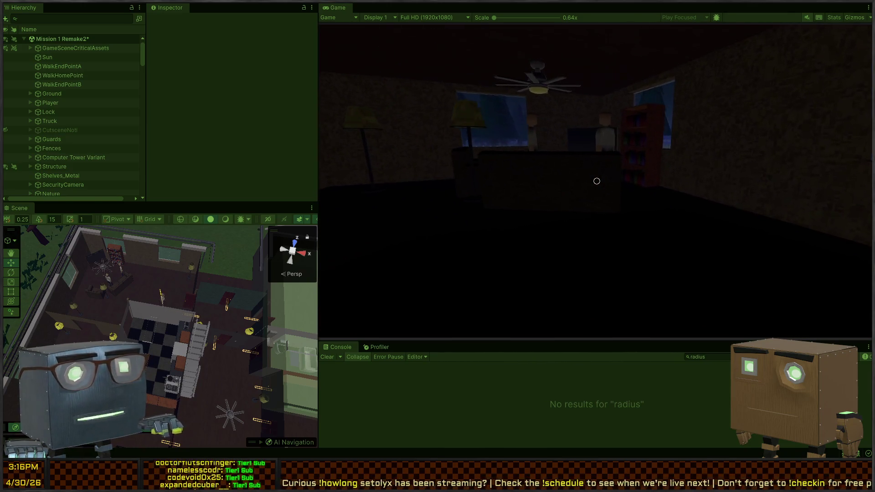
key("w")
key("w")
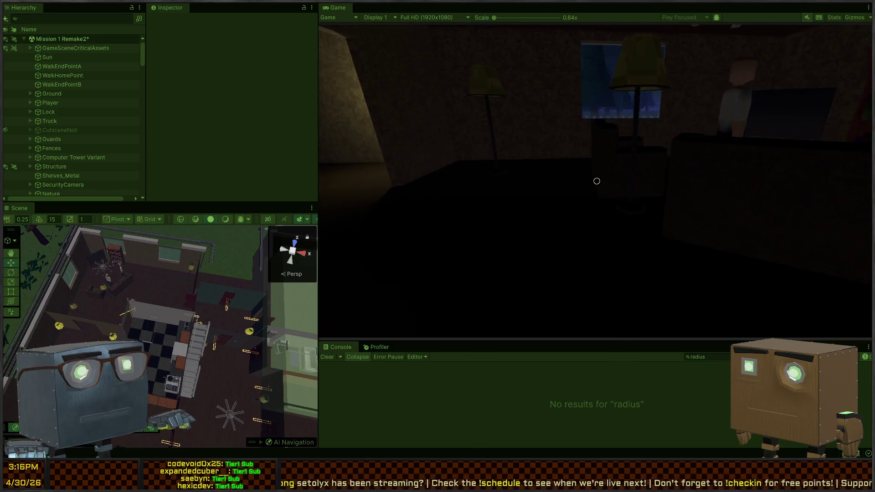
key("w")
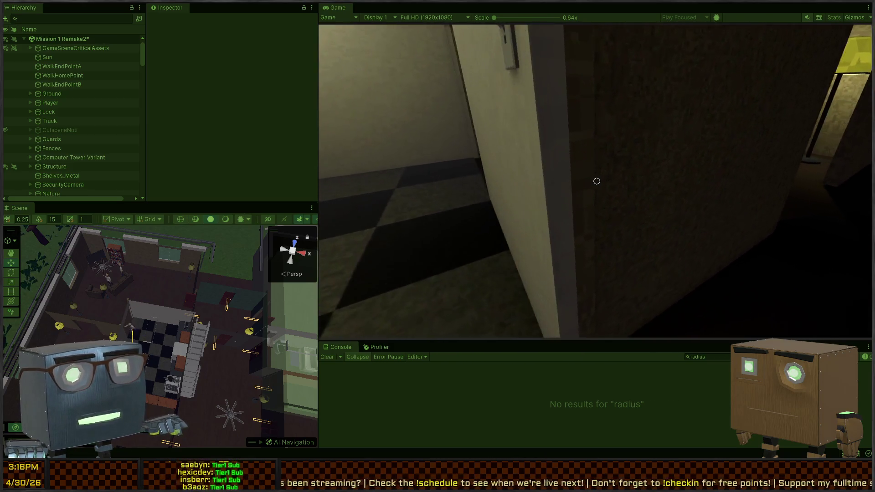
key("s")
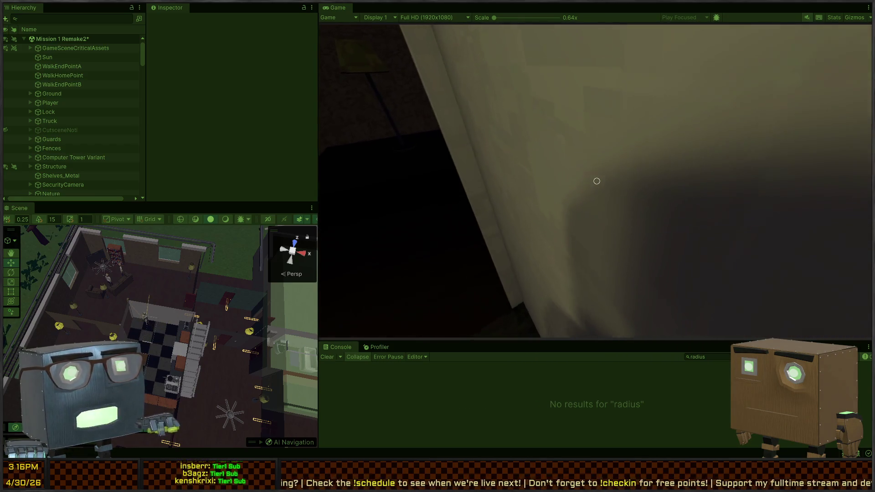
key("s")
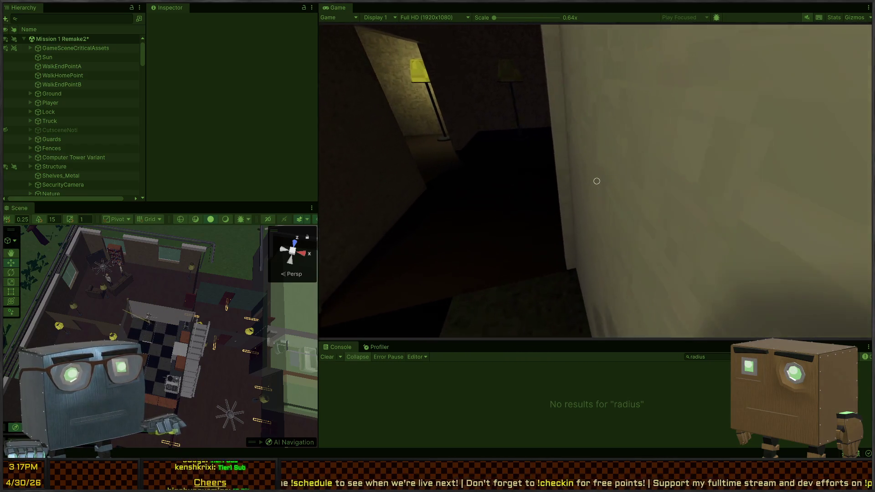
key("w")
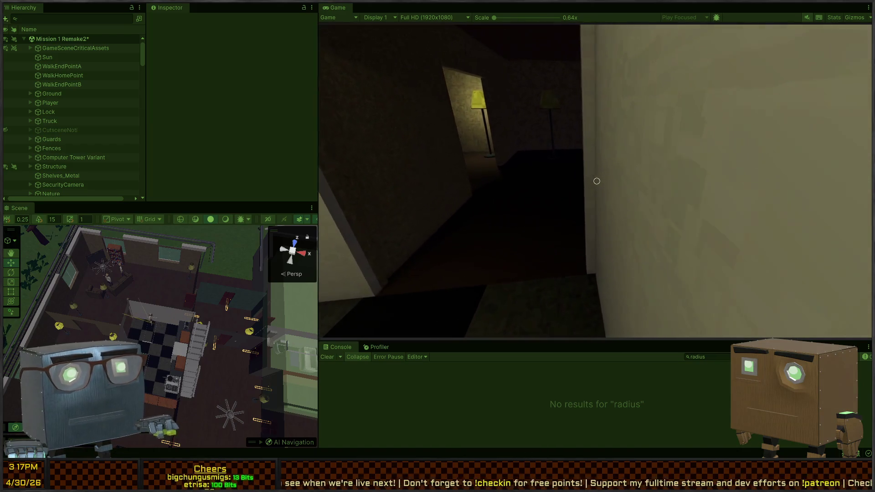
key("w")
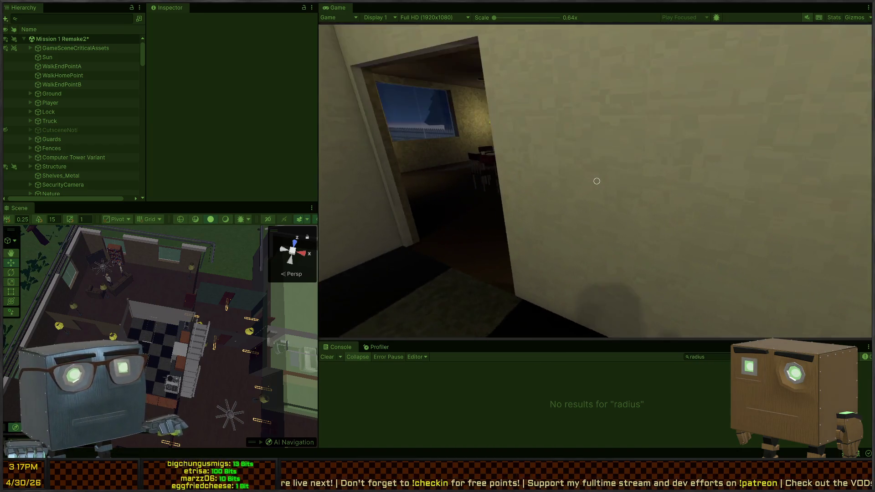
key("w")
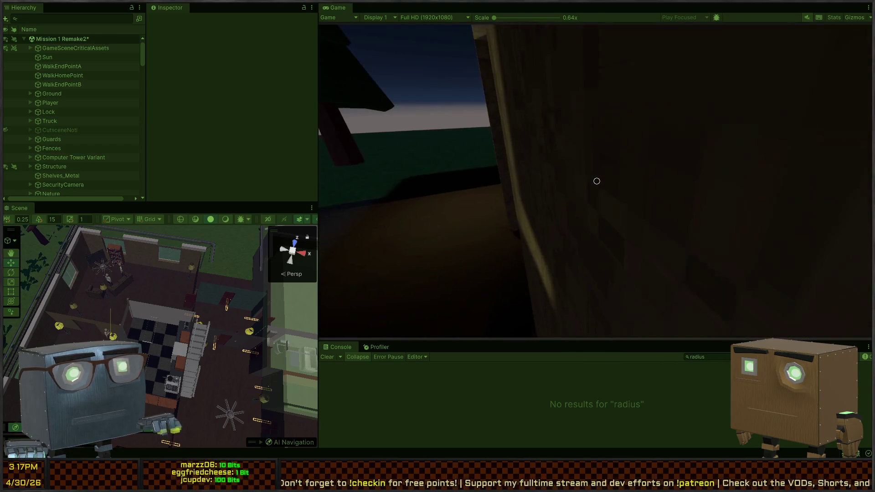
key("w")
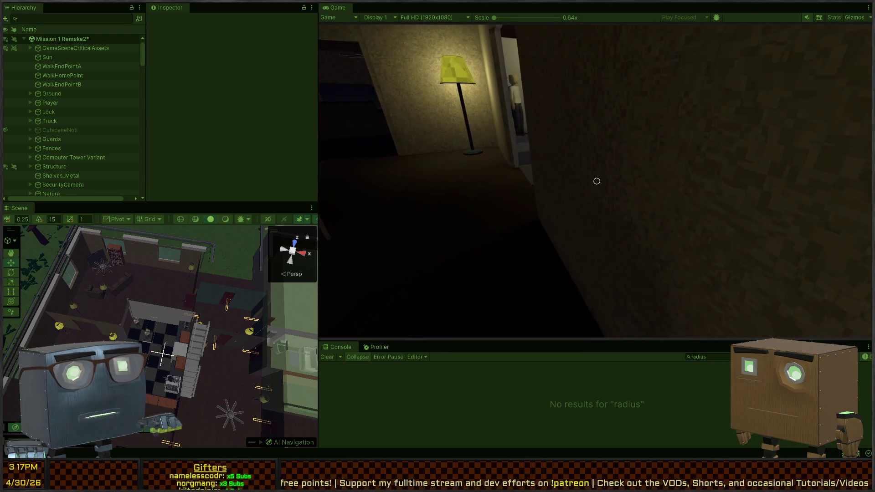
- Sneak around the kitchen doorway so guards hear noise, then return to Visual Studio
key("w")
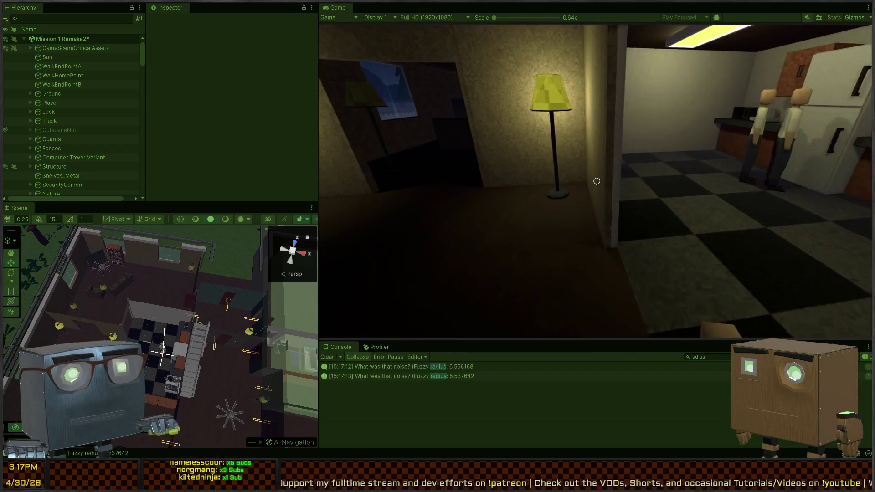
key("w")
key("w")
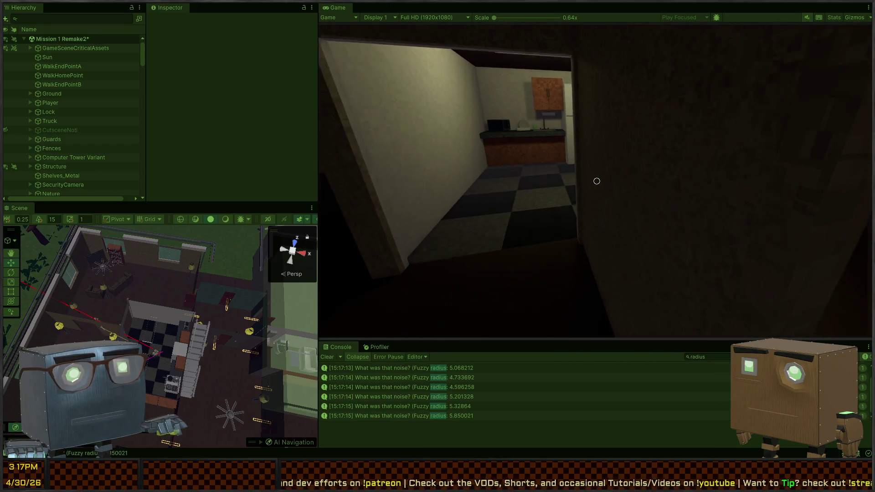
key("w")
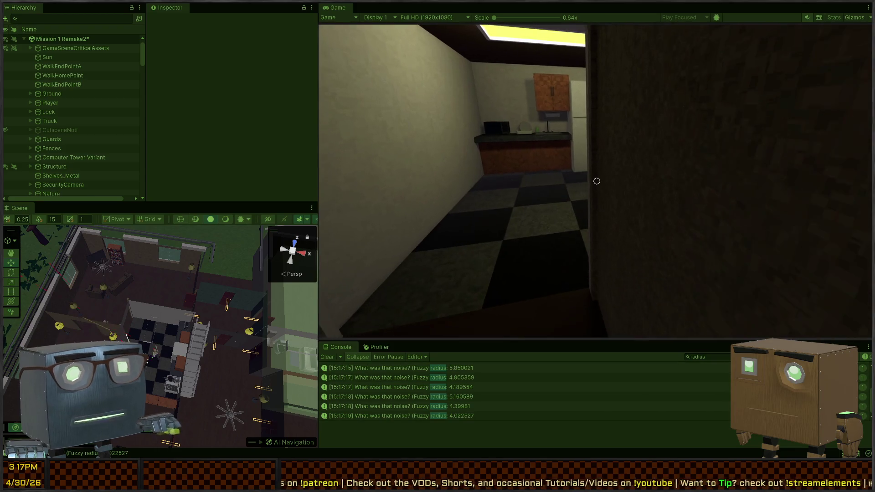
key("s")
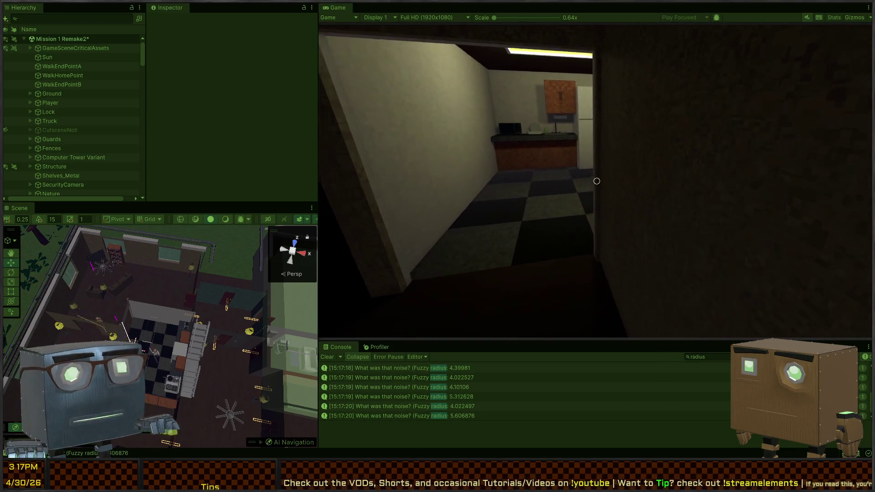
key("s")
key("w")
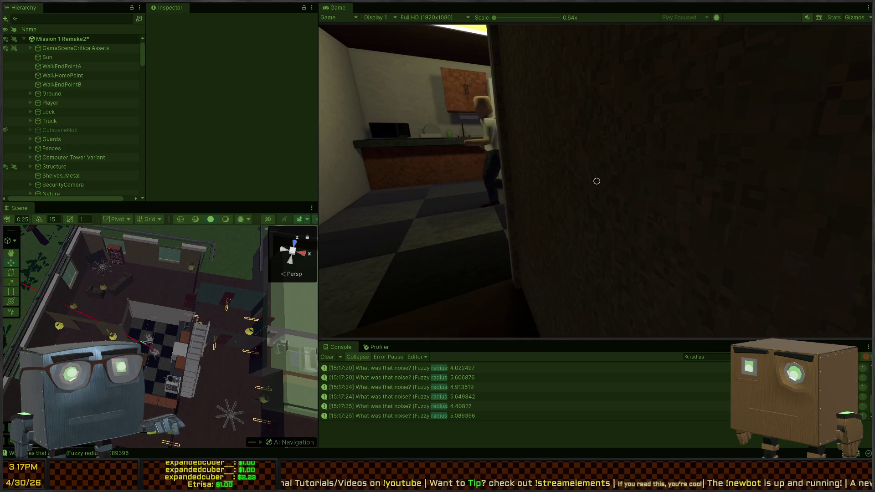
key("s")
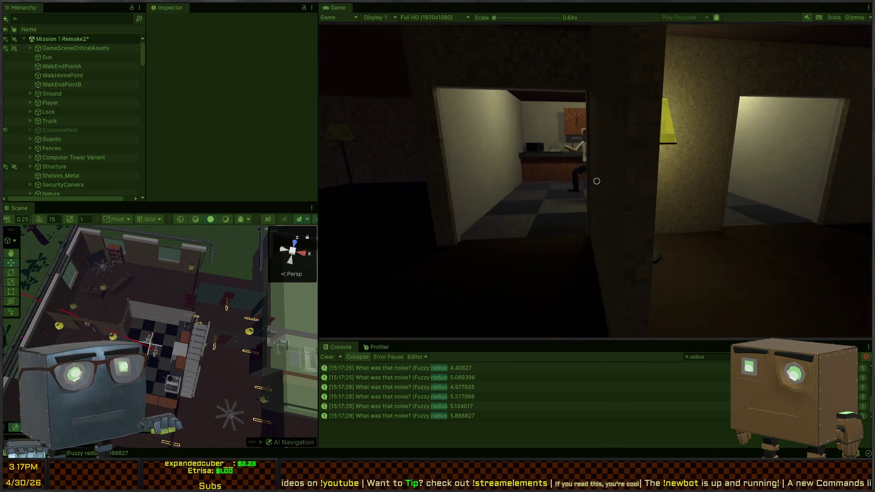
key("w")
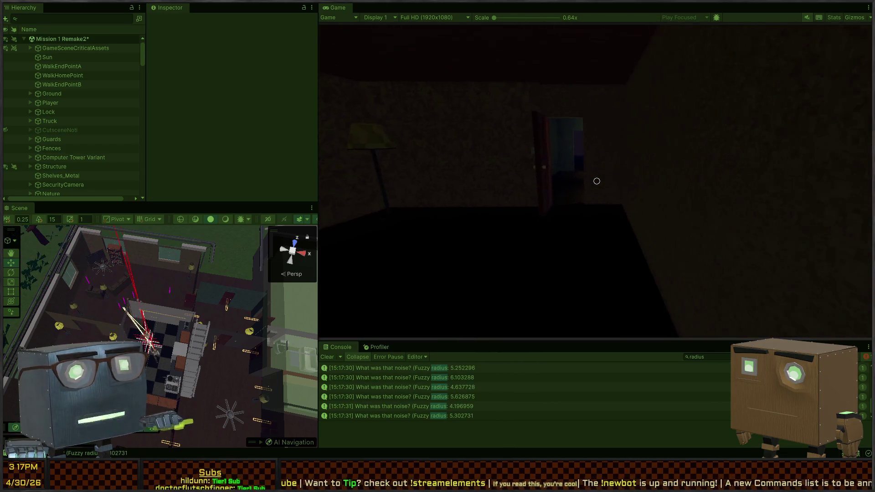
key("w")
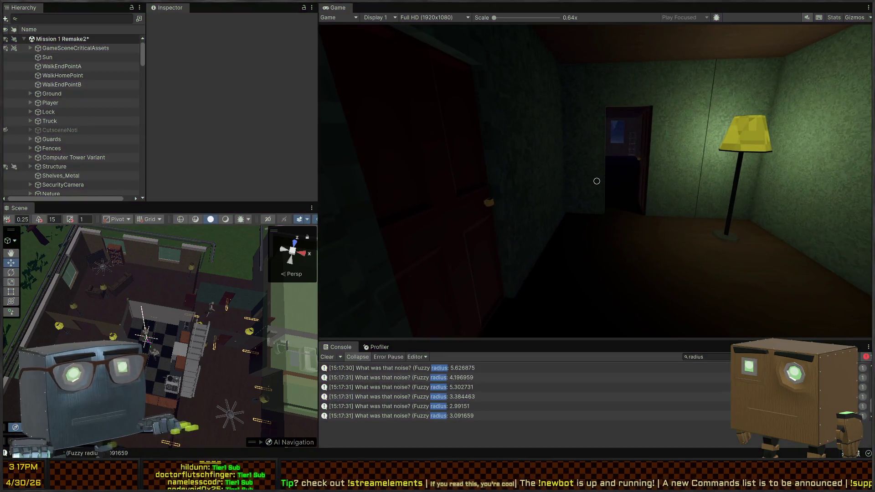
key("alt+Tab")
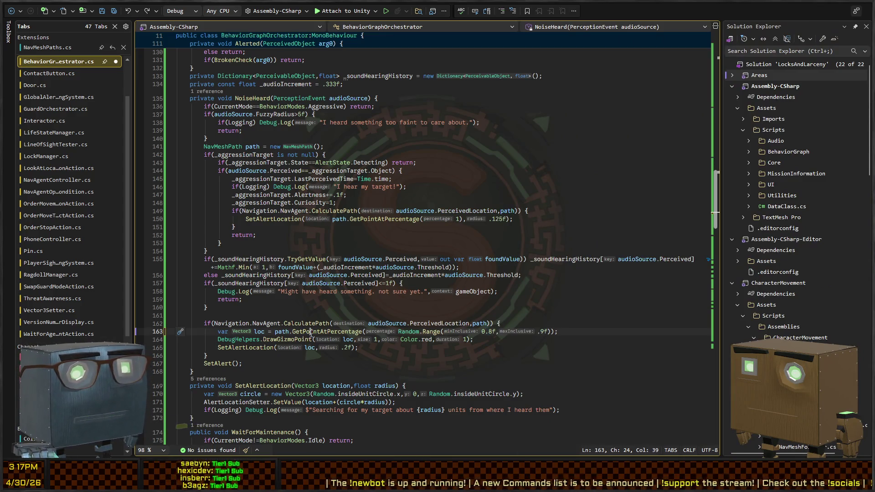
- Cycle the code tabs to NavAgentControllerBaseline.cs, skim its movement code, then return to Unity
left_click(315, 316)
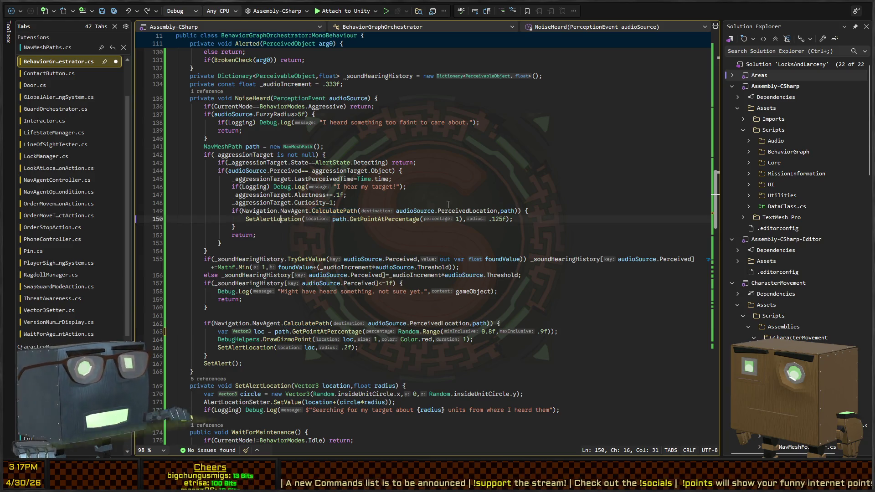
key("ctrl+Tab")
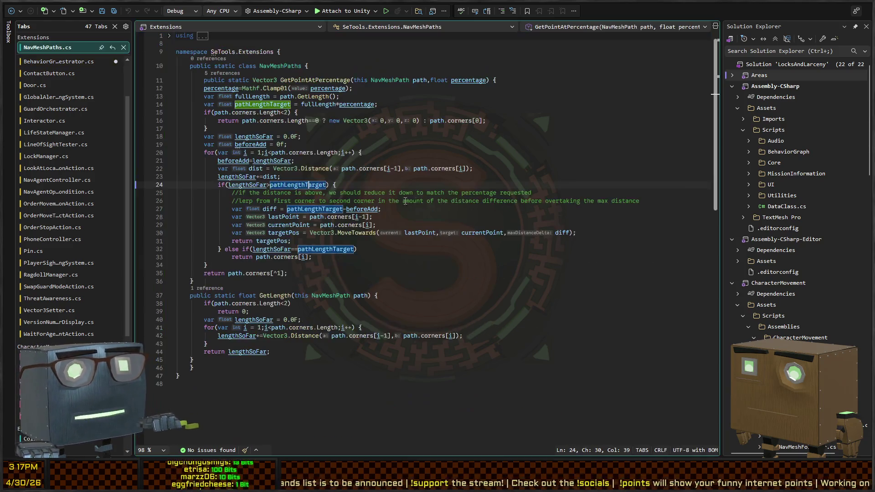
key("ctrl+Tab")
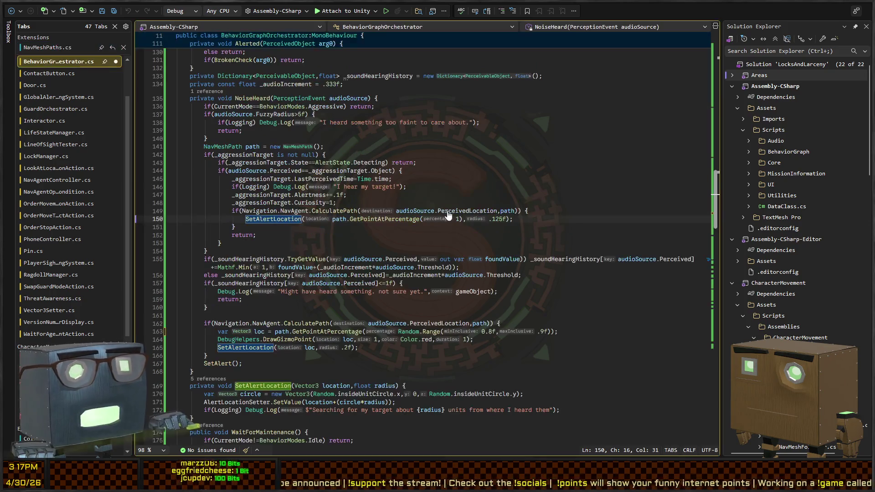
key("ctrl+Tab")
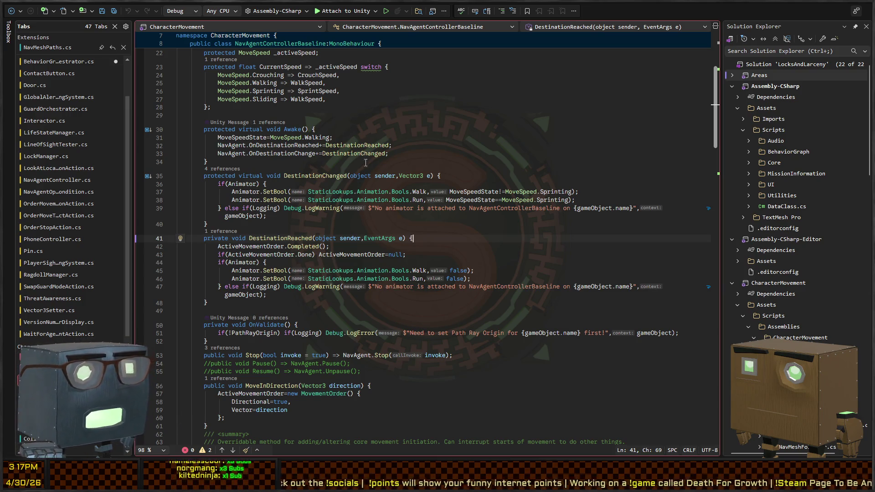
scroll(413, 196, "up", 7)
scroll(414, 197, "down", 10)
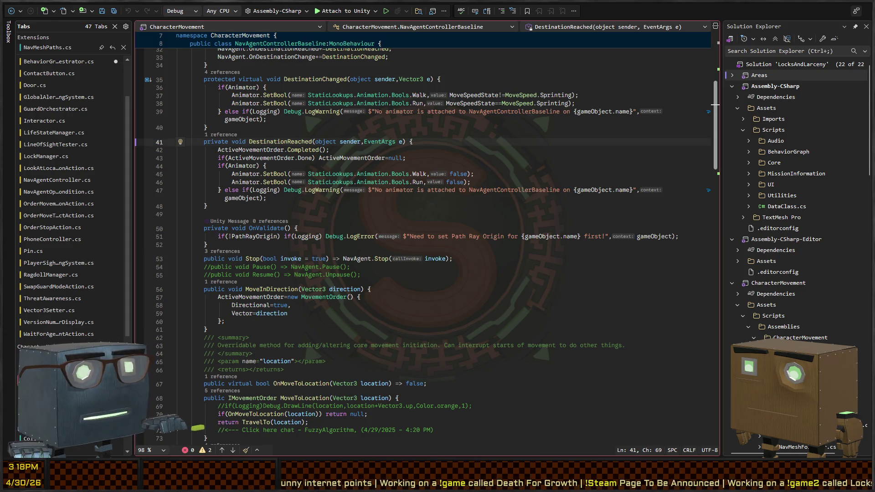
key("alt+Tab")
key("w")
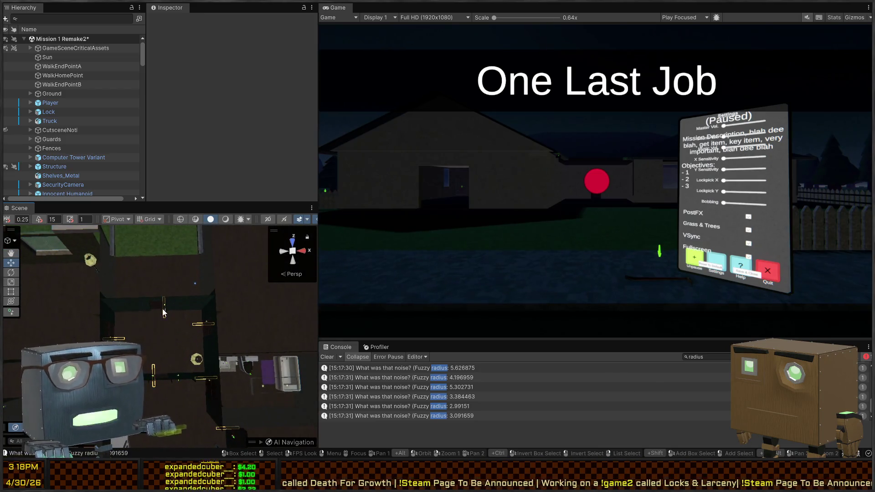
- Swing the Scene view camera to a new angle over the level, then go back to Visual Studio
right_click(157, 278)
mouse_move(238, 298)
left_mouse_down()
mouse_move(60, 245)
mouse_move(132, 292)
mouse_move(776, 286)
mouse_move(870, 260)
left_mouse_up()
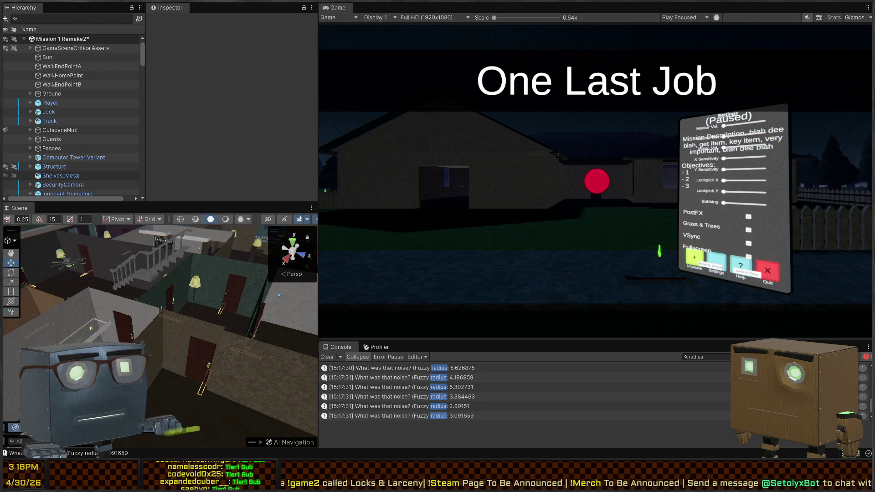
key("alt+Tab")
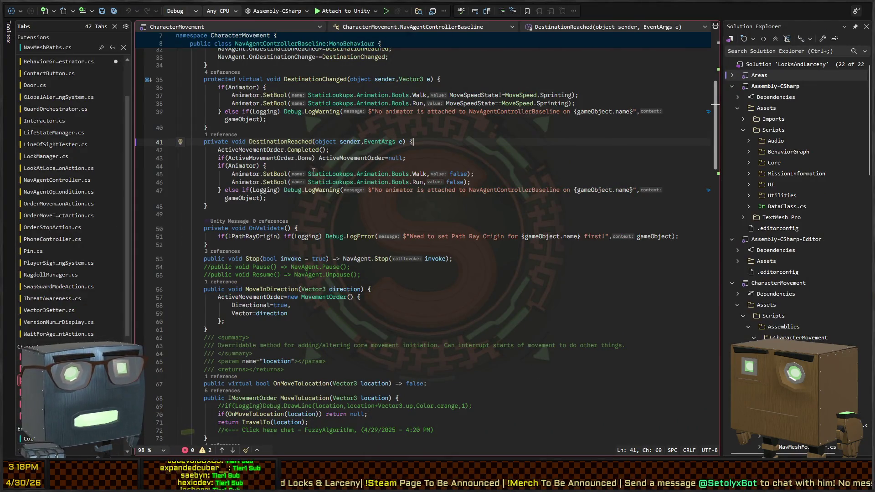
- Jump from the CalculatePath call on line 149 to its definition and navigate back
key("ctrl+Tab")
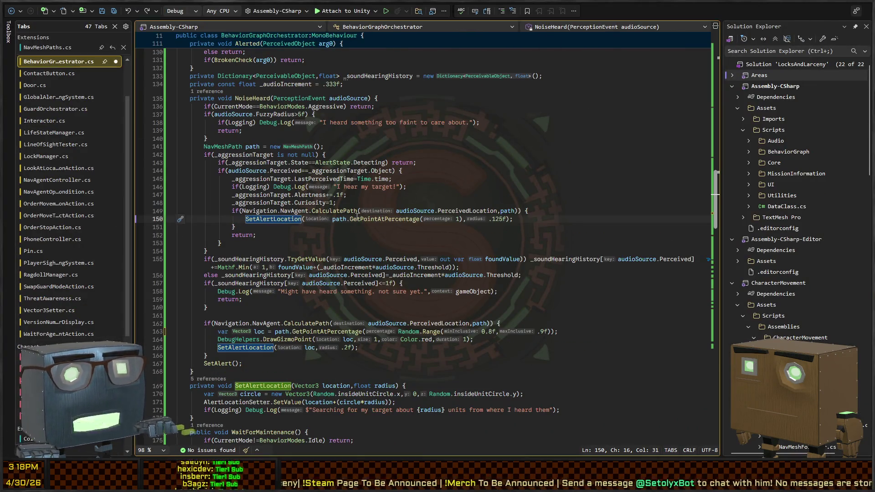
double_click(333, 211)
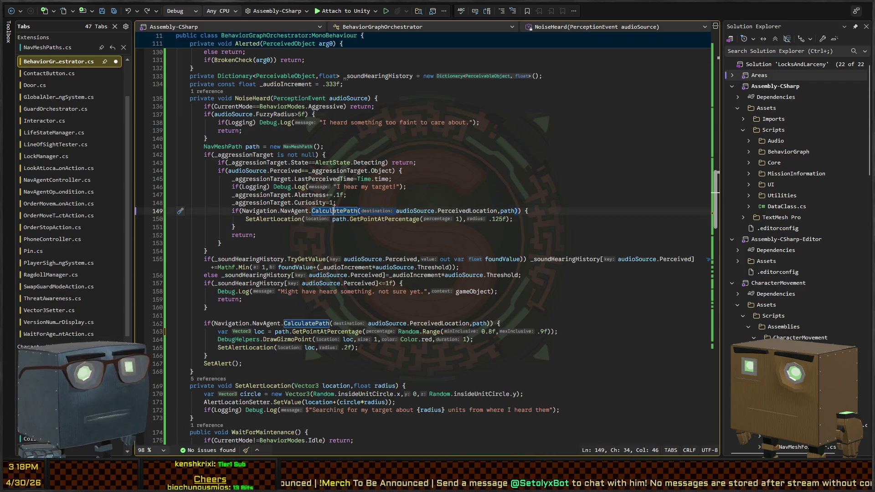
key("F12")
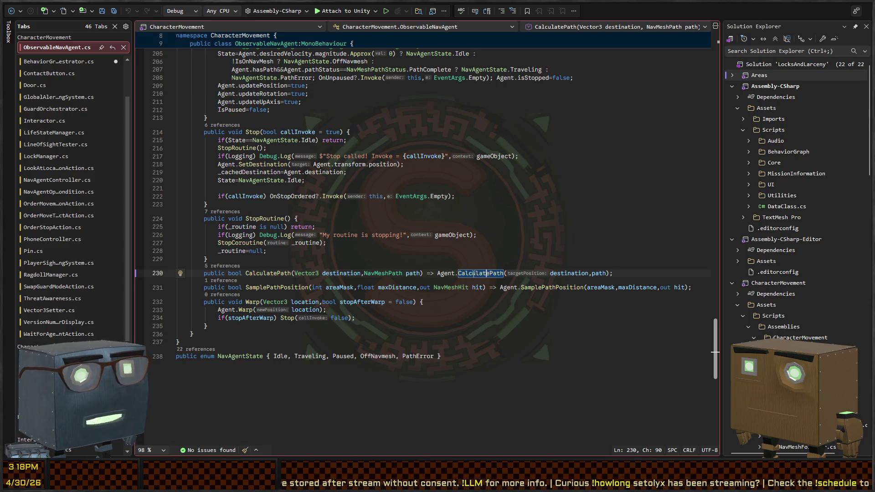
scroll(475, 273, "up", 15)
scroll(432, 239, "up", 3)
scroll(431, 238, "down", 6)
key("ctrl+minus")
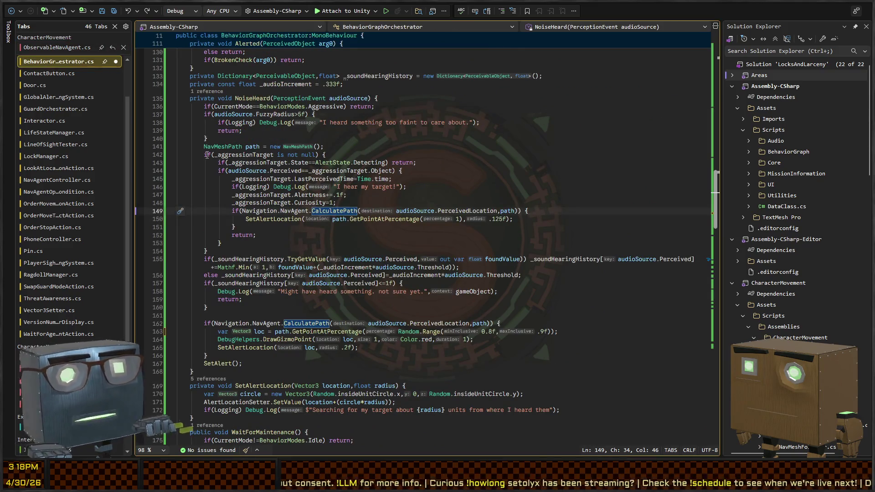
key("ctrl+minus")
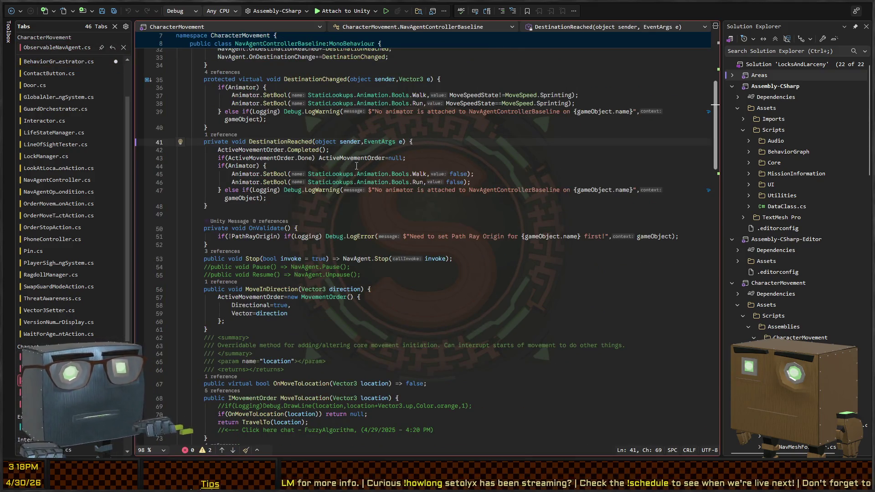
- Scroll NavAgentControllerBaseline and follow OnMoveToLocation to its TravelTo call on line 71
scroll(301, 169, "up", 7)
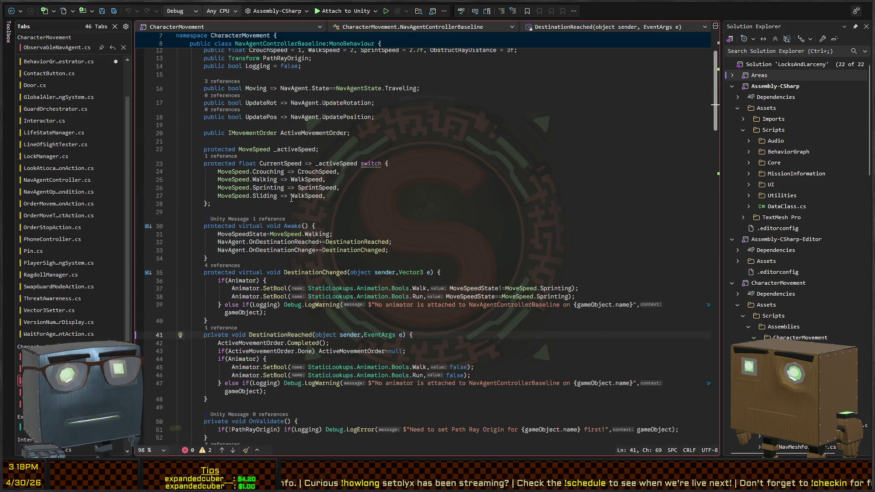
scroll(292, 199, "down", 5)
scroll(277, 177, "down", 10)
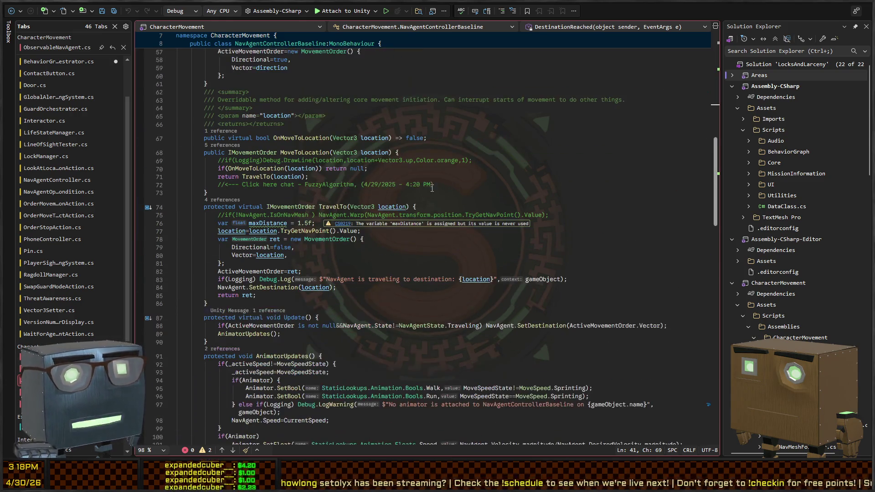
scroll(257, 220, "down", 6)
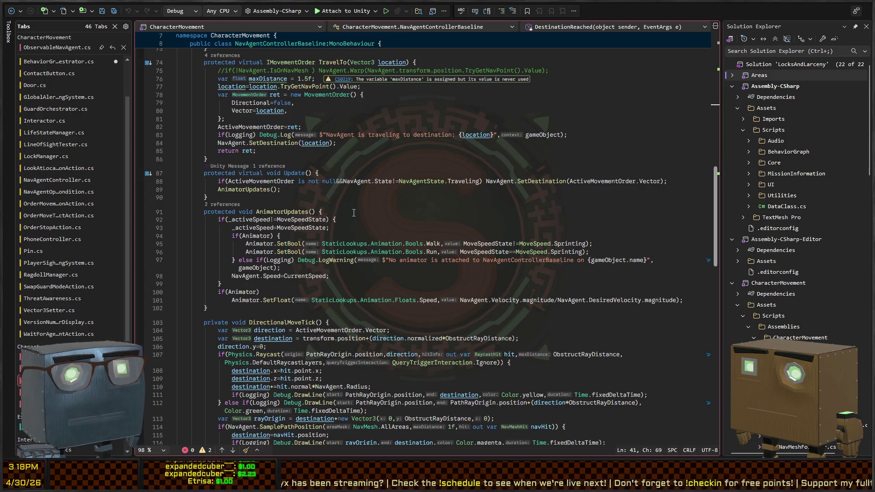
scroll(317, 258, "down", 4)
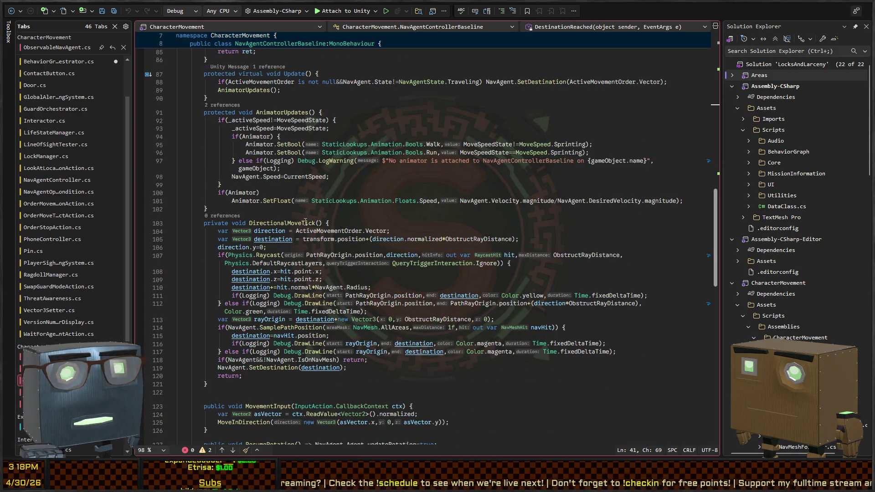
scroll(282, 226, "down", 4)
scroll(257, 217, "up", 16)
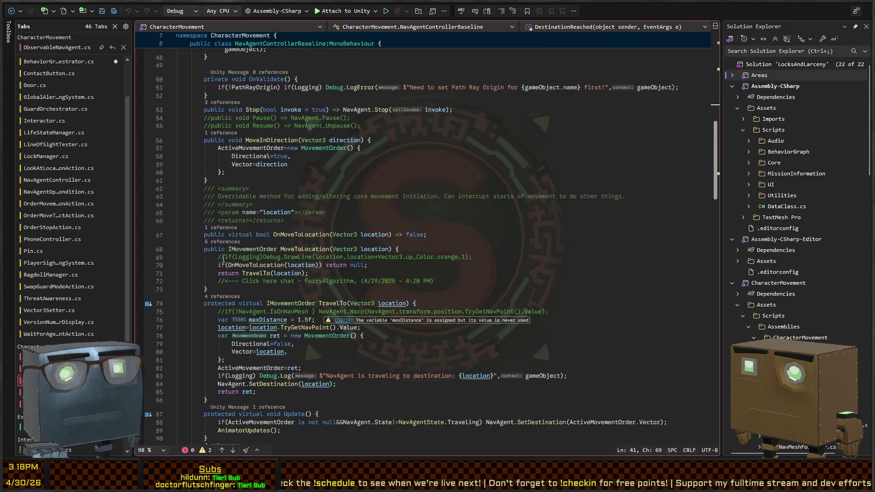
key("F12")
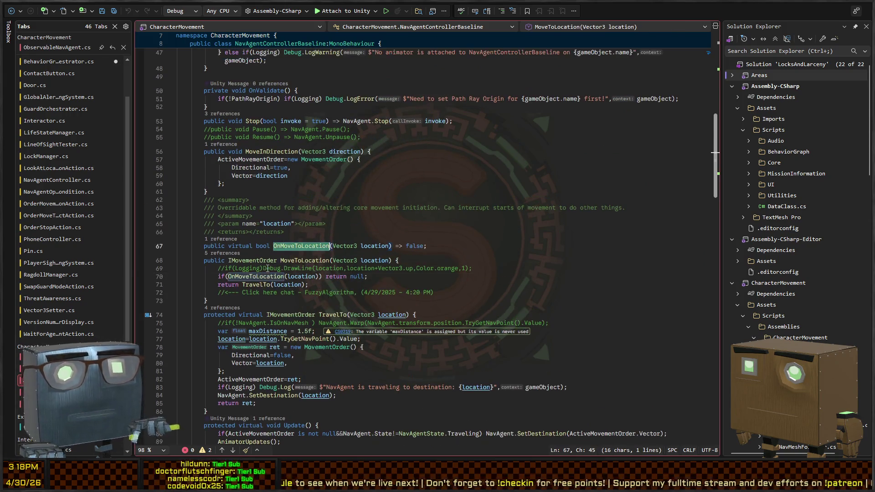
left_click(259, 285)
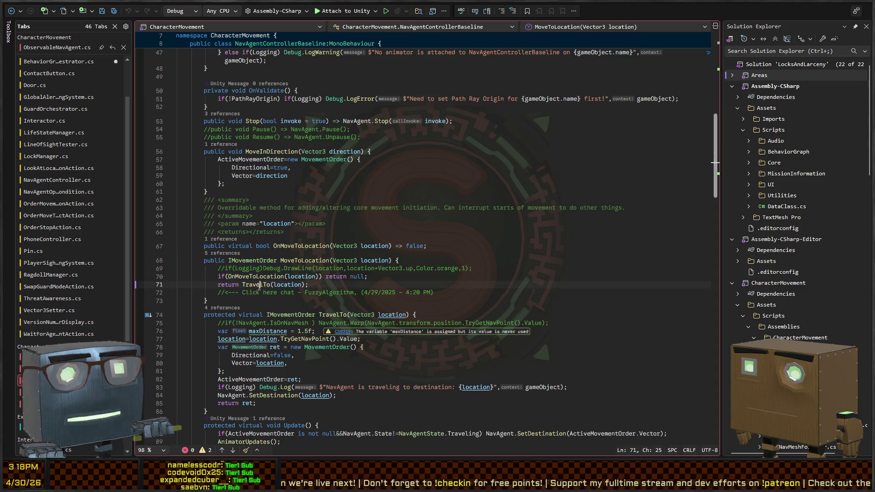
- Open the orchestrator's CalculatePath wrapper definition and select the inner Agent.CalculatePath call on line 230
key("ctrl+Tab")
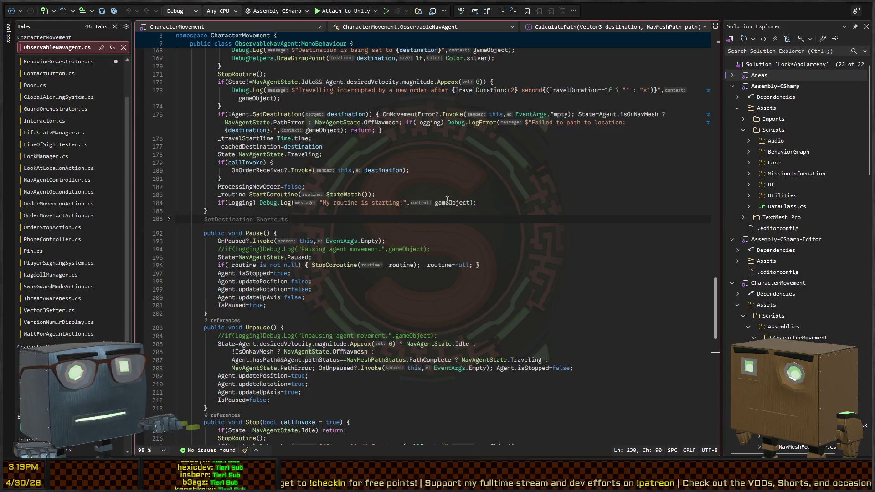
scroll(469, 243, "down", 10)
key("ctrl+Tab")
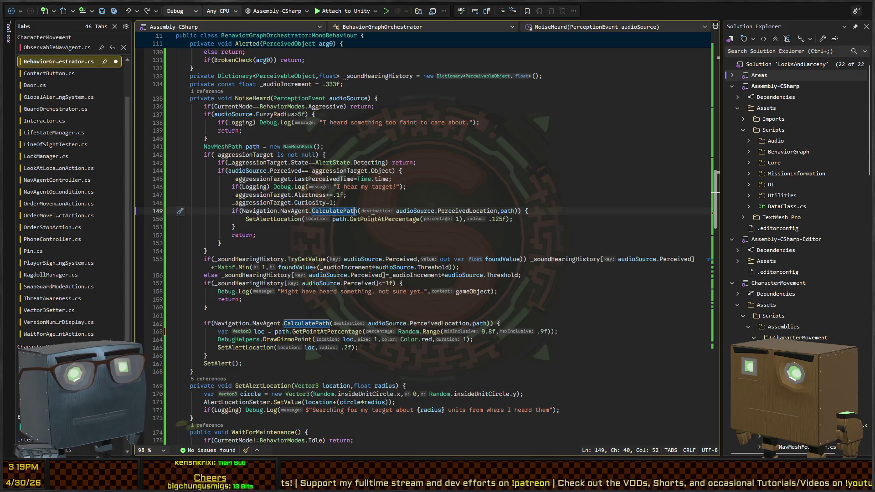
key("F12")
left_click(477, 246)
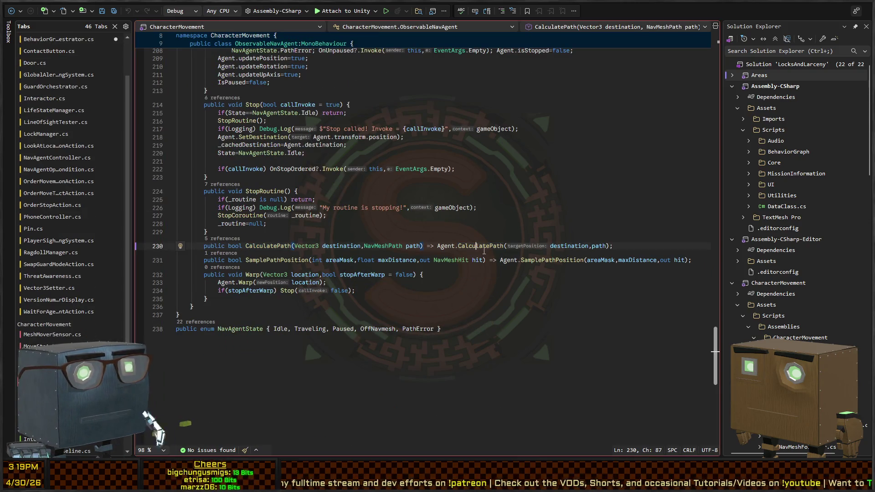
- List all CalculatePath references and inspect its use beside SamplePosition in ObstacleDetector.cs
key("shift+F12")
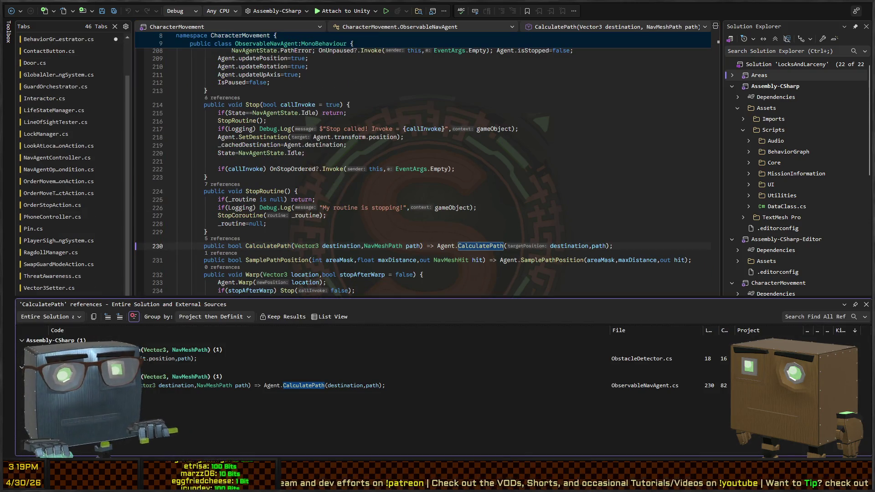
double_click(166, 359)
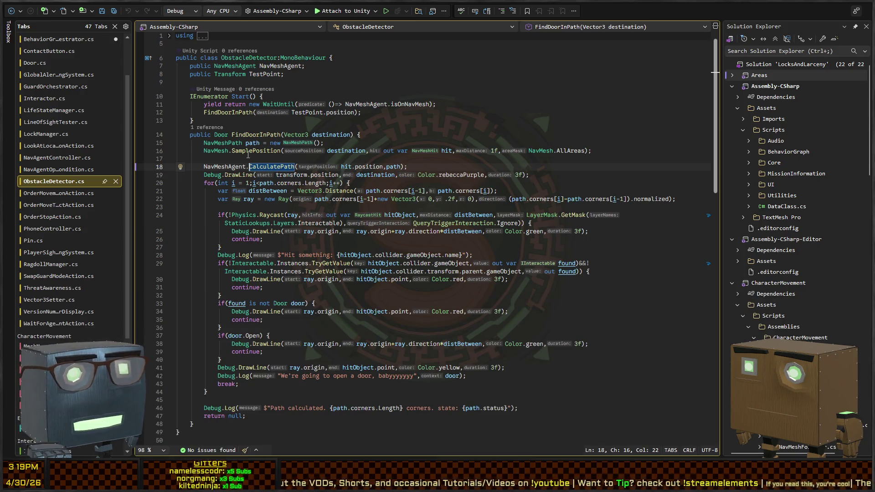
left_click(239, 151)
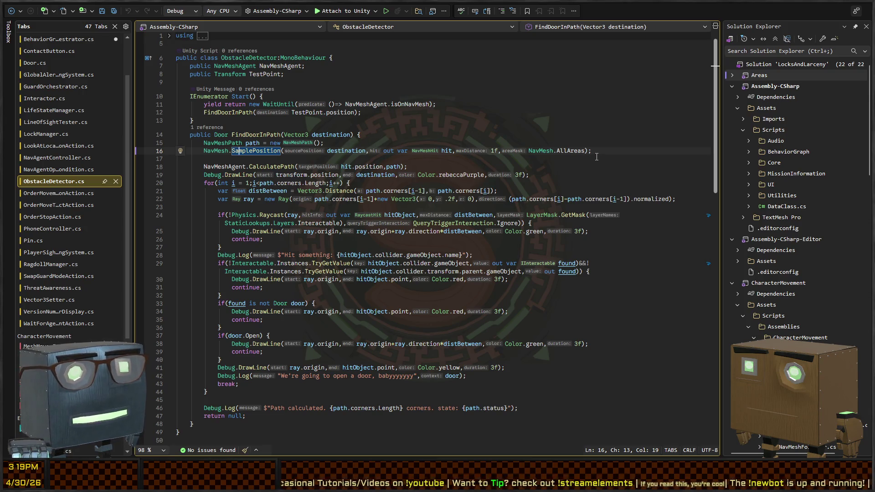
left_click(278, 167)
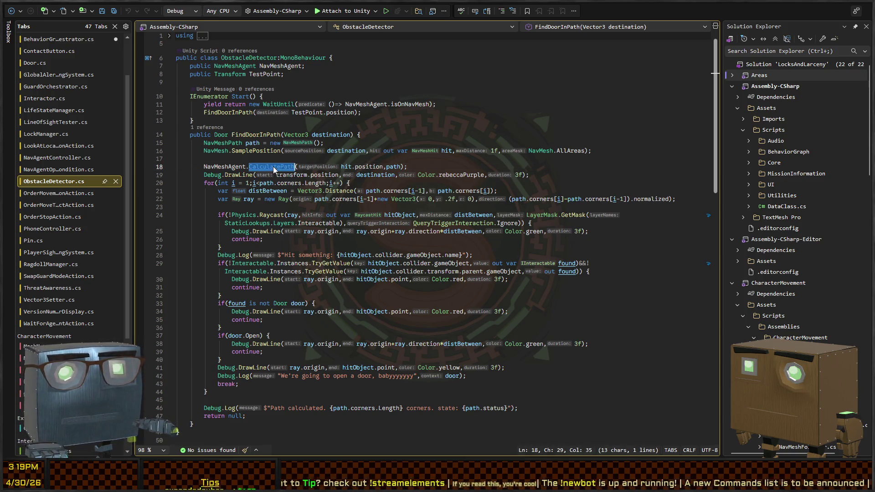
key("F12")
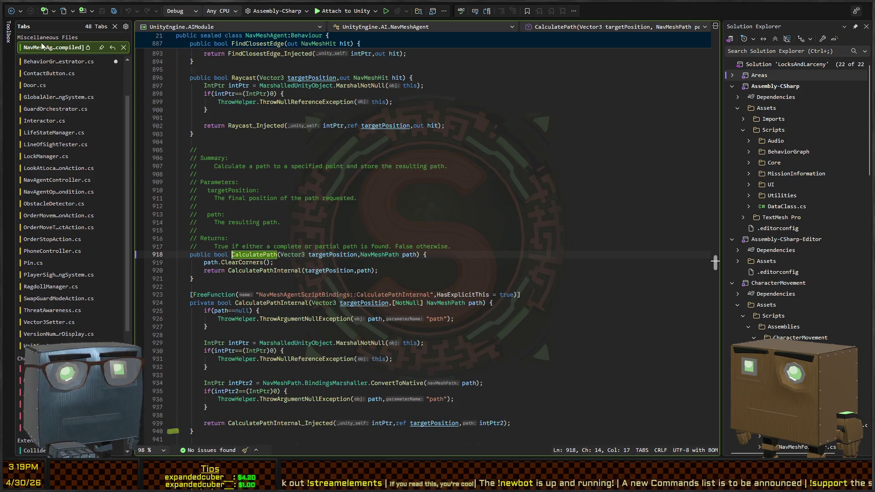
left_click(11, 14)
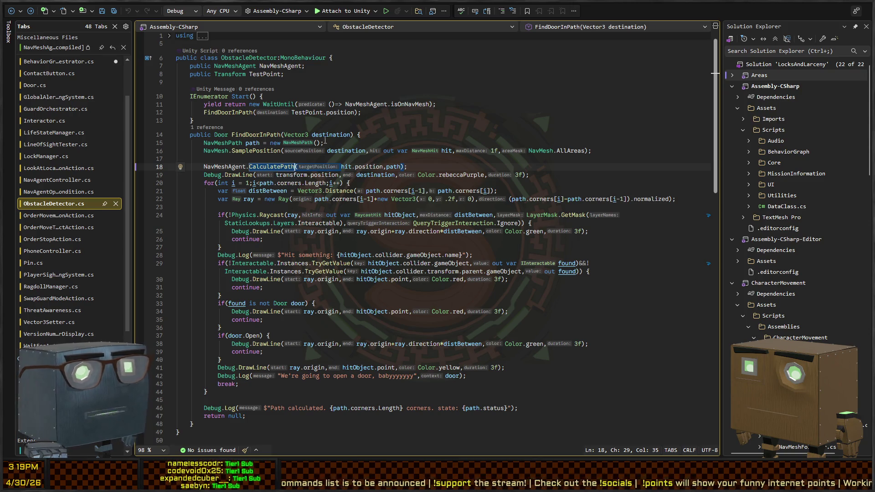
- Reopen the NavMeshAgent CalculatePath source, return to the ObservableNavAgent wrapper, then switch to Unity
key("F12")
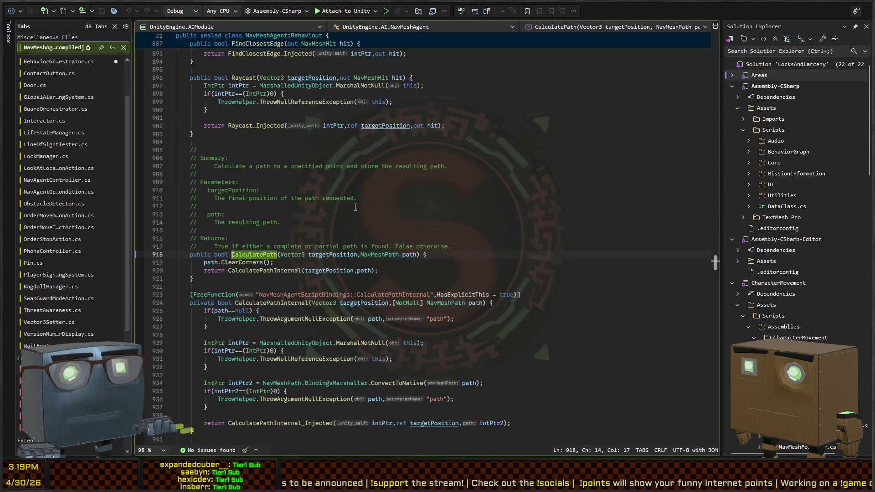
scroll(292, 238, "down", 6)
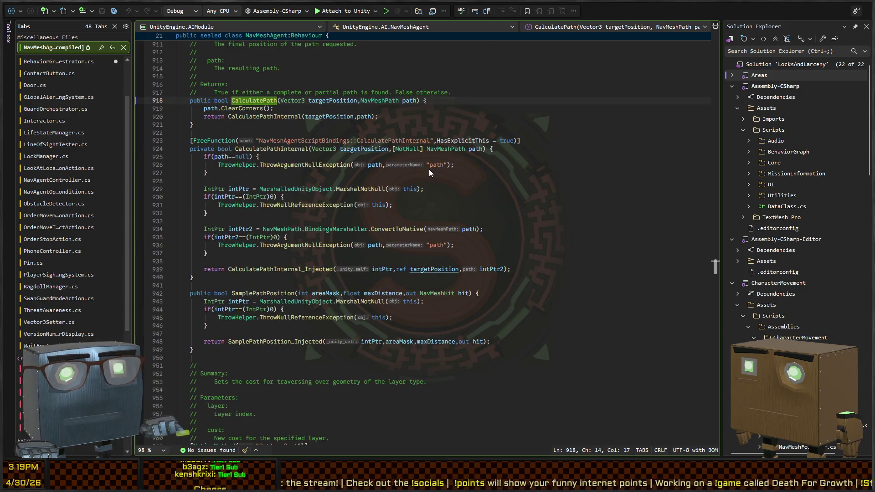
key("ctrl+minus")
left_click(41, 62)
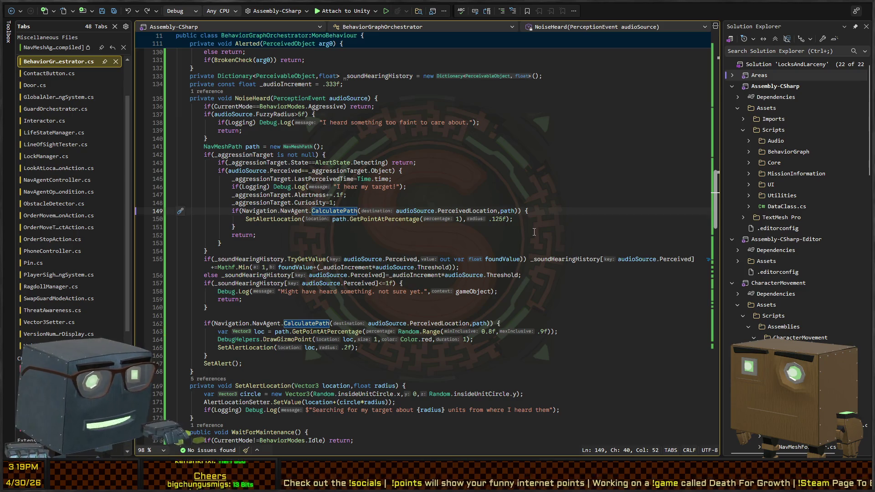
key("ctrl+minus")
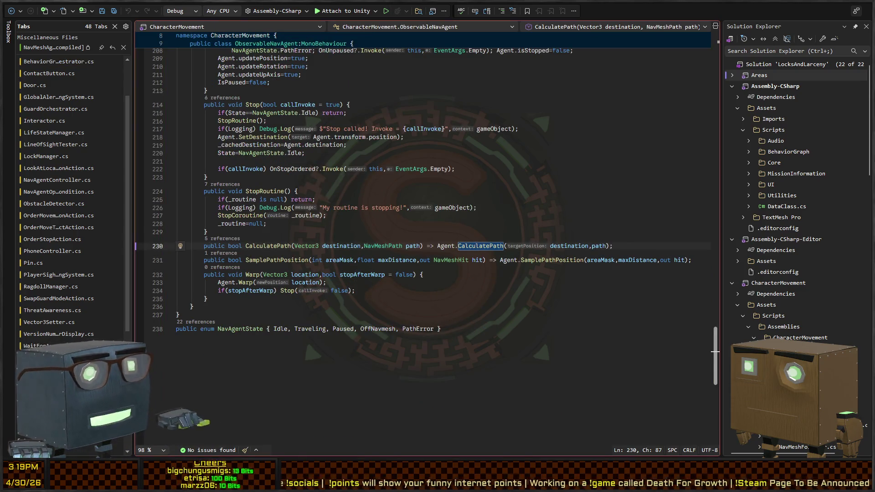
key("alt+Tab")
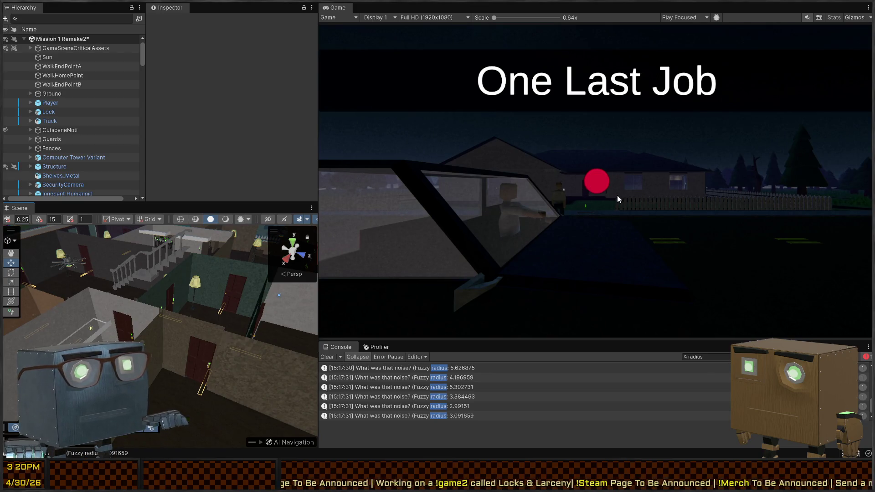
- Start play mode, fly the Scene camera over the houses, and move the Player near them
key("ctrl+p")
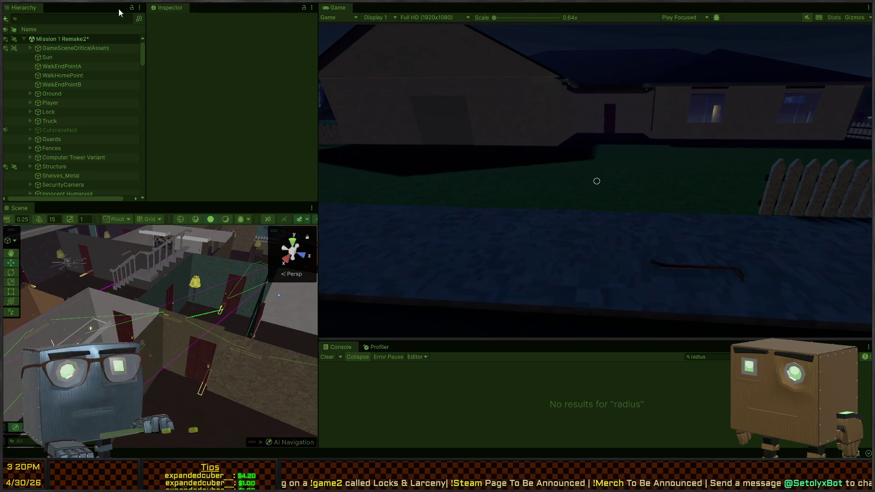
mouse_move(119, 302)
left_mouse_down()
mouse_move(340, 382)
mouse_move(343, 375)
mouse_move(235, 348)
mouse_move(176, 401)
left_mouse_up()
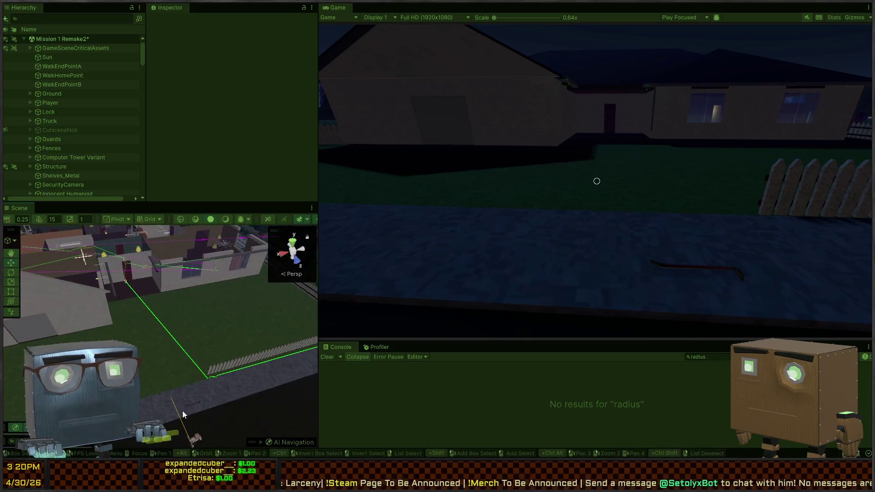
scroll(196, 354, "up", 3)
left_click(198, 346)
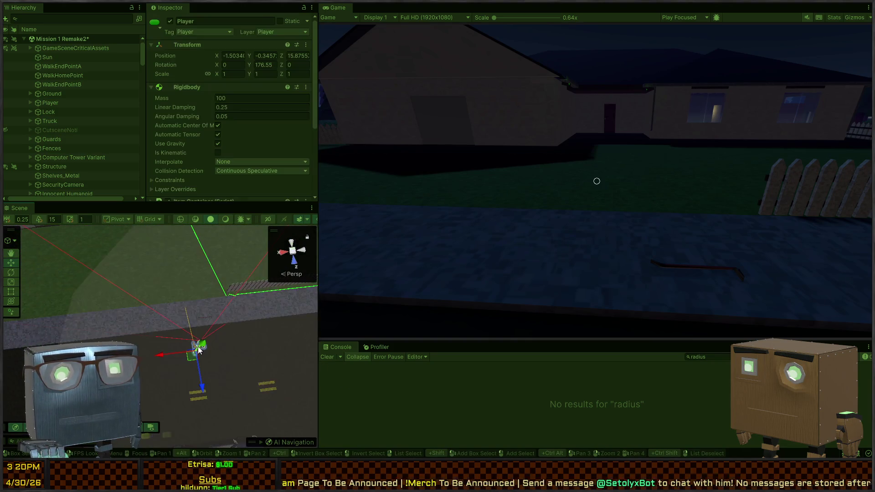
left_click_drag(185, 300, 173, 245)
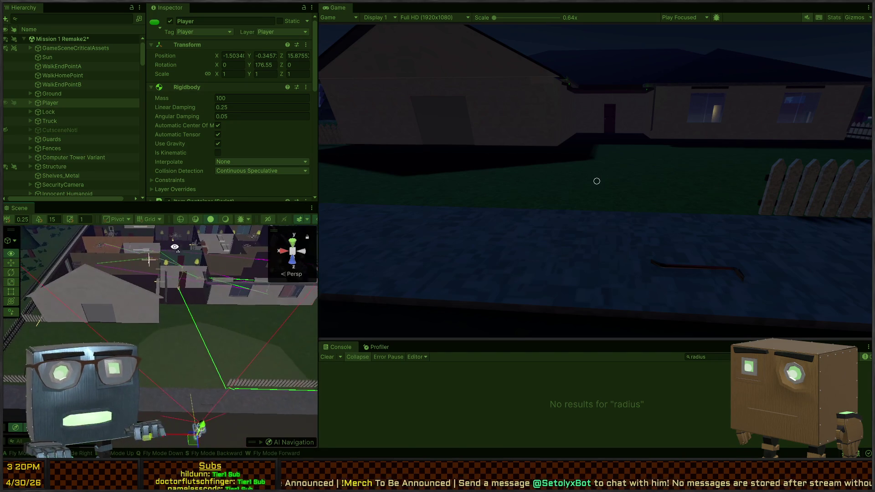
left_click_drag(203, 433, 172, 285)
- Walk the player through the red door and across the room toward the next door
key("w")
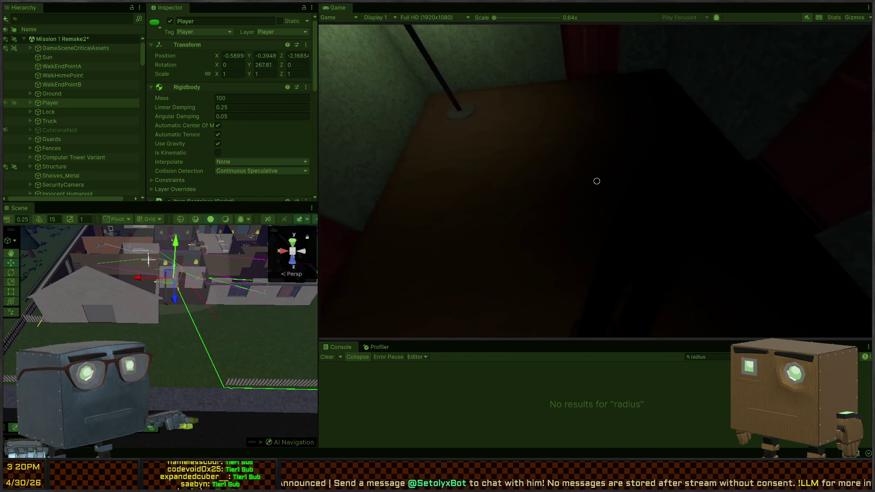
key("w")
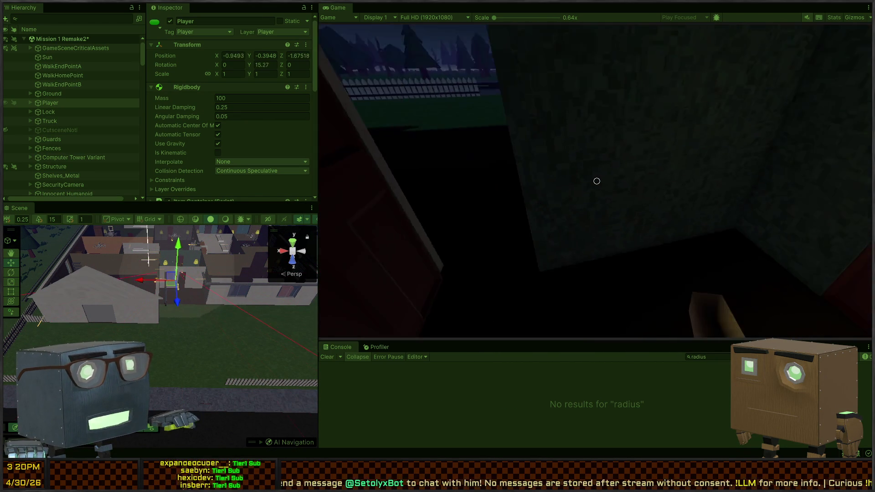
key("f")
key("w")
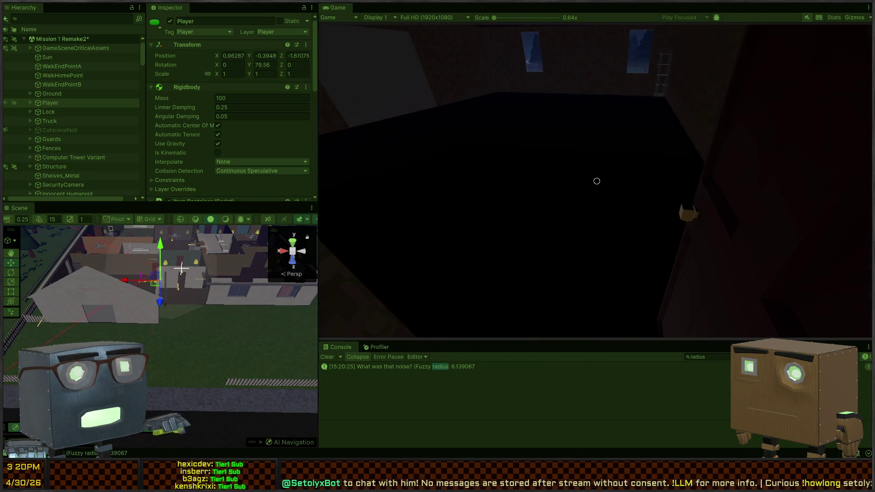
key("w")
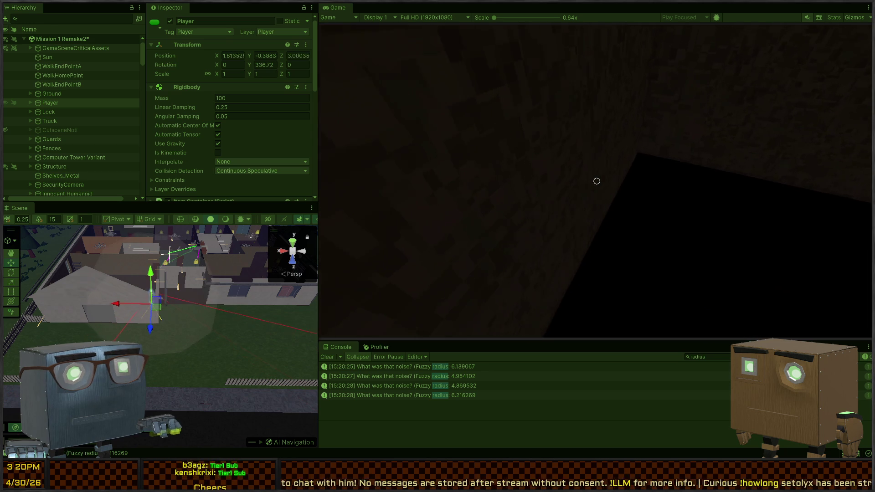
key("w")
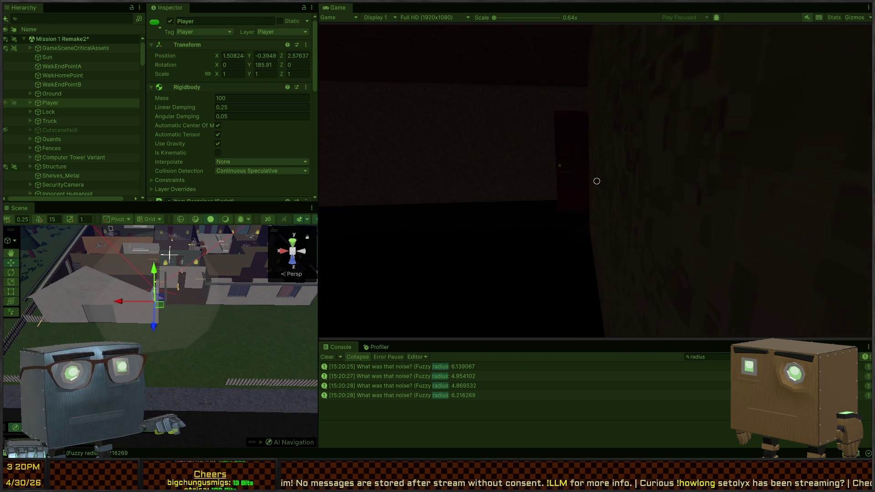
key("w")
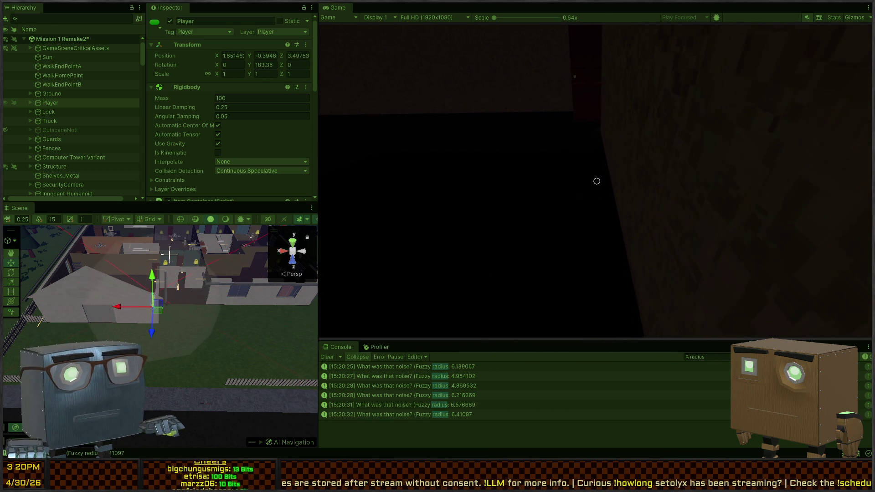
key("a")
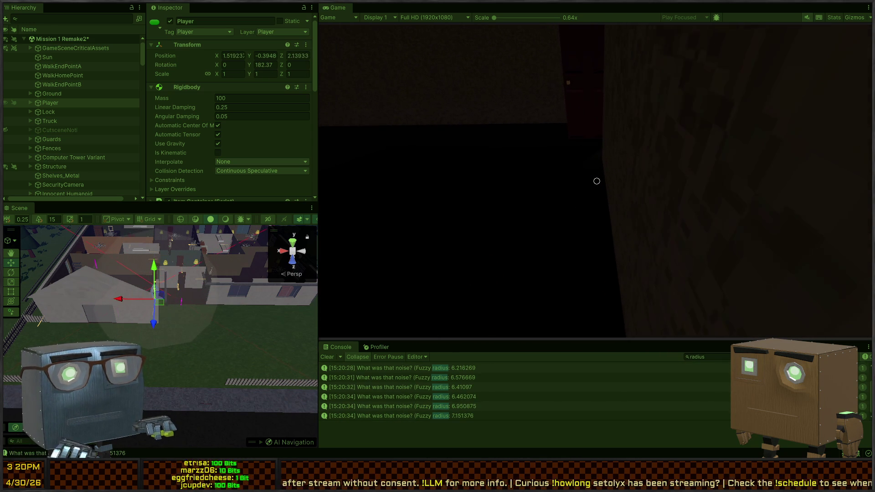
key("w")
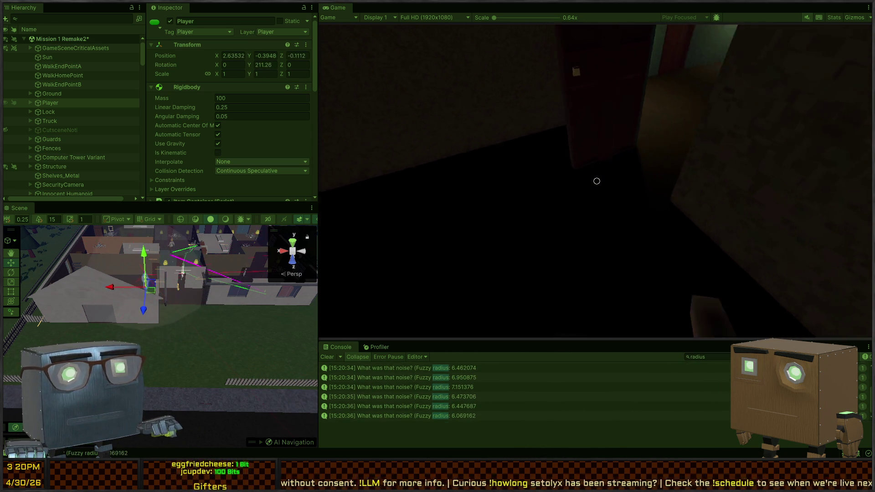
key("d")
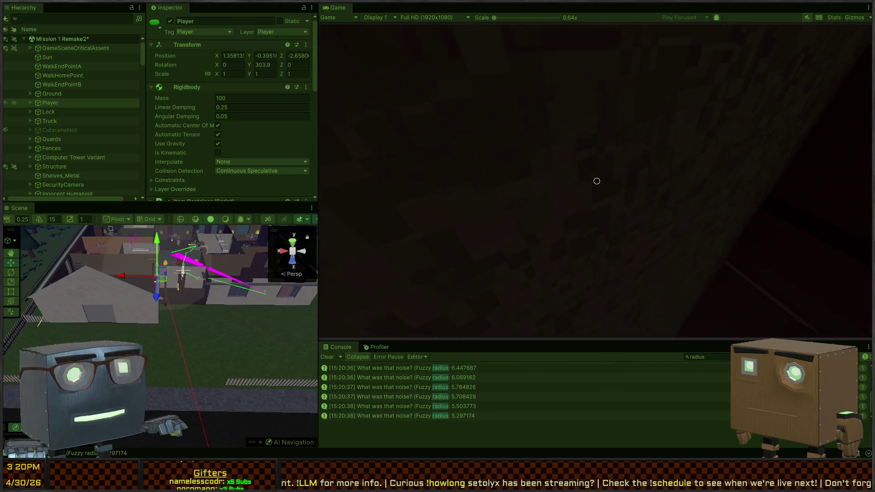
key("d")
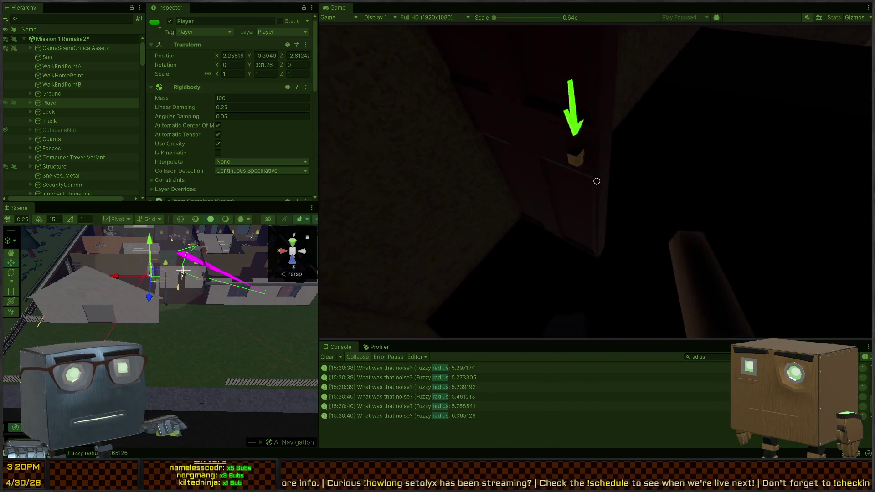
- Fly the Scene camera in toward the stairs and back overhead, then stop play mode
right_click(210, 273)
key("w")
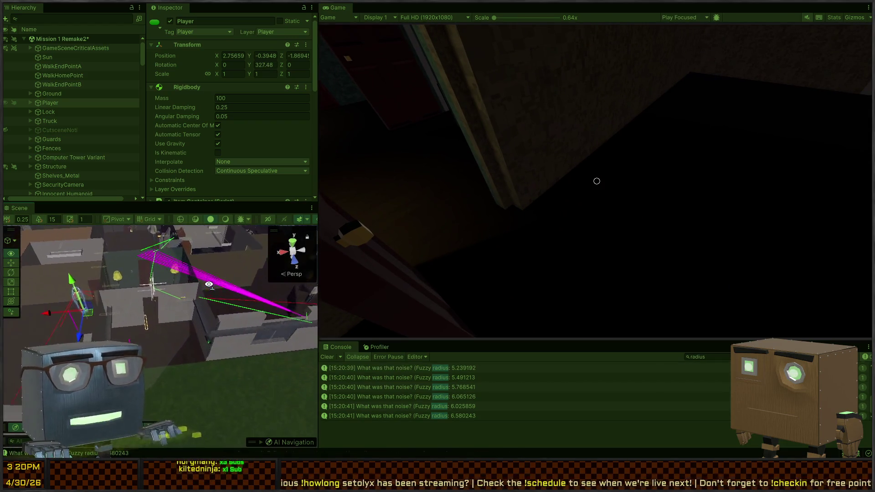
key("s")
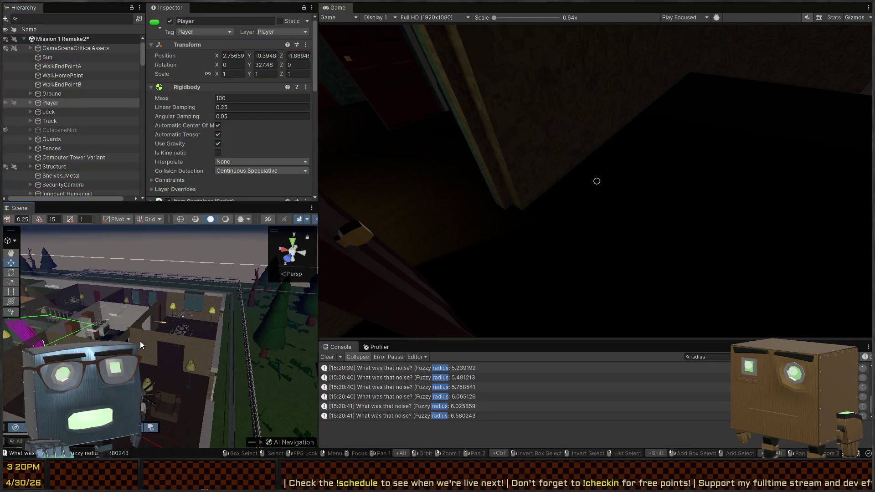
key("ctrl+p")
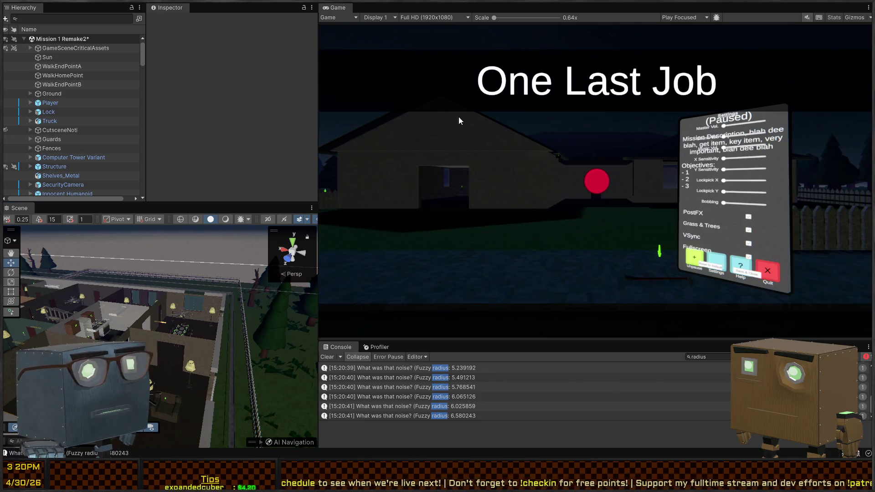
- Restart play mode and walk the player along the fence into the dark room
mouse_move(124, 322)
left_mouse_down()
mouse_move(142, 331)
mouse_move(185, 321)
left_mouse_up()
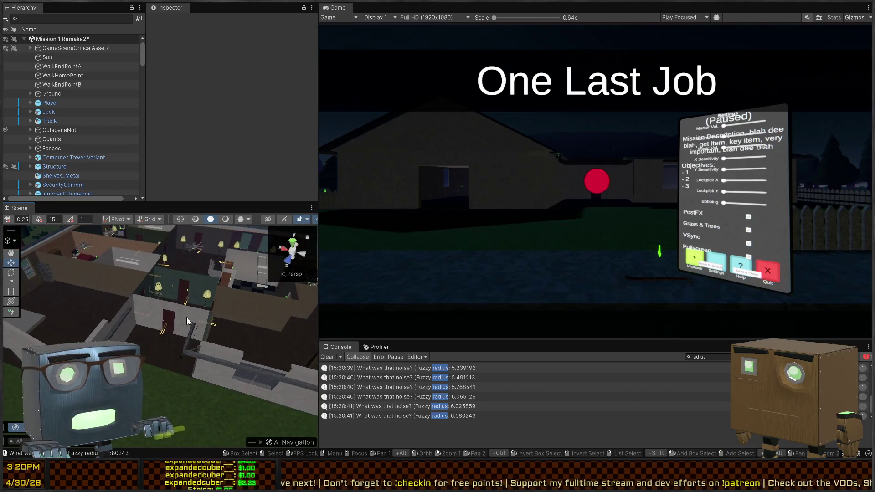
key("ctrl+p")
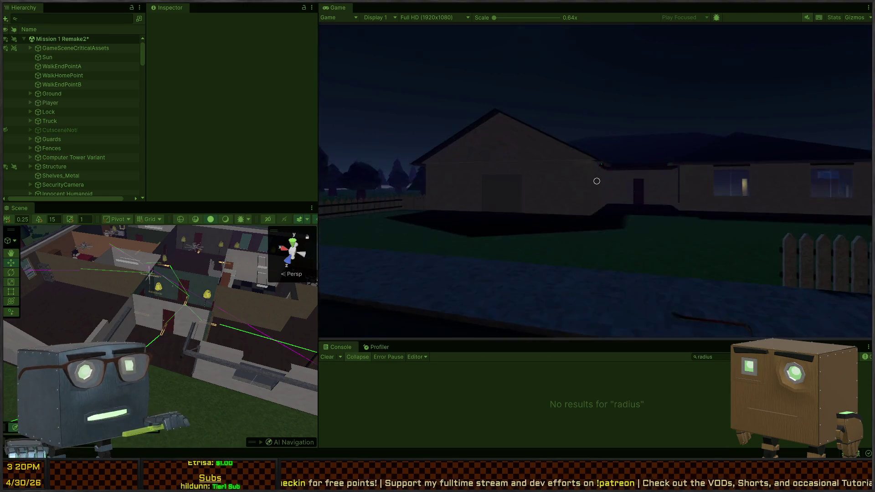
key("w")
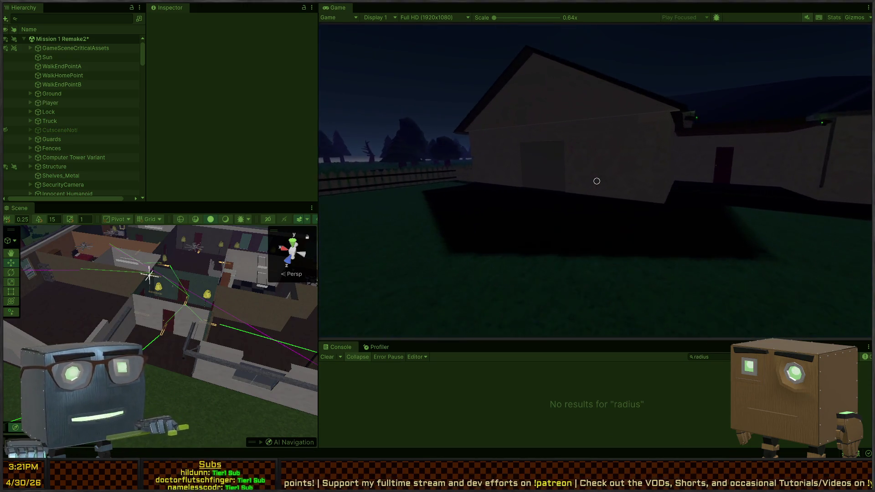
key("a")
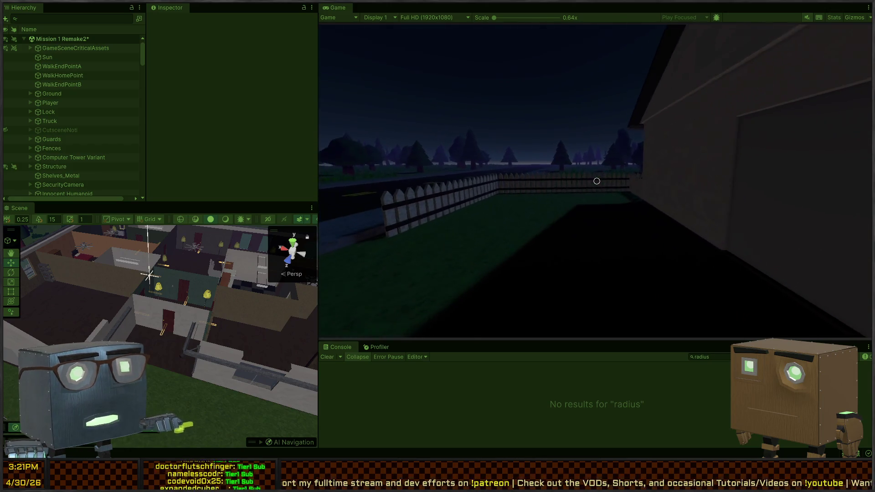
key("w")
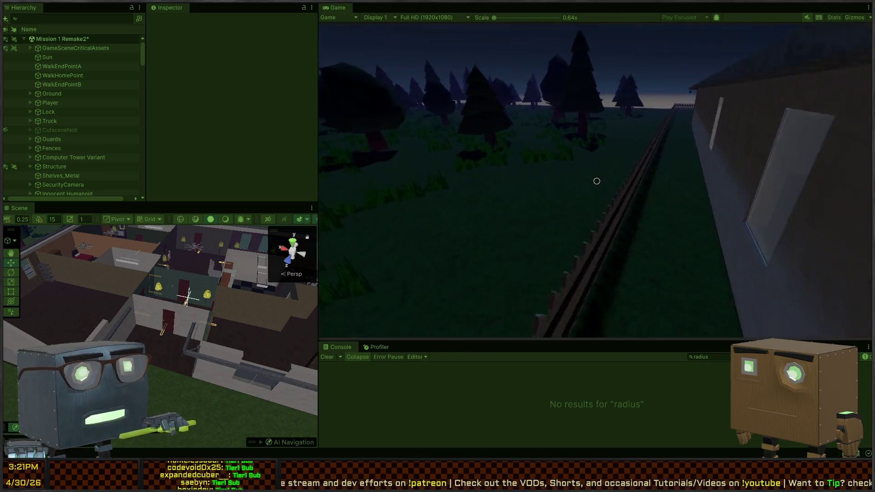
key("w")
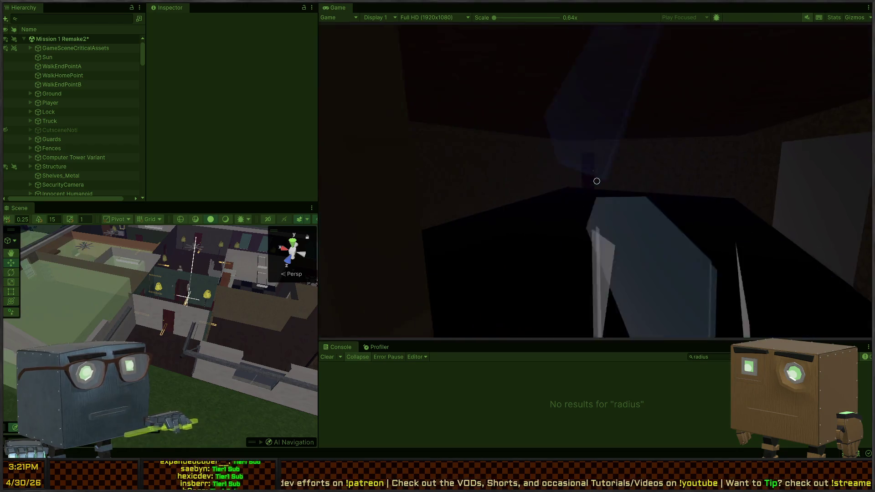
key("w")
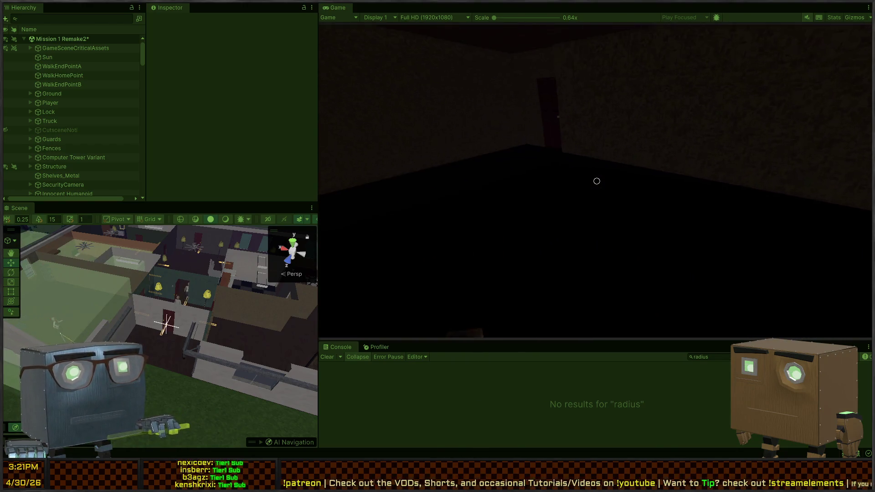
- Walk the player along the dark wall up to the door, stop play mode, and switch to Visual Studio
key("w")
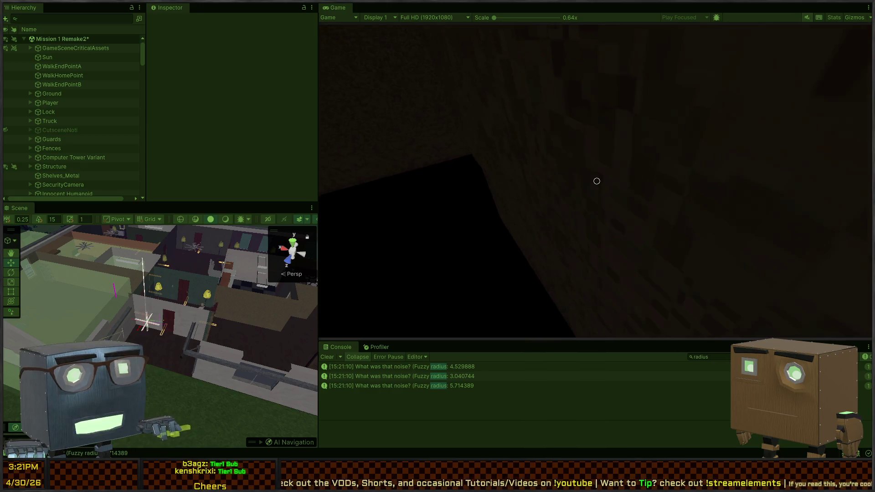
key("w")
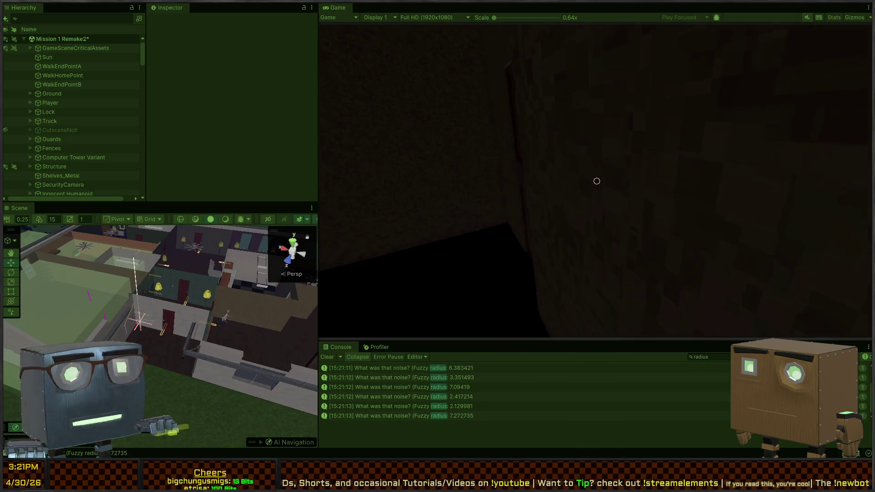
key("w")
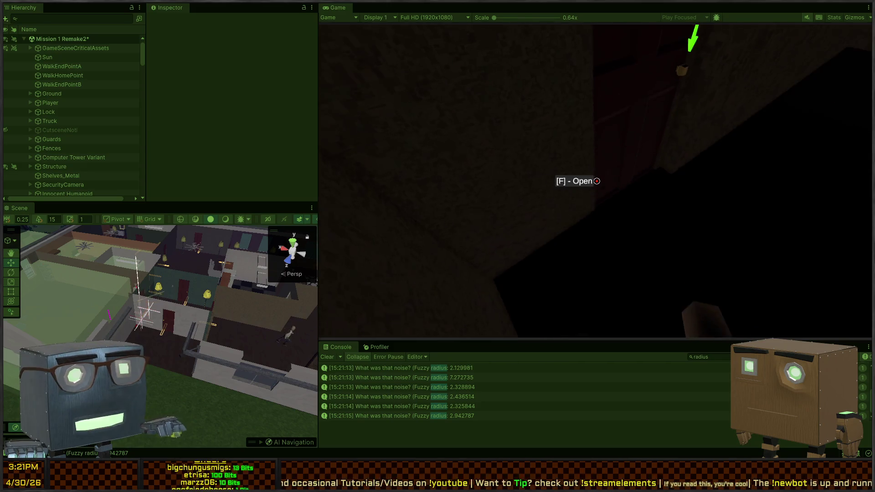
key("w")
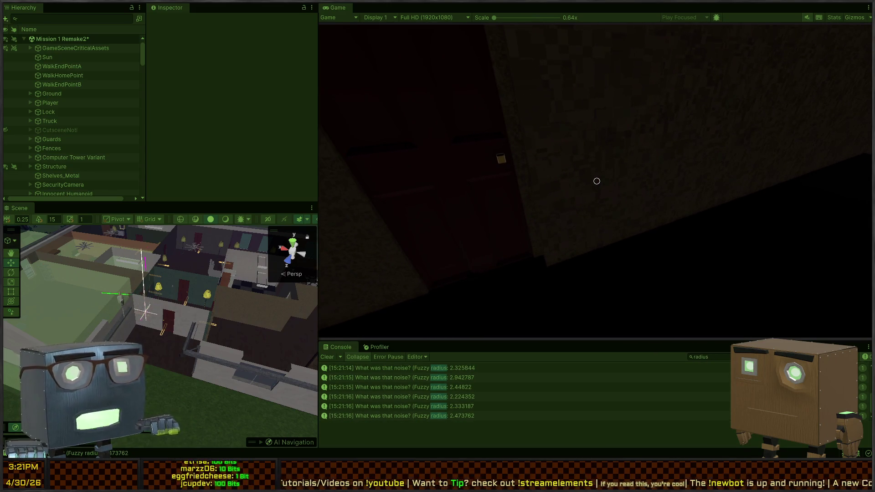
key("w")
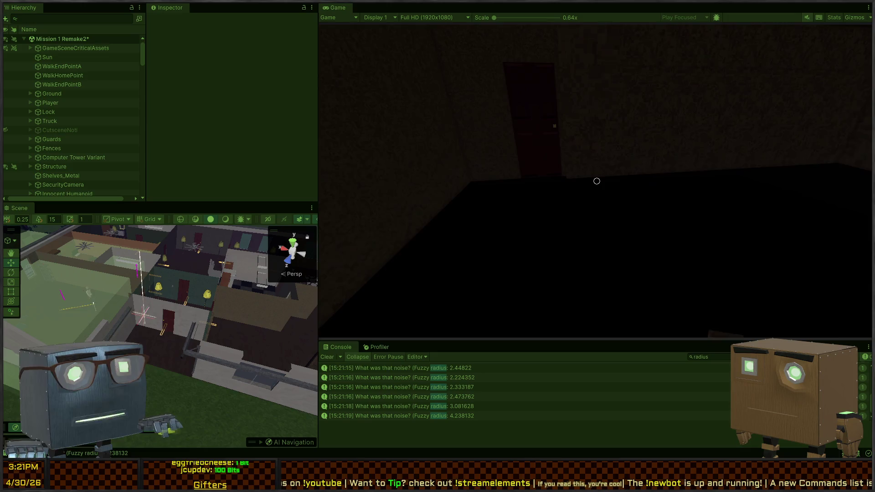
key("w")
key("Escape")
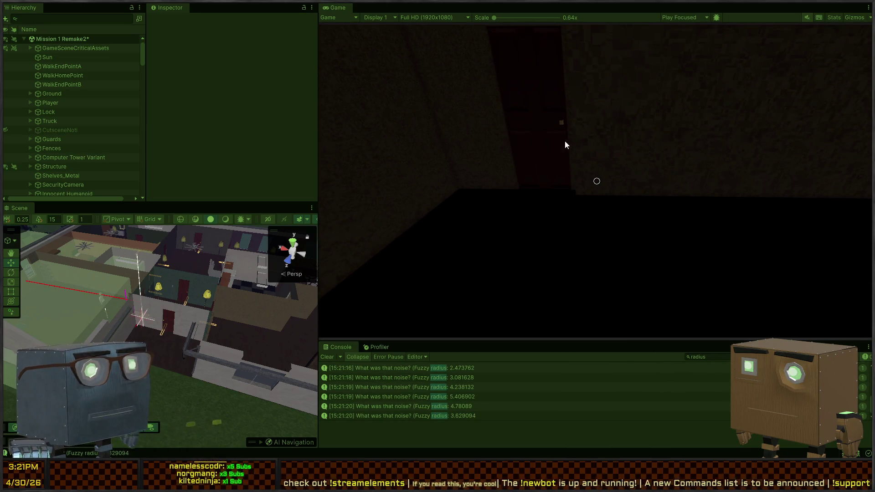
key("ctrl+p")
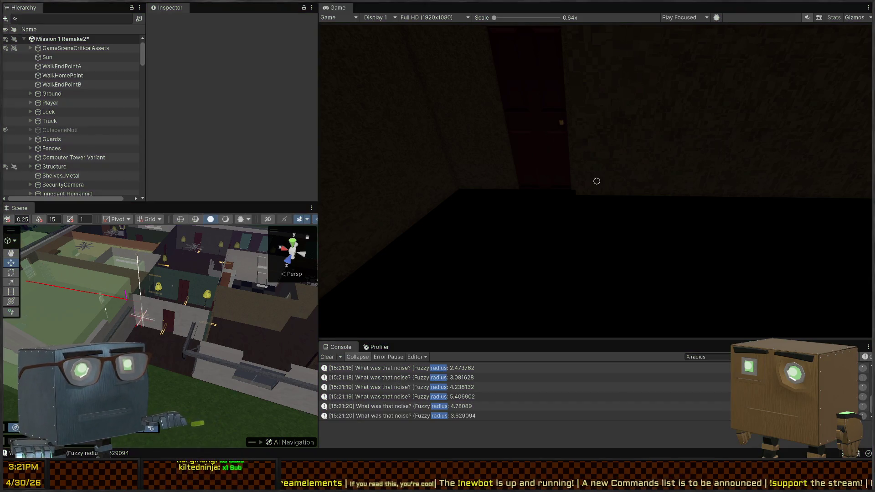
key("alt+Tab")
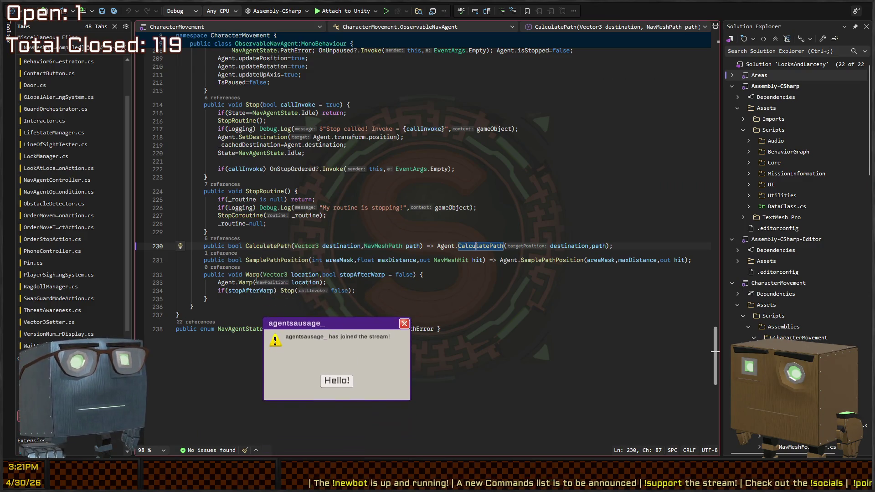
- Inspect the SamplePathPosition, Warp and Agent.CalculatePath code, highlighting every use of Agent
left_click(329, 382)
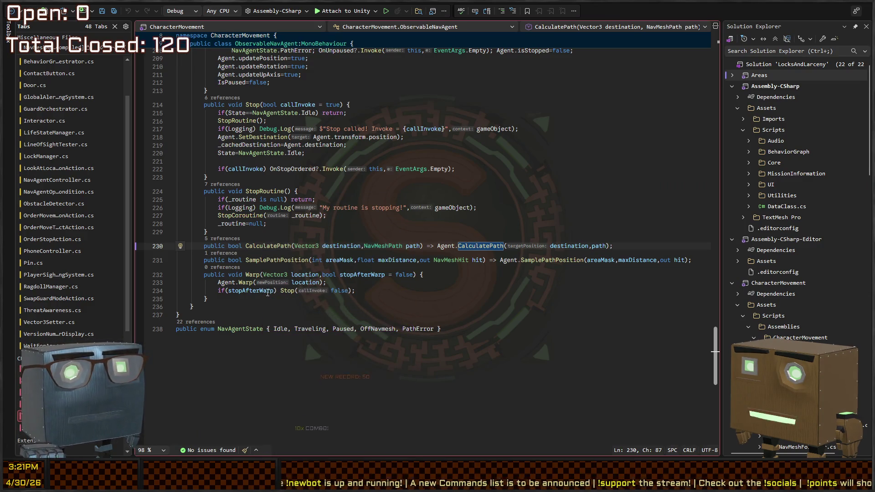
left_click(277, 262)
left_click(556, 267)
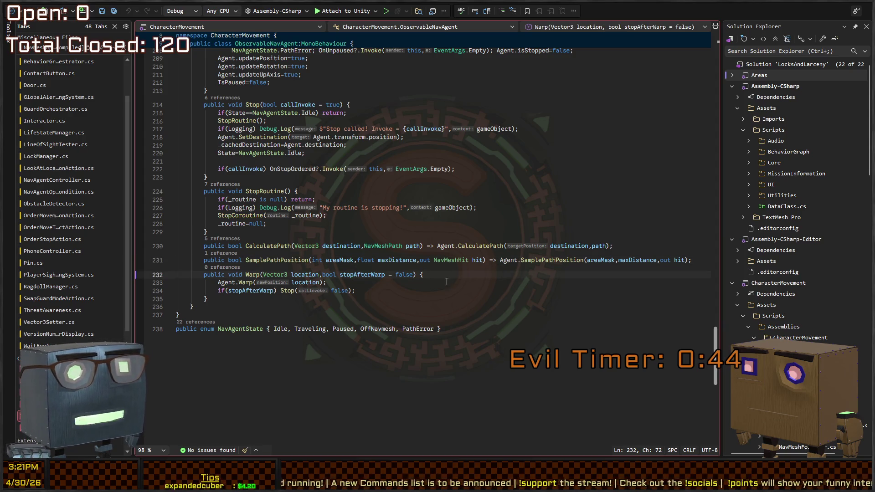
left_click(365, 291)
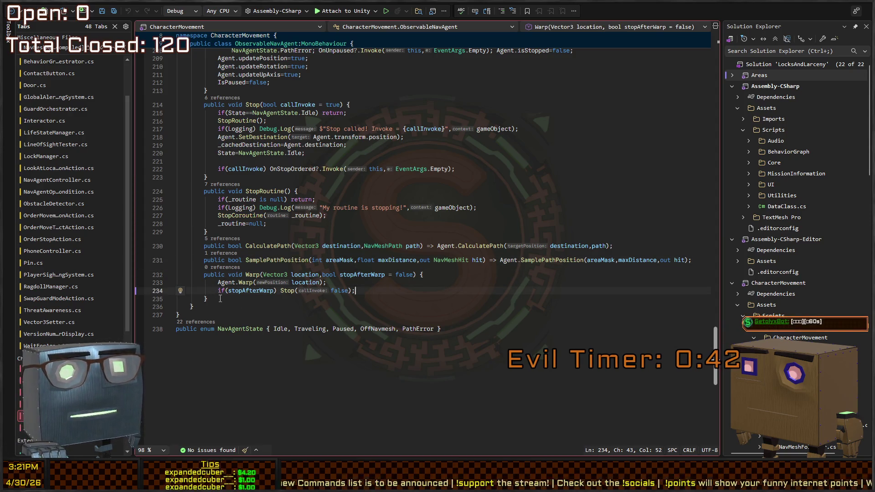
left_click(274, 260)
left_click(489, 247)
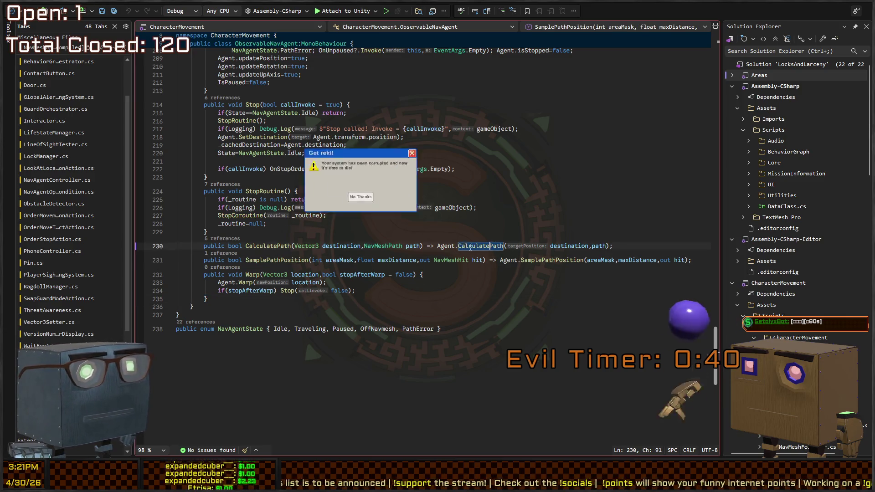
left_click(450, 247)
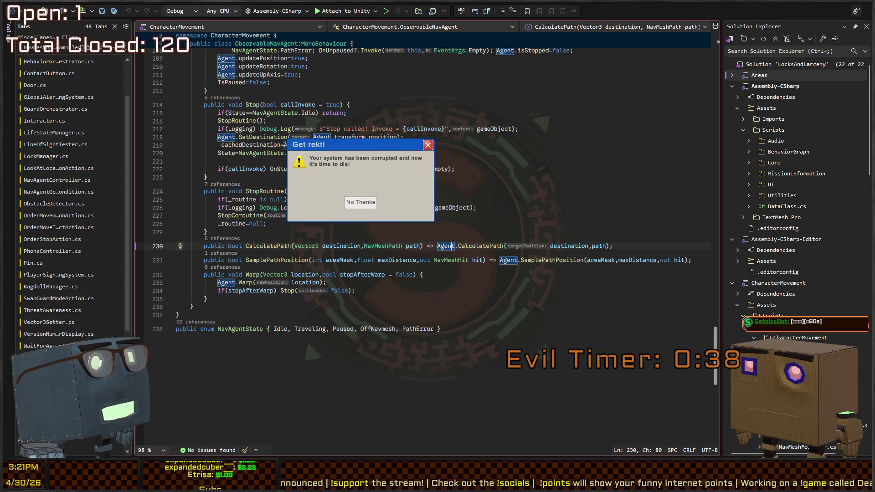
- Check SamplePathPosition's NavMeshHit parameter and the end of Warp, then bring up OrderMovementToLocationAction.cs
left_click(380, 230)
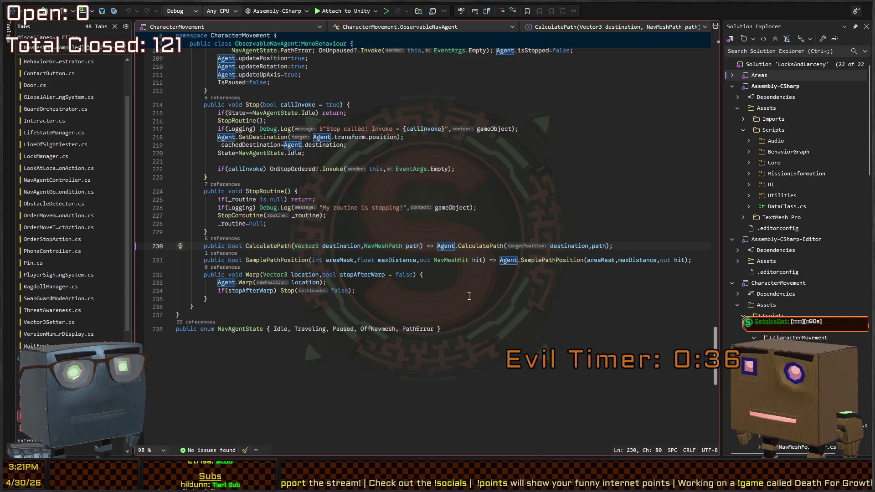
left_click(459, 260)
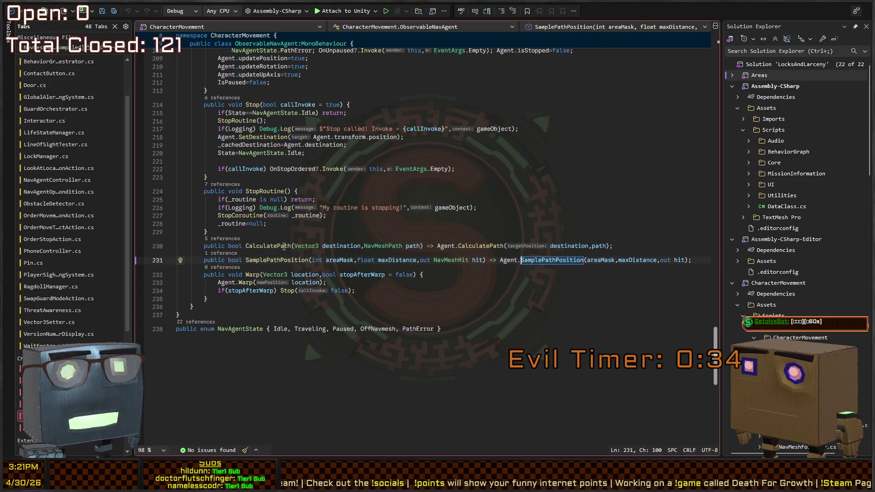
left_click(389, 291)
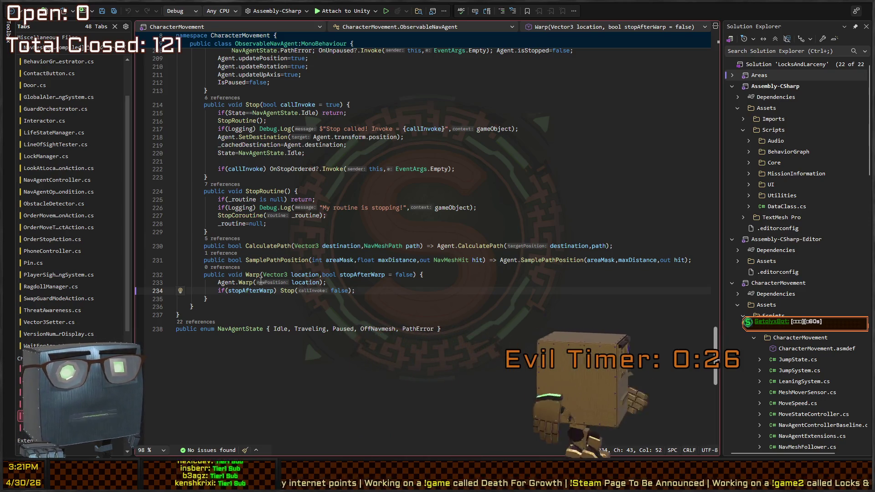
scroll(264, 286, "up", 12)
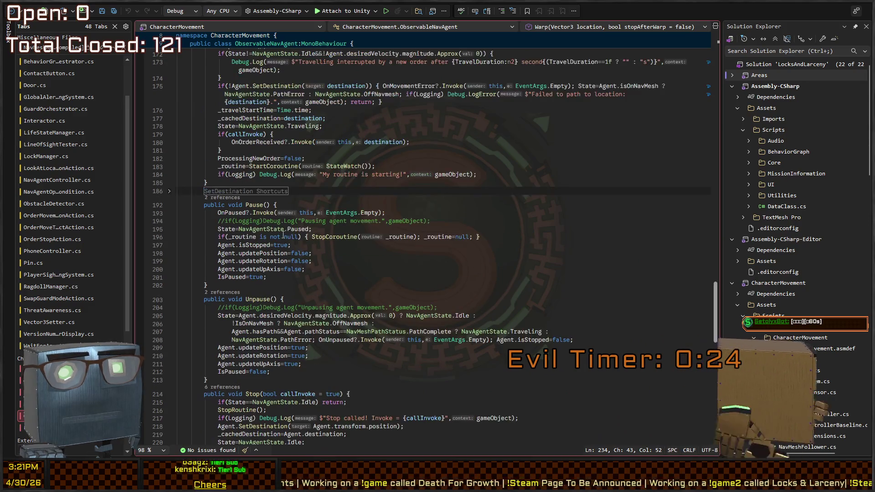
scroll(280, 235, "up", 20)
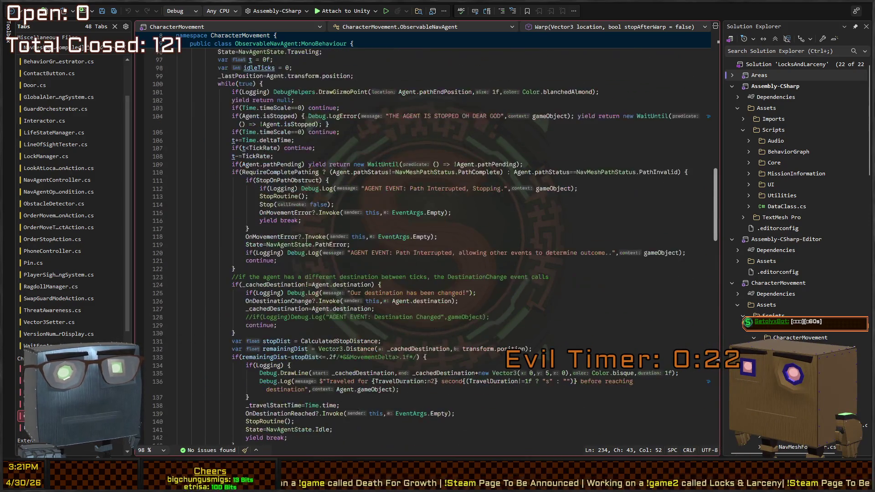
scroll(303, 241, "up", 14)
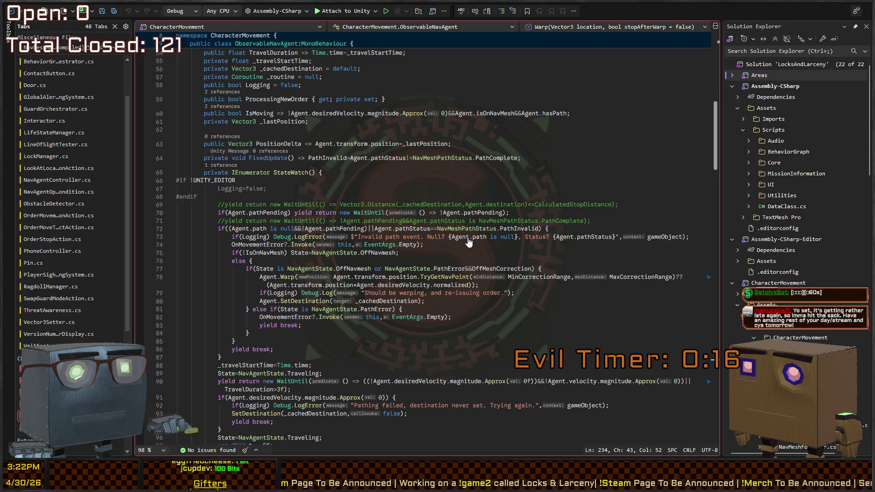
key("F8")
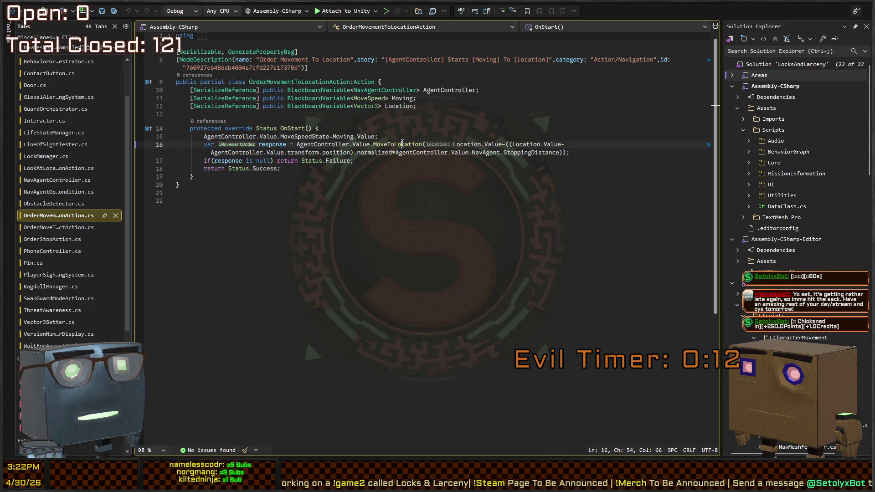
- Peek at the MoveToLocation definition, then from OnStart's call open the NavAgentController class
key("ctrl")
left_click(403, 146, "ctrl")
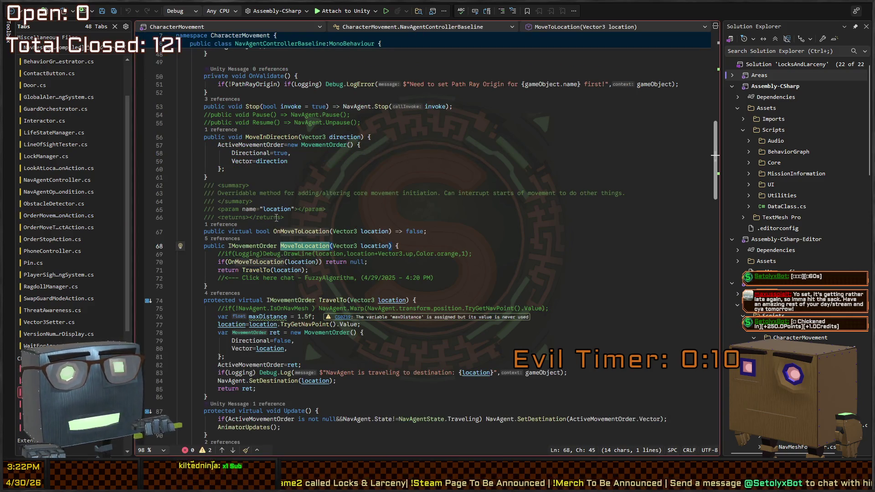
left_click(12, 11)
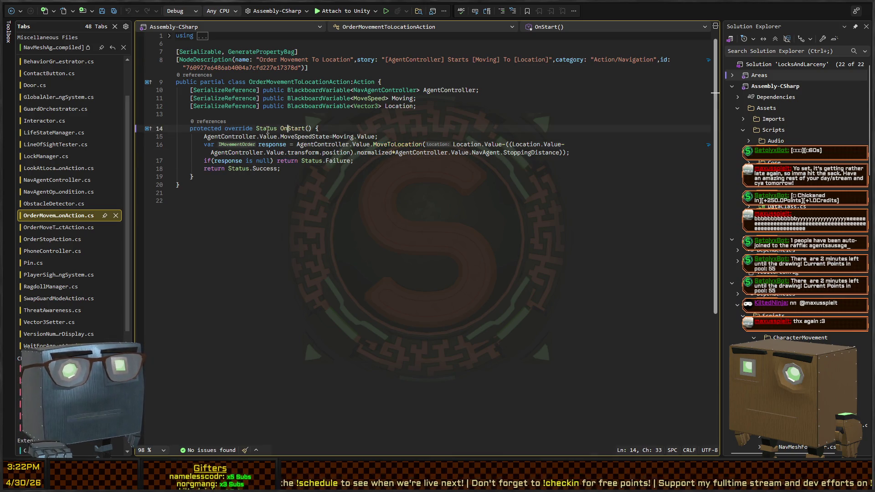
left_click(283, 130)
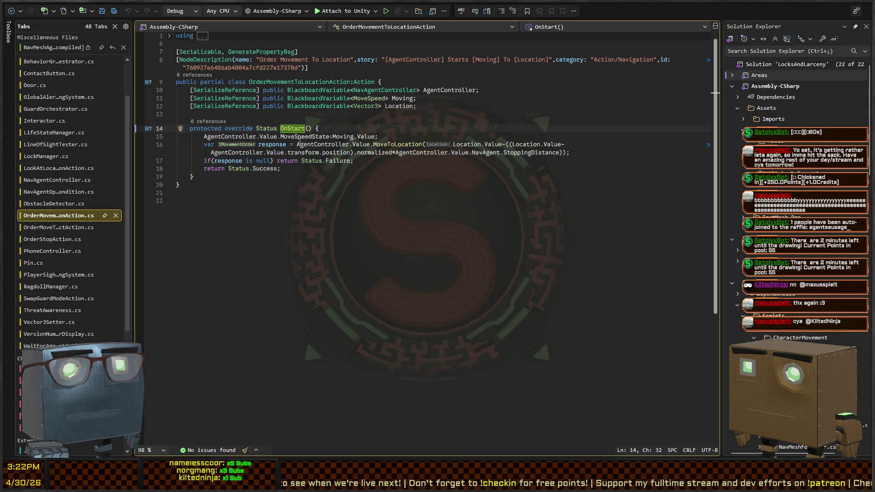
left_click(407, 145)
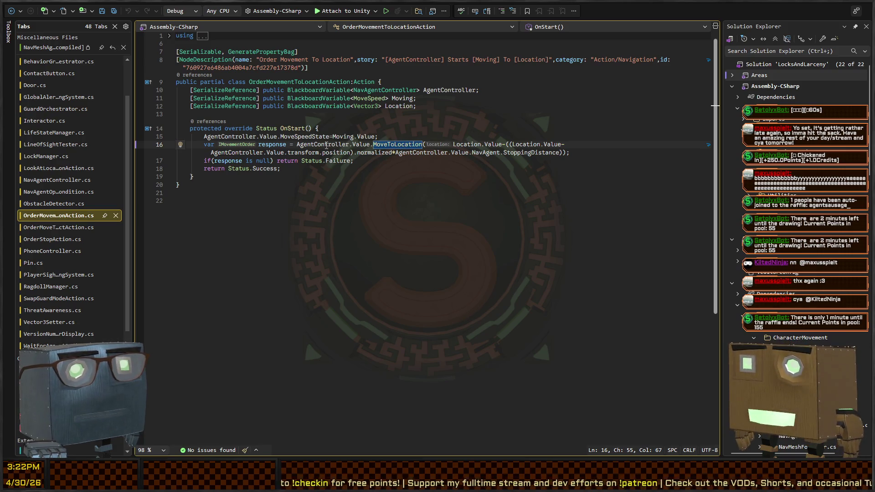
left_click(399, 90, "ctrl")
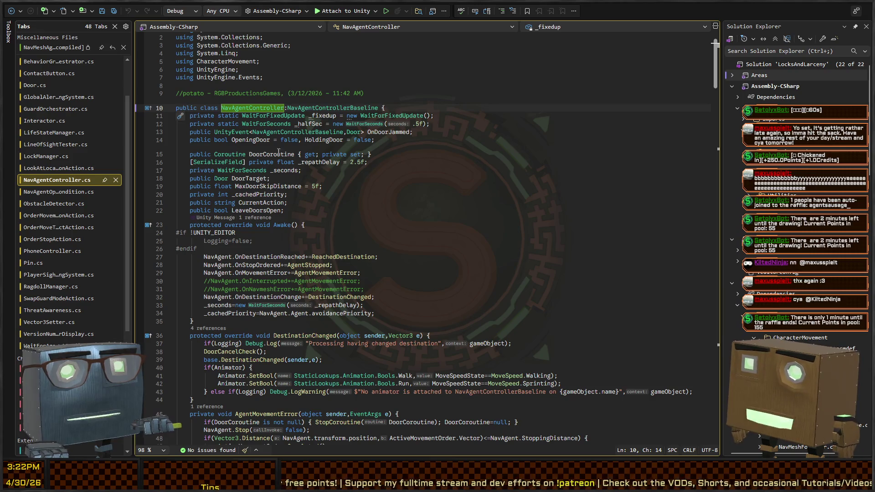
- Scroll to NavAgentController's TravelTo method and list its references, then dismiss the list
scroll(307, 188, "down", 9)
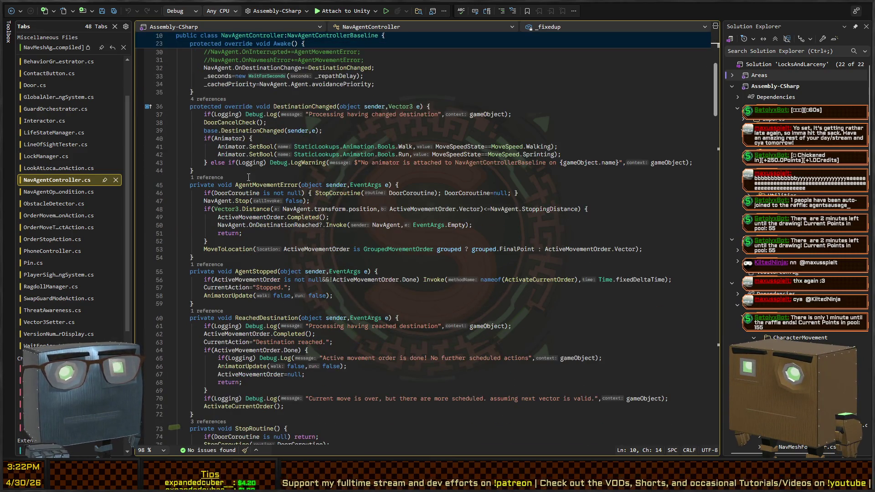
scroll(248, 174, "down", 13)
scroll(223, 162, "down", 12)
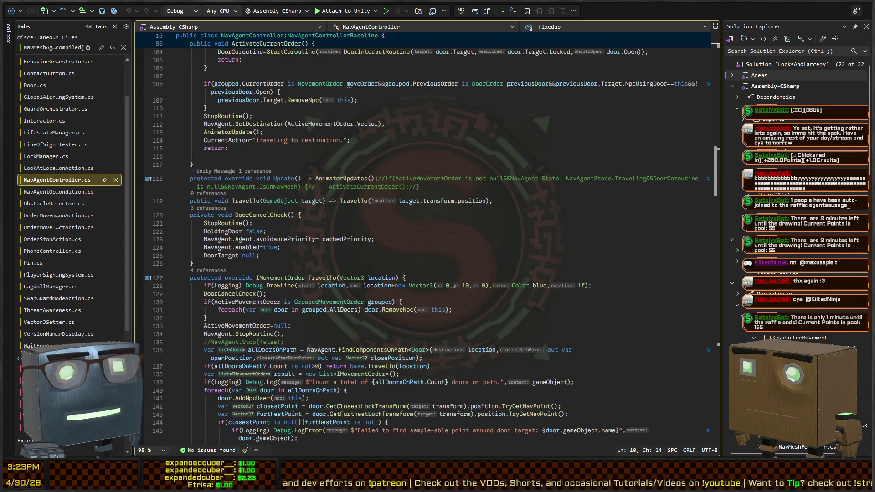
scroll(218, 162, "down", 4)
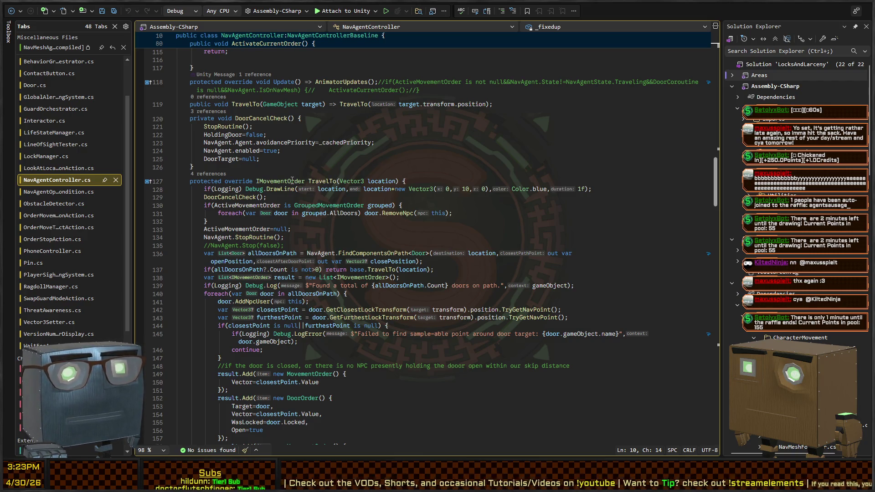
scroll(313, 181, "down", 14)
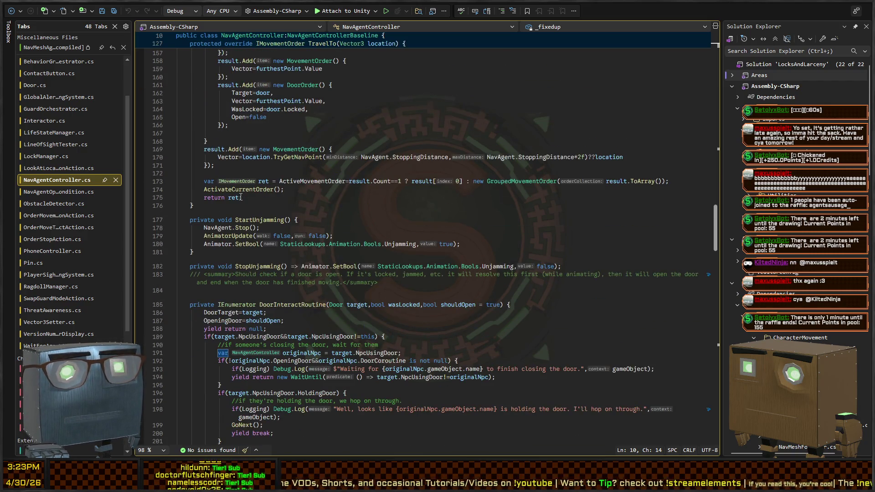
scroll(315, 203, "down", 4)
scroll(355, 200, "down", 20)
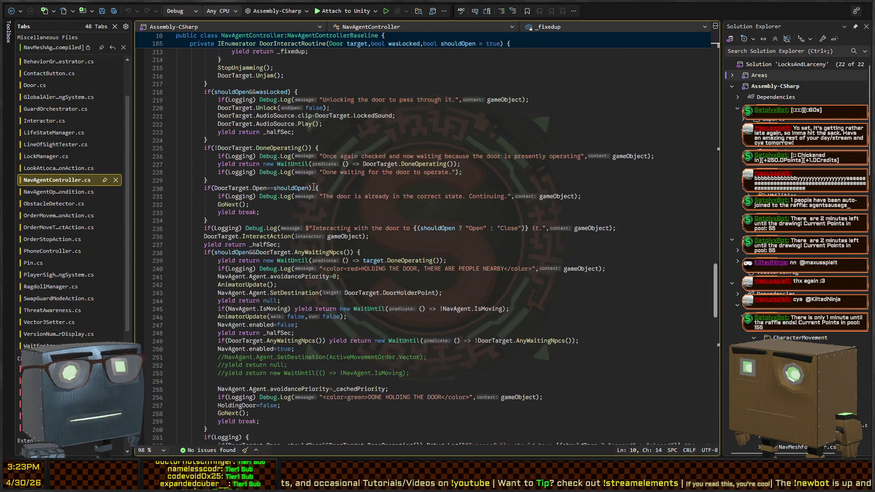
scroll(378, 191, "up", 20)
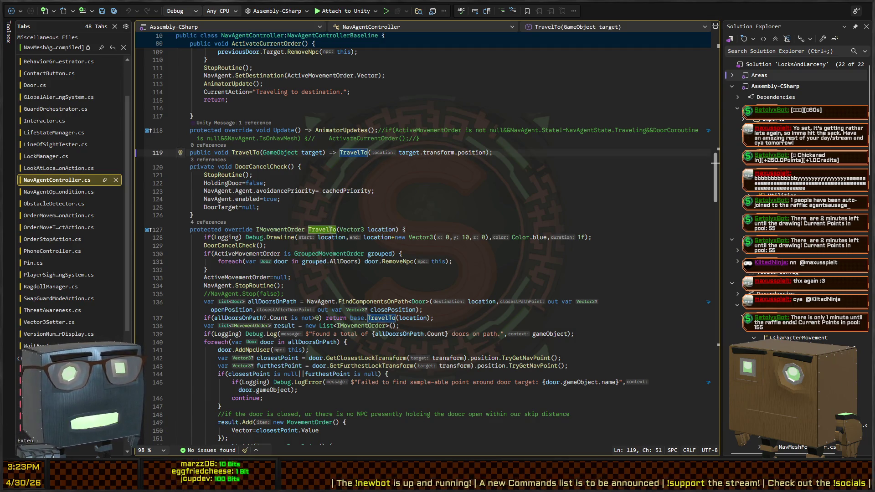
key("shift+F12")
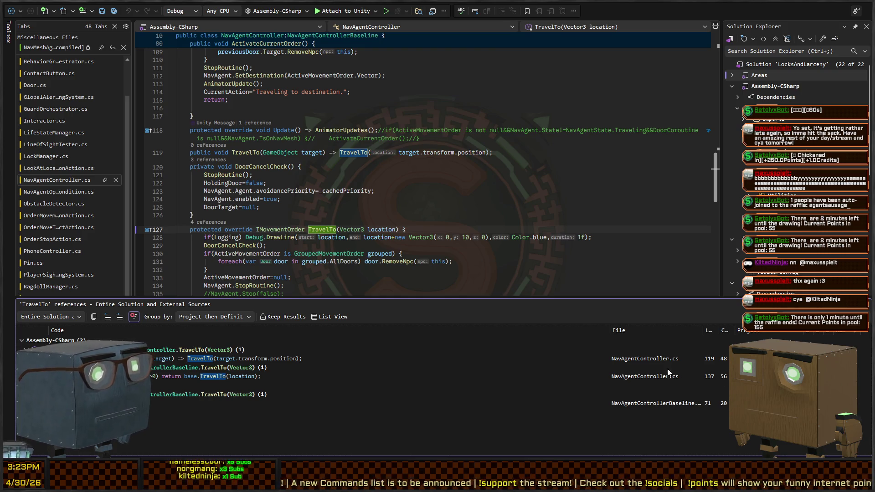
left_click(429, 198)
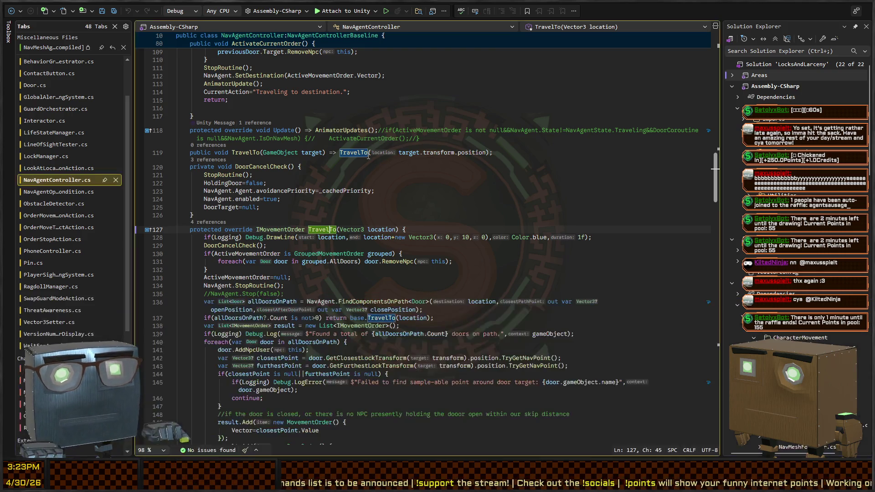
- Find All References on the MoveToLocation definition in NavAgentControllerBaseline, showing five usages
scroll(255, 150, "down", 3)
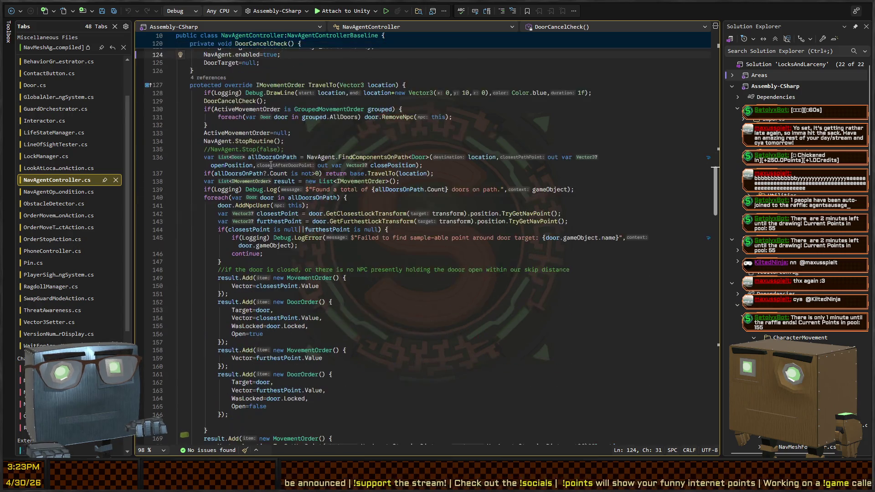
key("ctrl+minus")
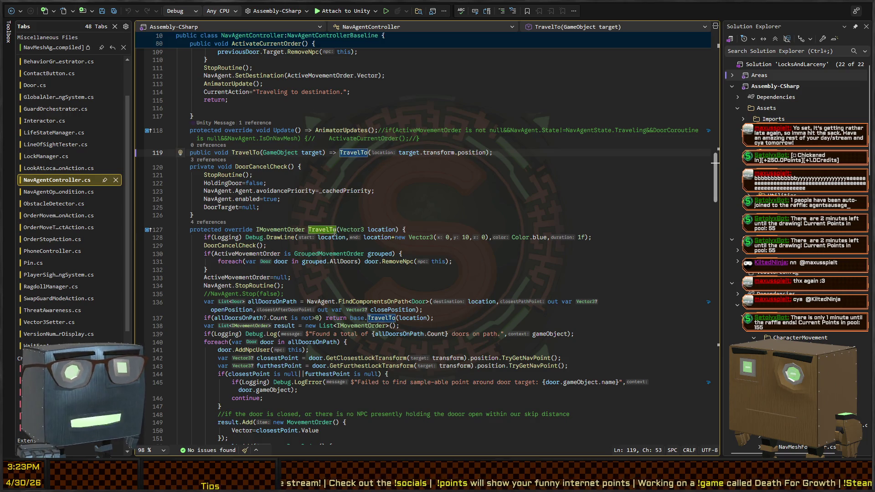
scroll(269, 229, "down", 4)
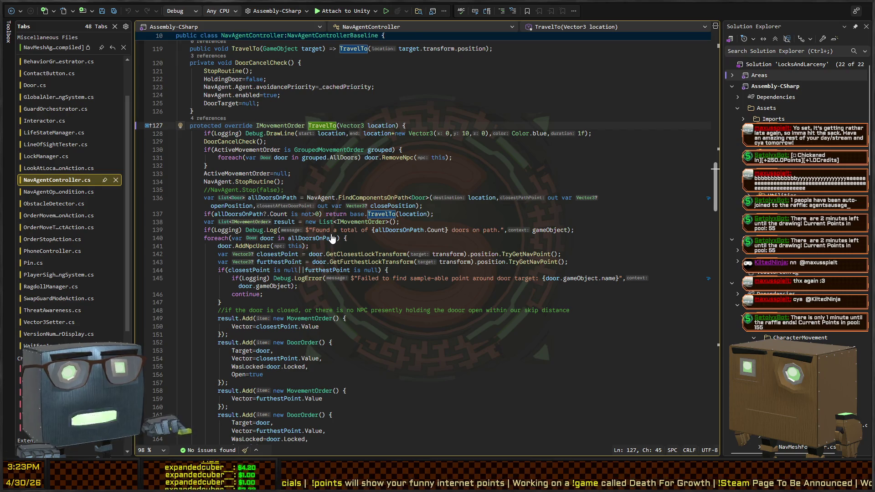
key("ctrl+minus")
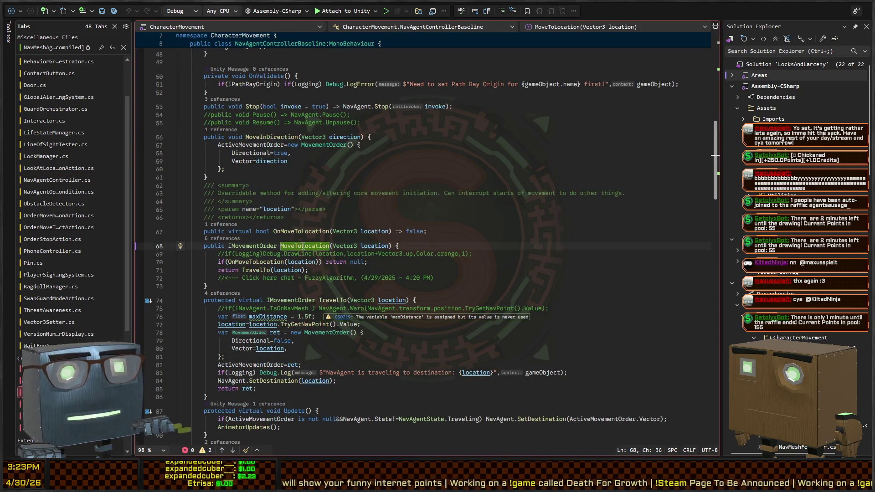
key("shift+F12")
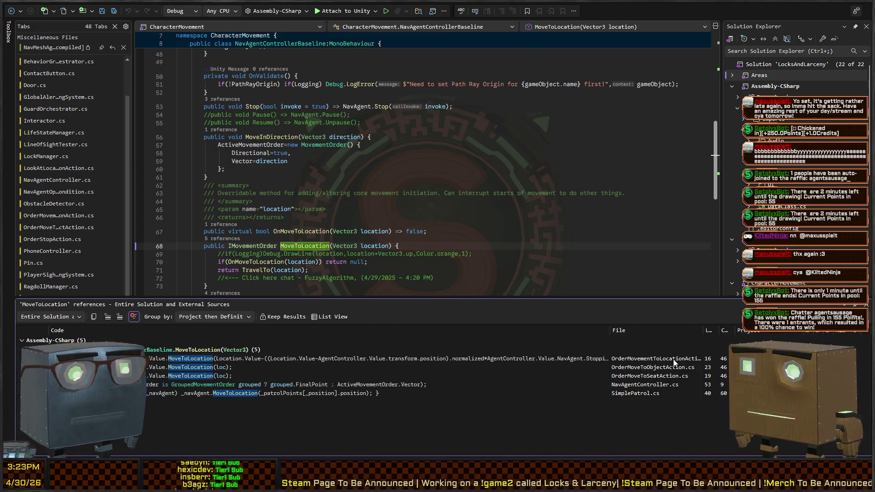
- Open the MoveToLocation call in OrderMovementToLocationAction and compare it with its definition
double_click(674, 359)
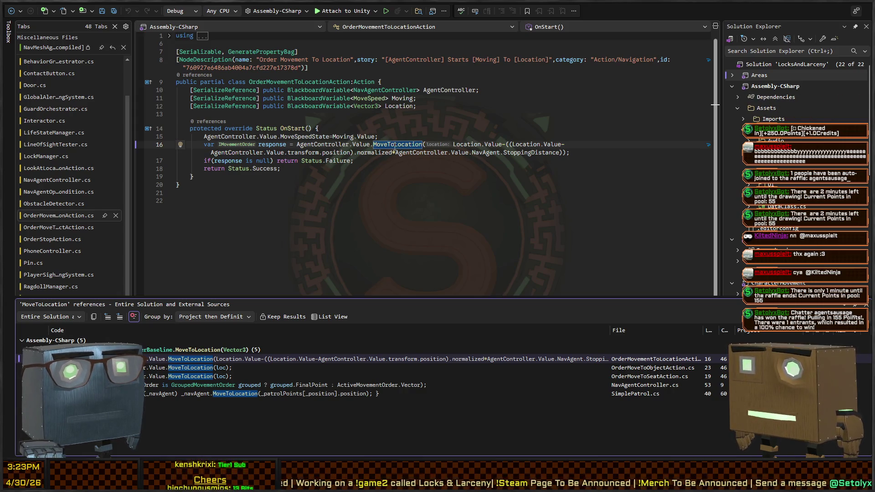
key("shift+Escape")
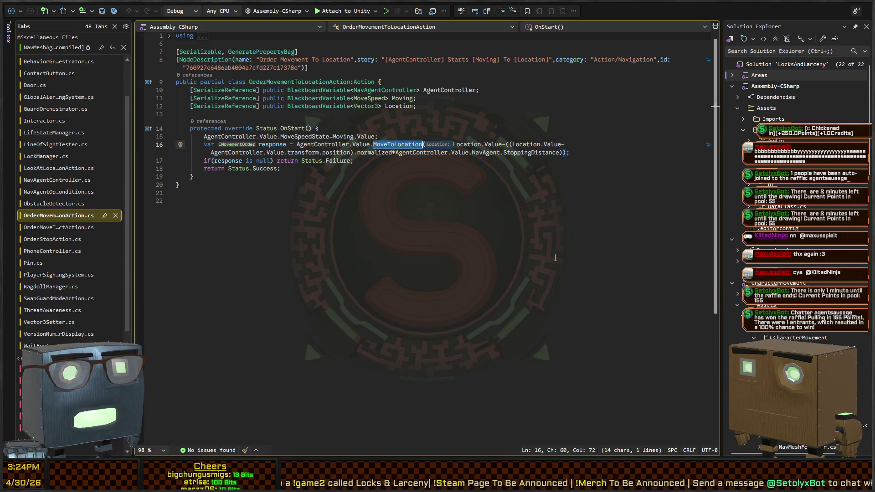
type("Order")
key("ctrl+z")
key("F12")
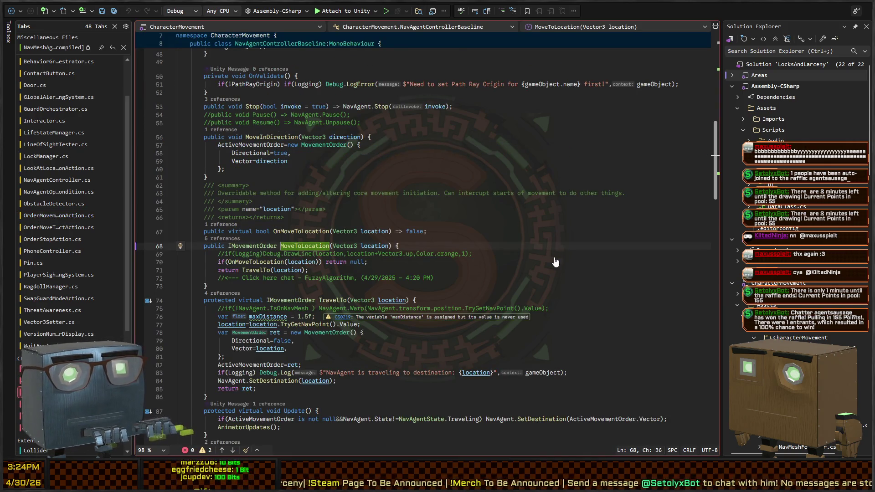
key("ctrl+minus")
key("ctrl+shift+minus")
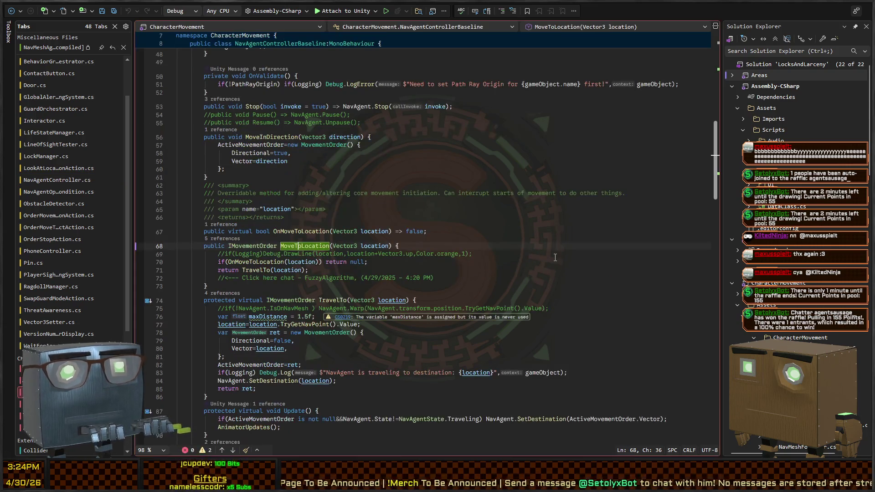
key("ctrl+minus")
- Replace MoveToLocation with TravelTo on line 16, keeping the StoppingDistance offset on Location
type("TravelTo(Location.Value-((Location.Value-")
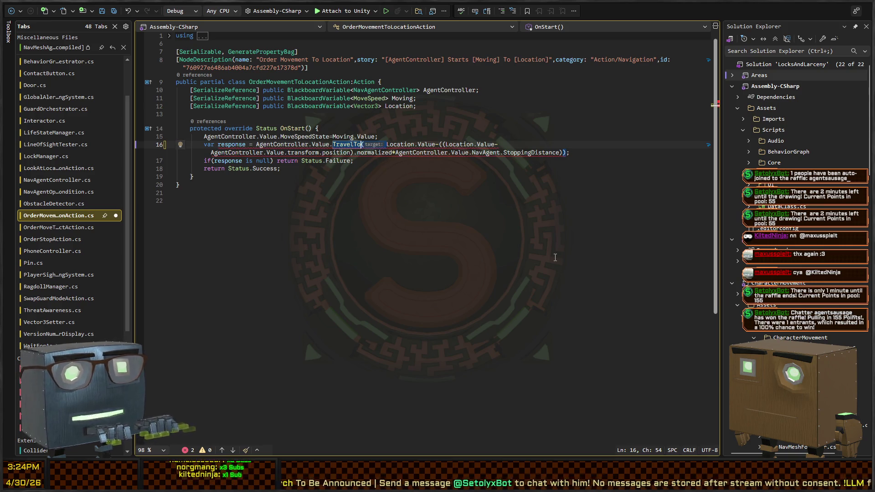
key("Down")
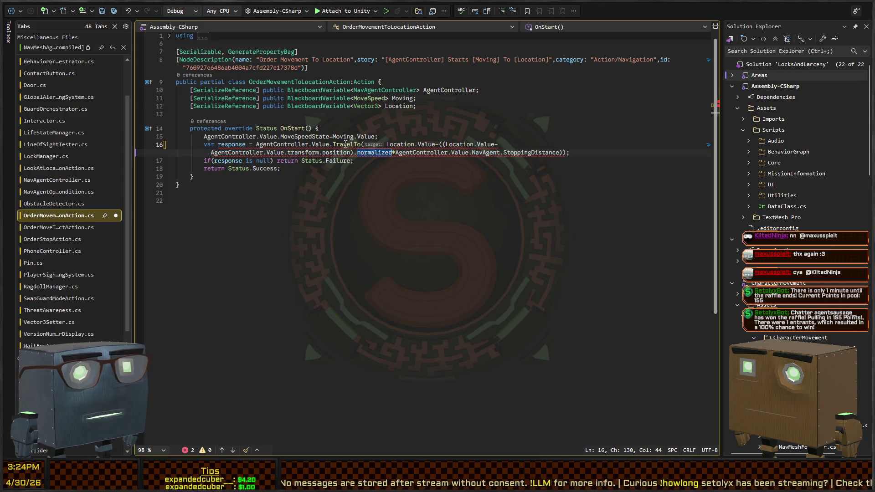
key("ctrl+z")
key("ctrl+z")
key("ctrl+z")
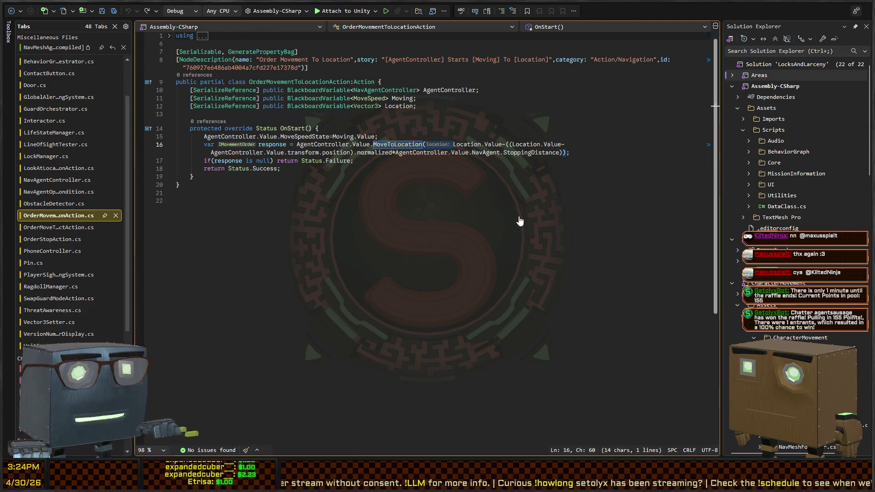
key("F12")
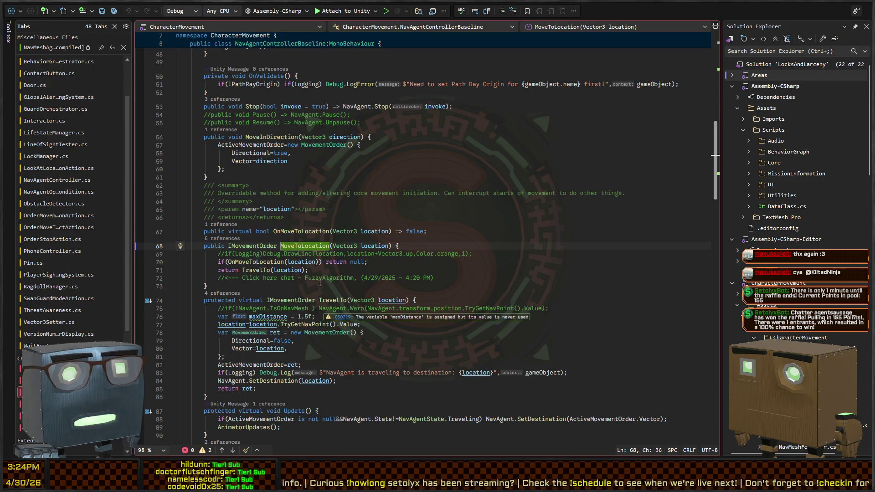
key("ctrl+F3")
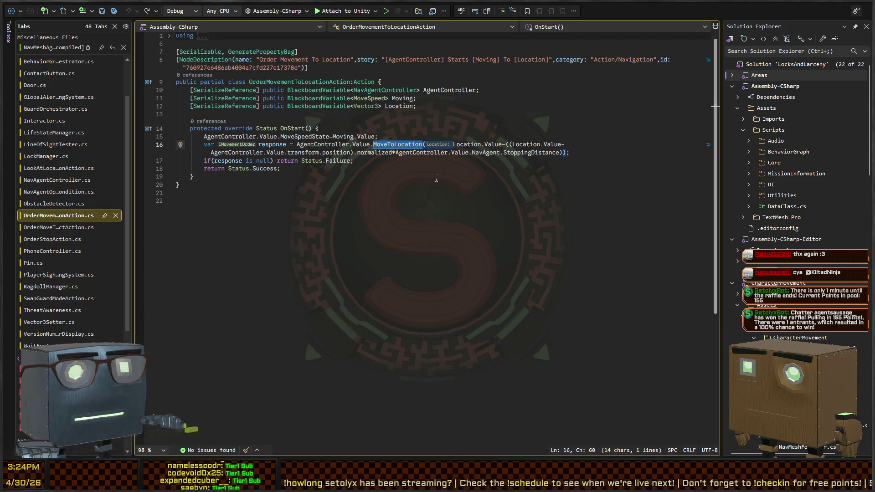
type("TravelTo")
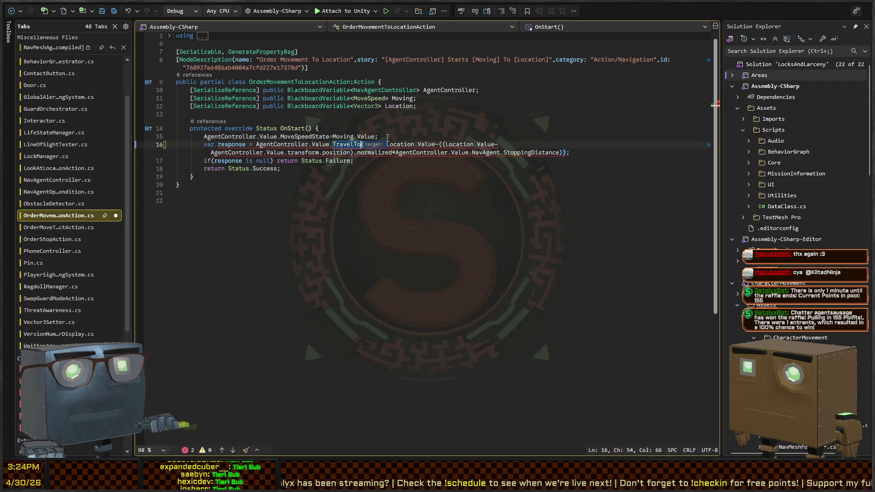
left_click(382, 136)
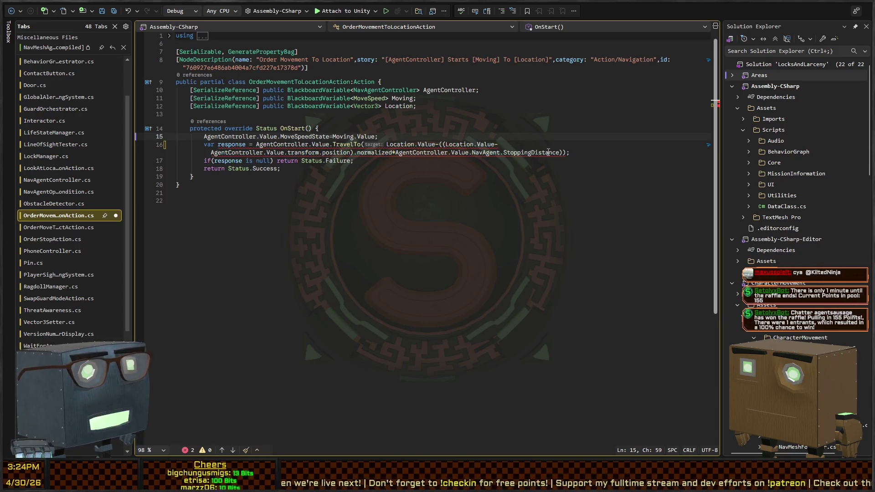
key("ctrl+minus")
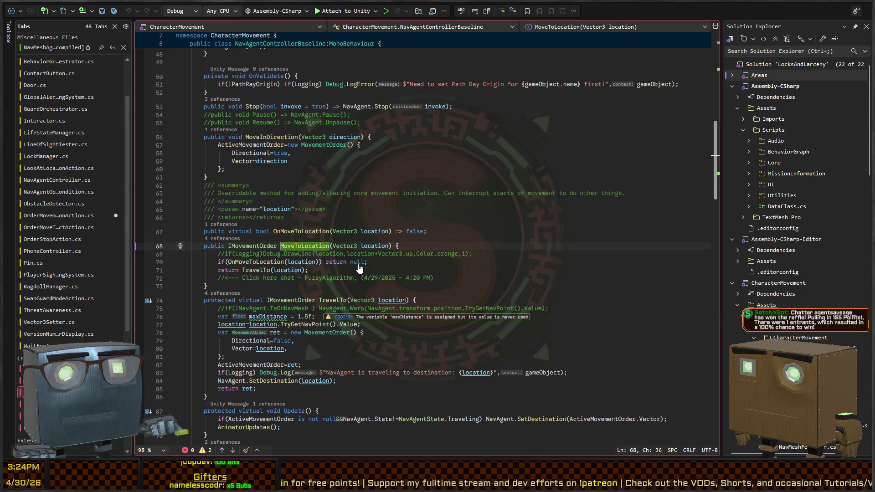
- Change NavAgentController's TravelTo modifier to public, then undo it back to protected
key("ctrl+minus")
left_click(348, 145, "ctrl")
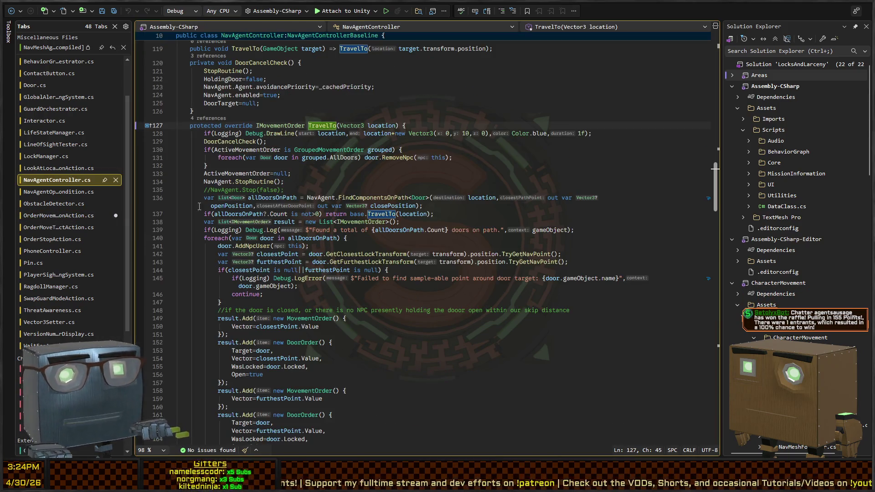
double_click(206, 126)
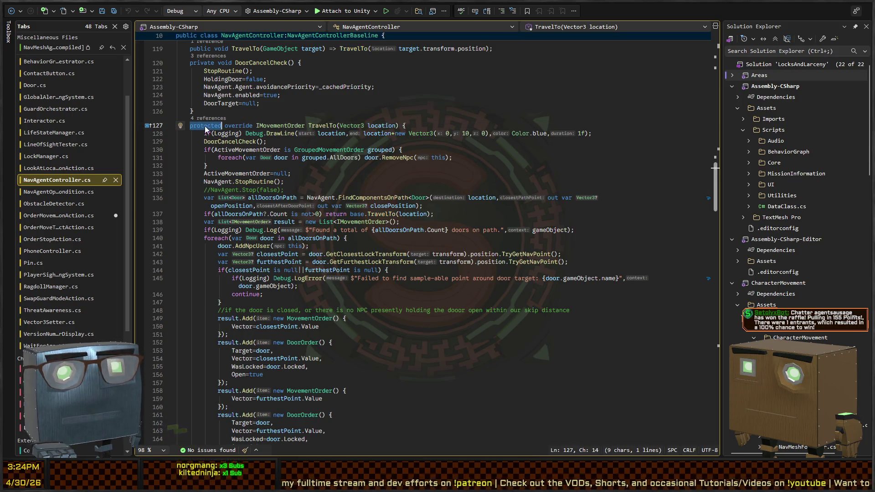
scroll(378, 175, "up", 2)
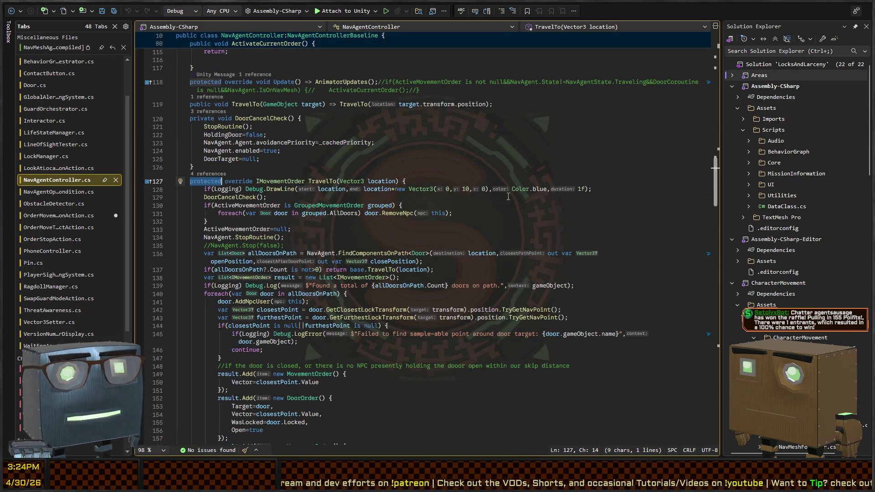
type("public")
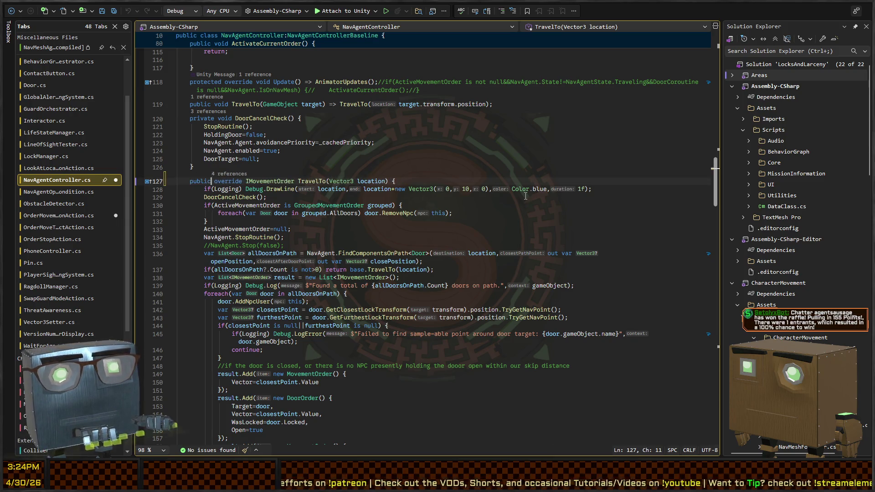
key("ctrl+minus")
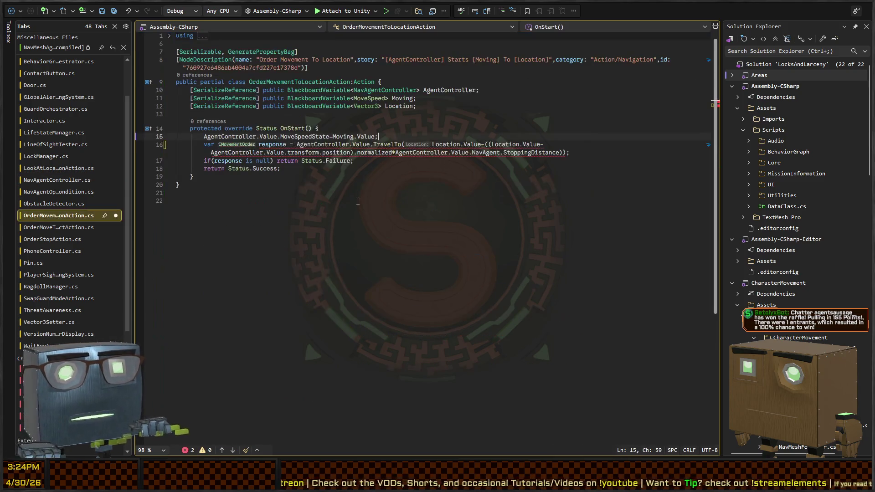
key("ctrl+minus")
key("ctrl+minus")
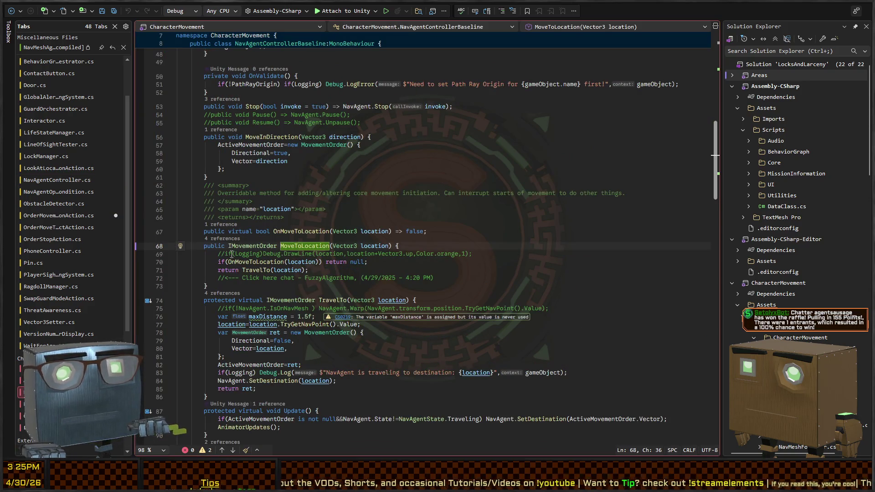
key("ctrl+shift+minus")
key("ctrl+z")
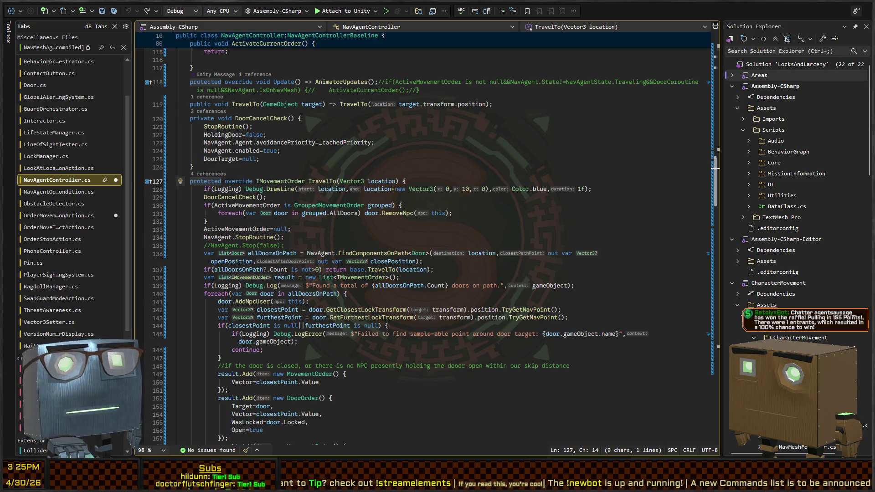
left_click(427, 206)
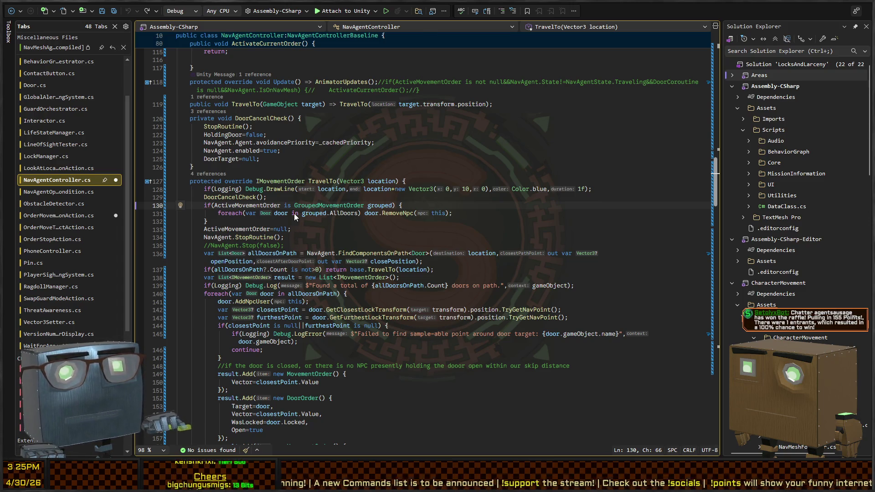
- Review the base MoveToLocation definition and save NavAgentController.cs
key("ctrl+minus")
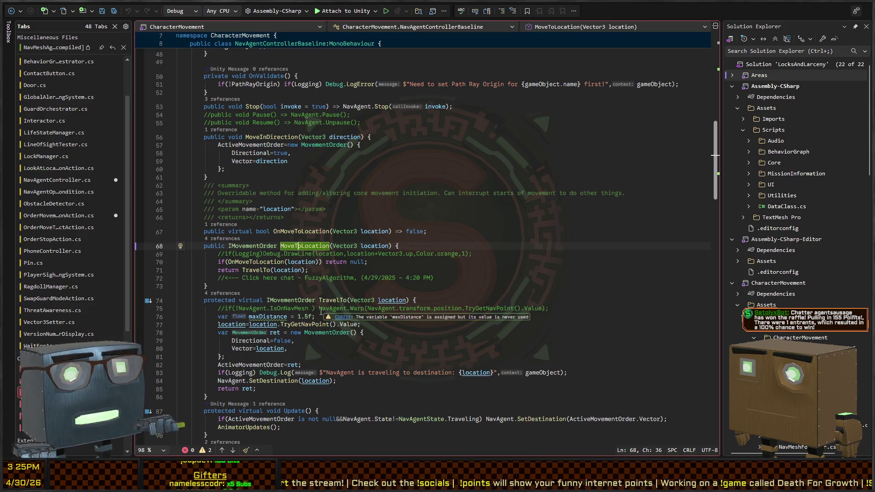
scroll(333, 294, "down", 2)
scroll(334, 295, "down", 2)
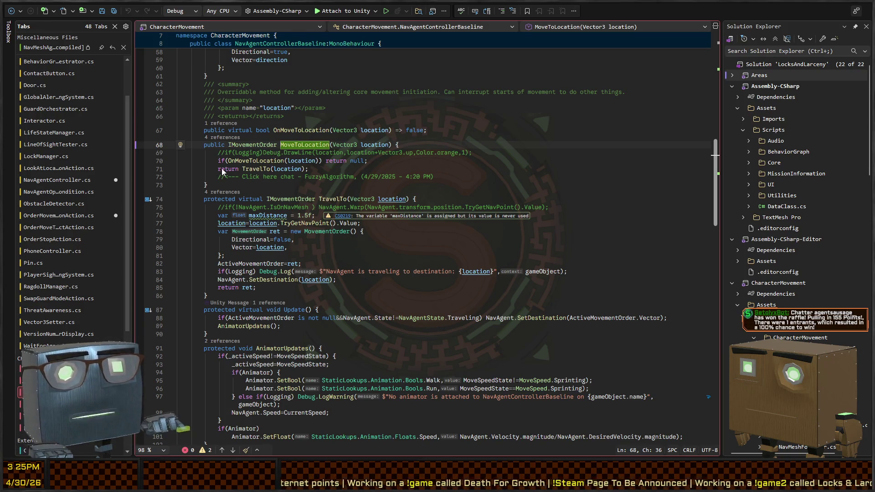
key("ctrl+Tab")
key("ctrl+s")
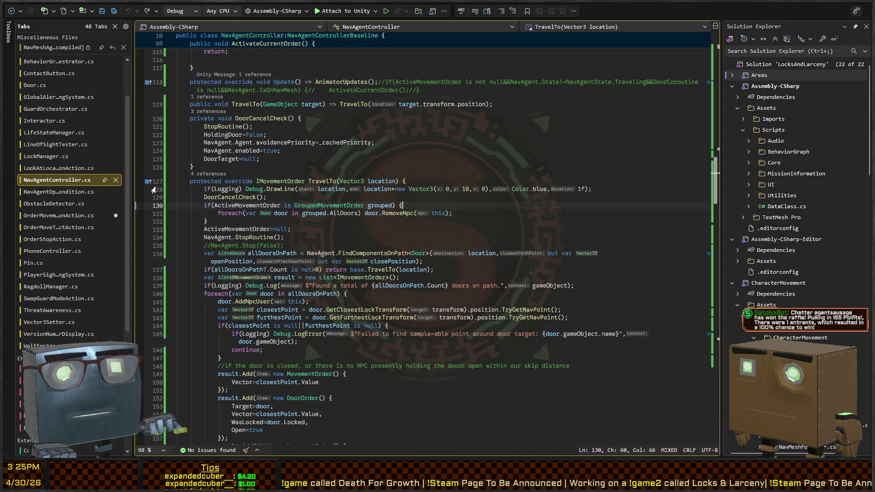
- Revert line 16 of OrderMovementToLocationAction to call MoveToLocation again
key("ctrl+Tab")
double_click(347, 144)
type("MoveToLocation")
key("ctrl+s")
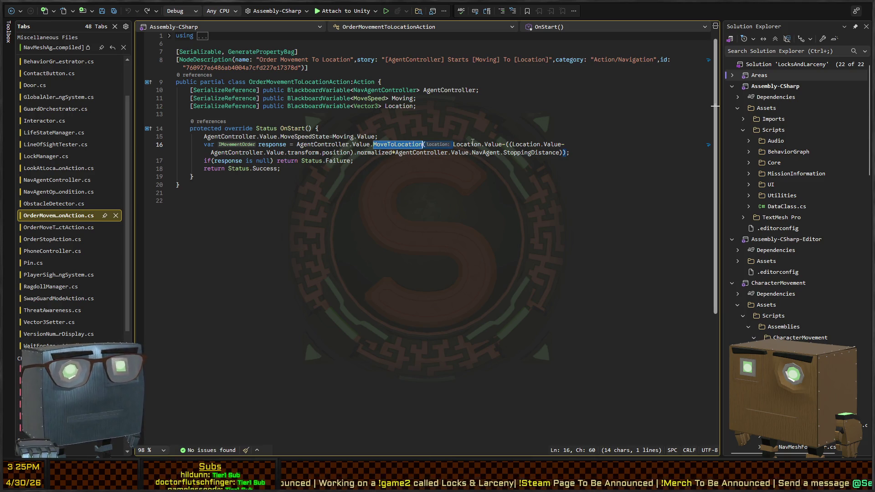
left_click(500, 145)
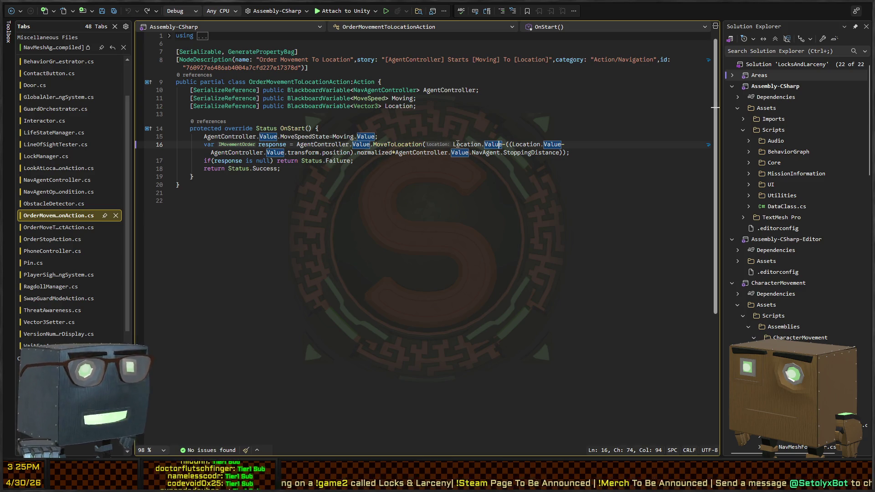
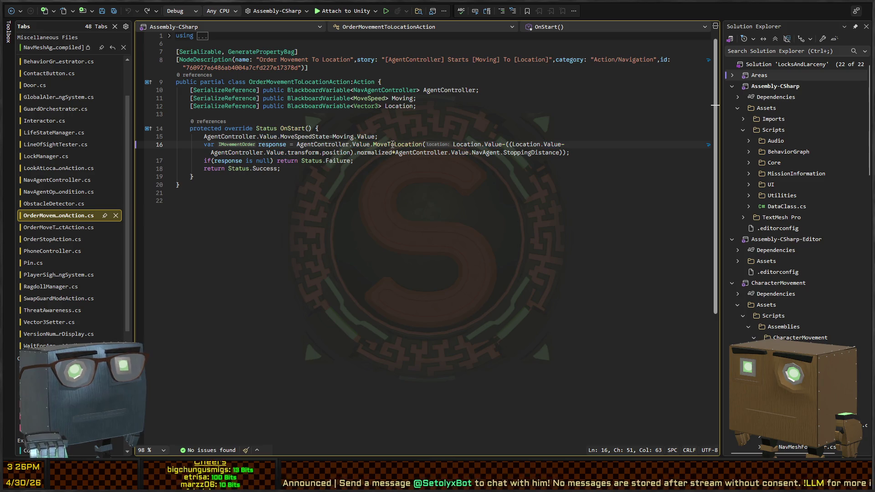
- Go to the NavAgentController definition and find TravelTo(Vector3 location) on line 127
left_click(383, 90, "ctrl")
scroll(304, 252, "down", 10)
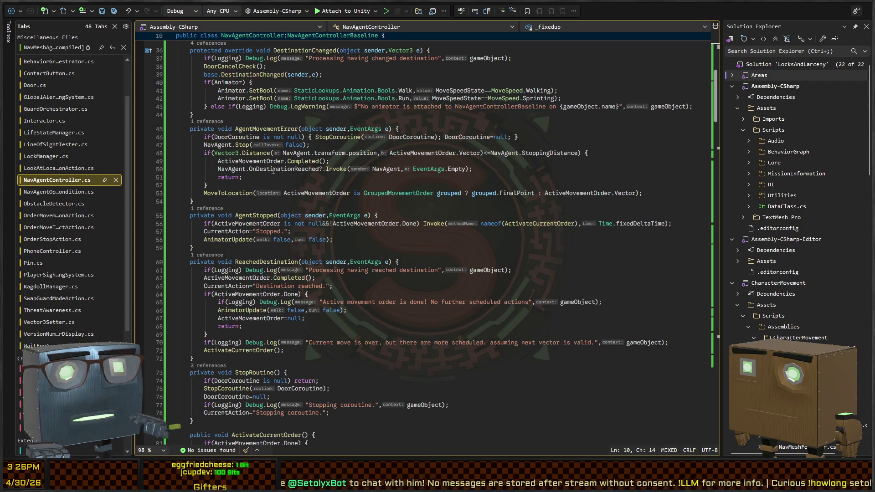
scroll(221, 163, "down", 7)
scroll(221, 162, "down", 13)
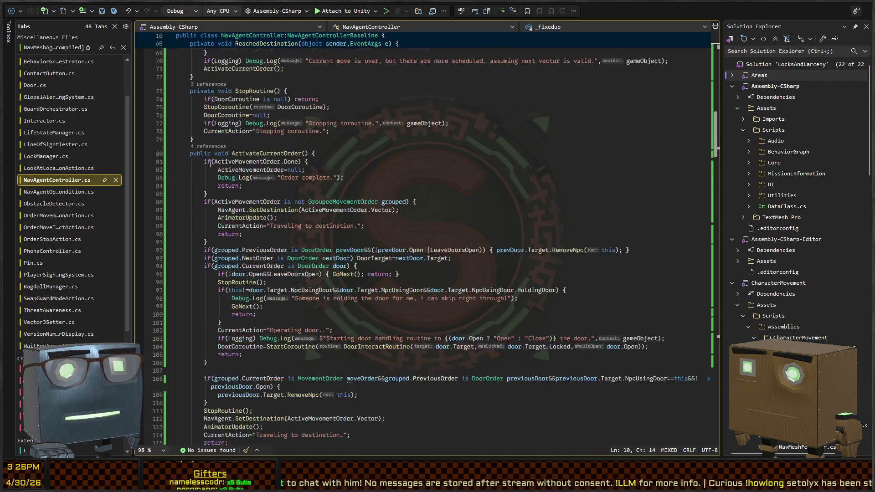
scroll(236, 260, "down", 7)
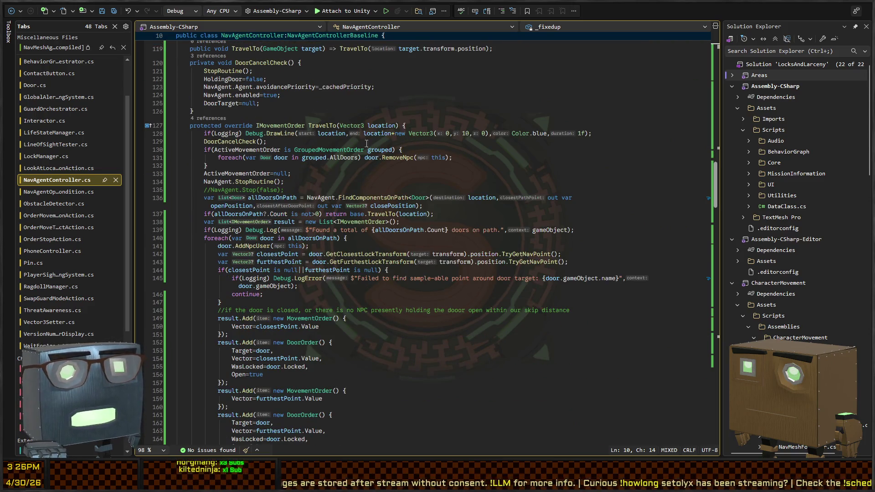
left_click(319, 128)
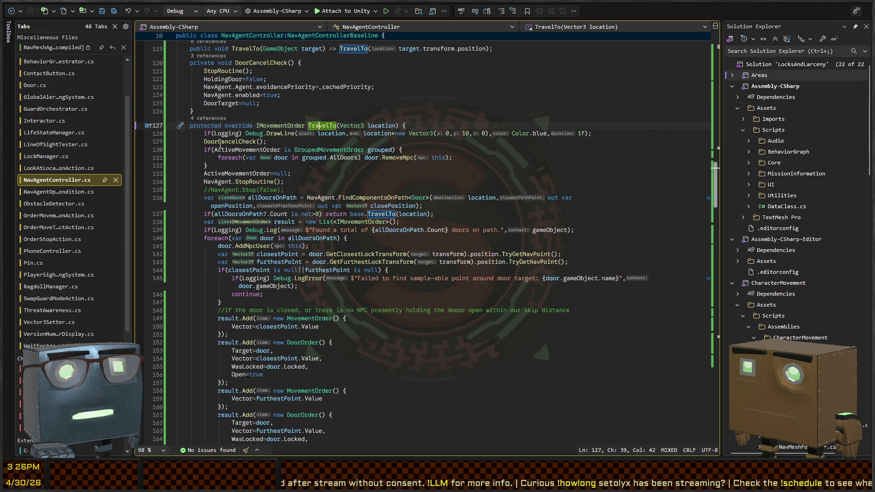
scroll(236, 137, "up", 4)
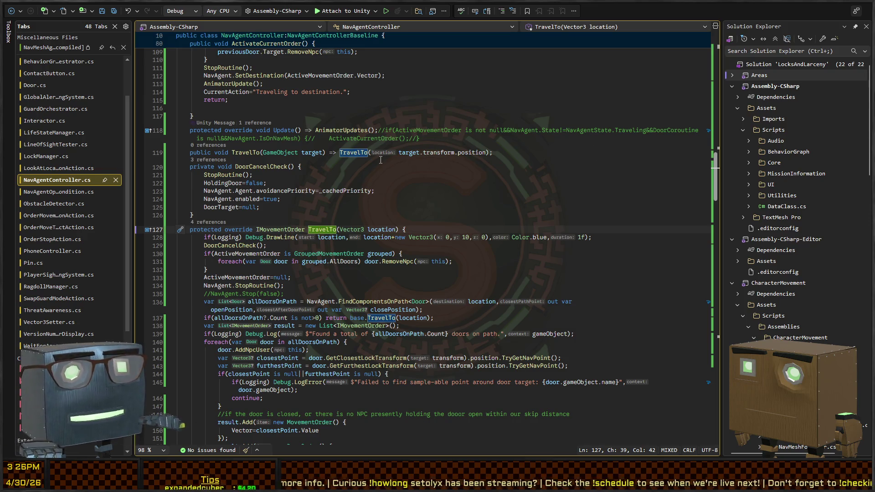
- Change the return type of TravelTo(GameObject target) from void to IMovementOrder
key("ctrl+minus")
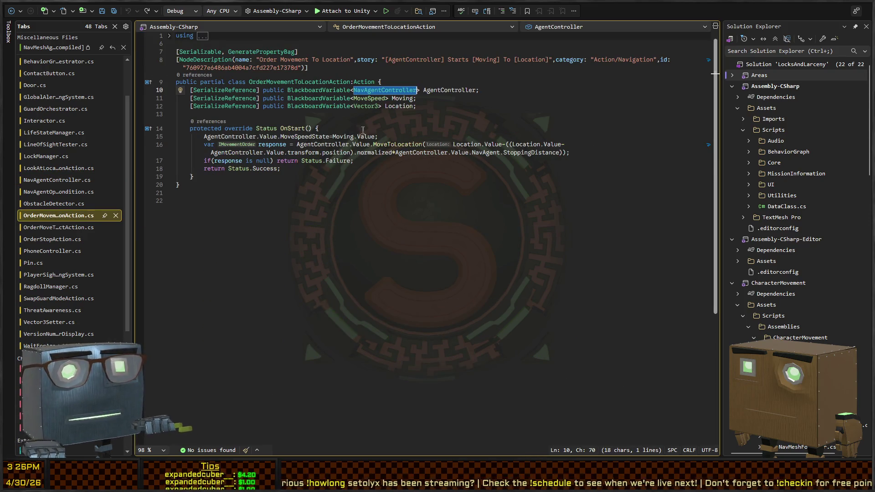
key("ctrl+shift+minus")
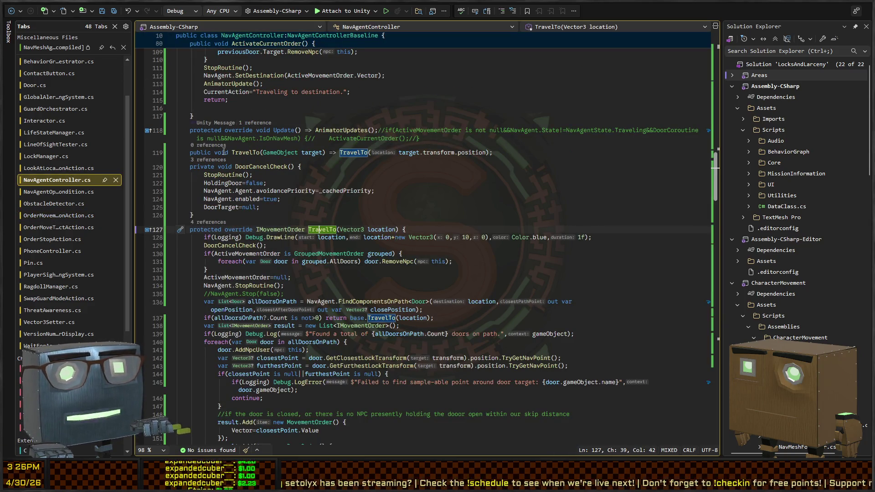
double_click(221, 152)
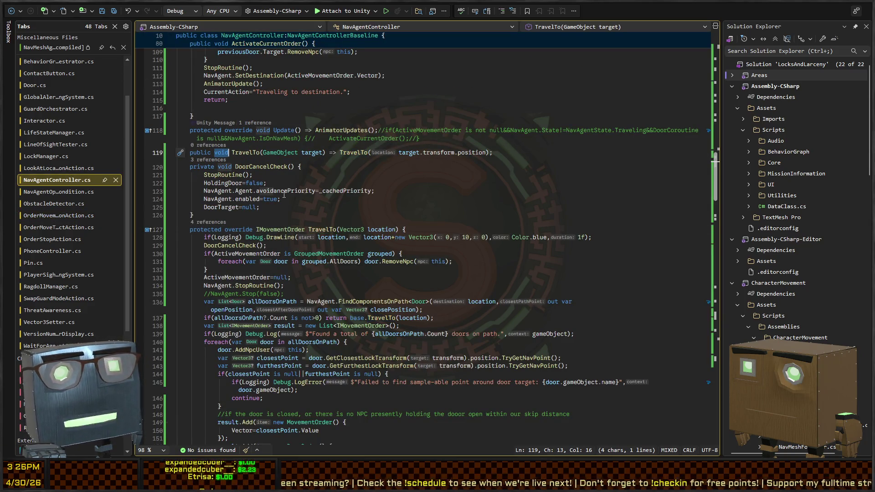
type("IMovementOrder")
key("ctrl+minus")
- Go back to OrderMovementToLocationAction.cs and place the caret on the MoveToLocation call
key("Down")
key("Down")
key("Down")
key("ctrl+shift+minus")
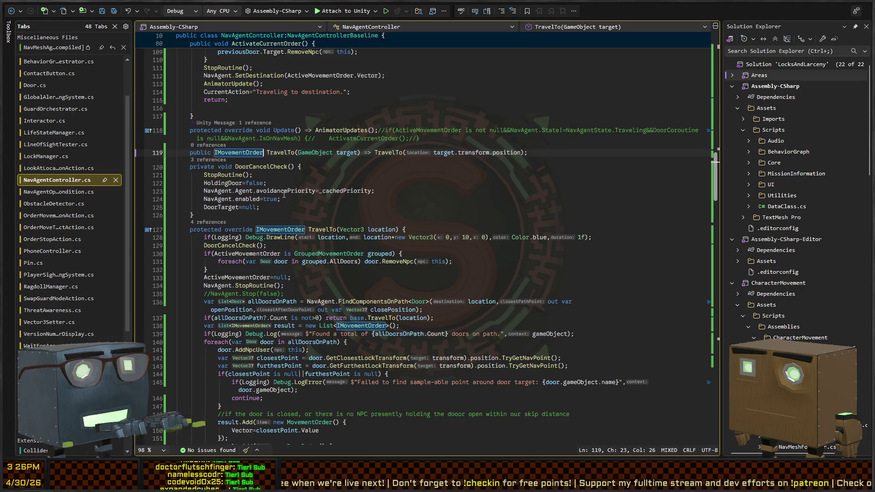
key("ctrl+minus")
key("Up")
key("Down")
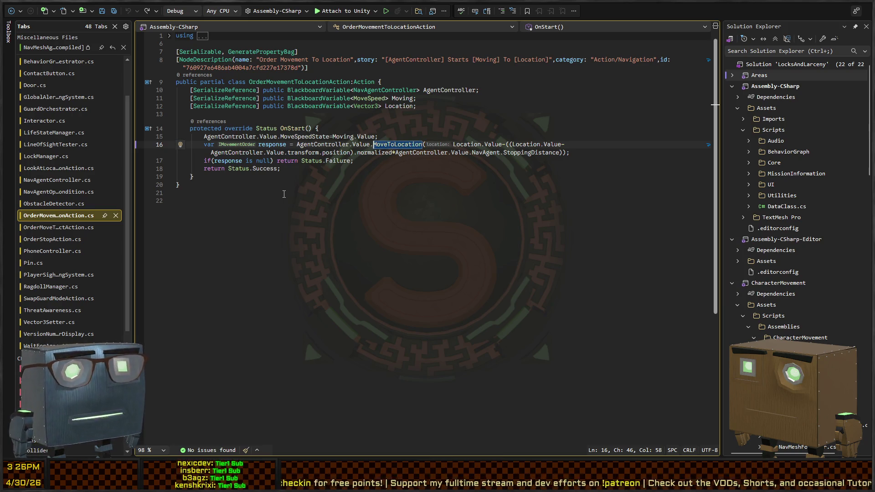
- Inspect the MoveToLocation argument on line 16, then go to the NavAgentController class definition
key("ctrl+Right")
key("ctrl+Right")
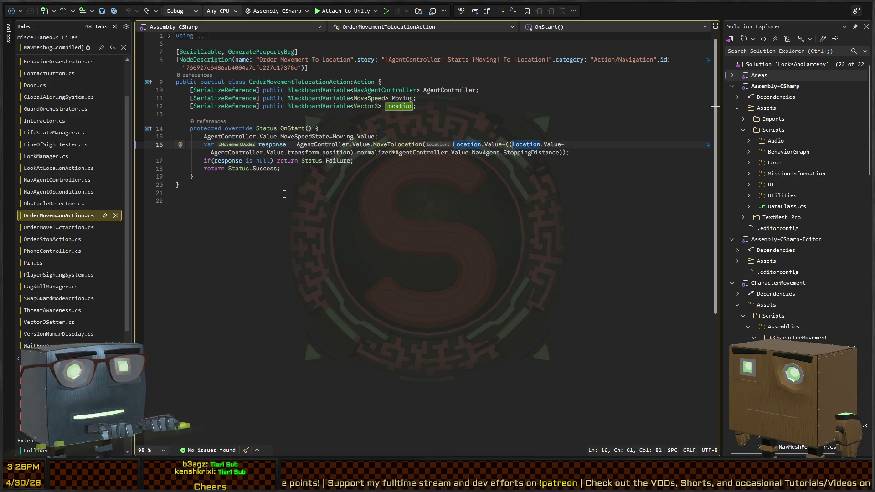
key("shift+End")
key("shift+Left")
key("shift+Left")
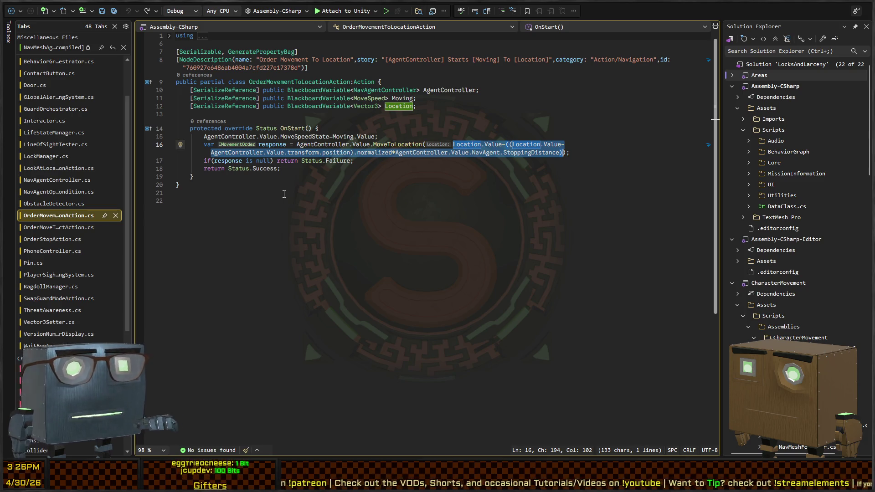
key("ctrl+minus")
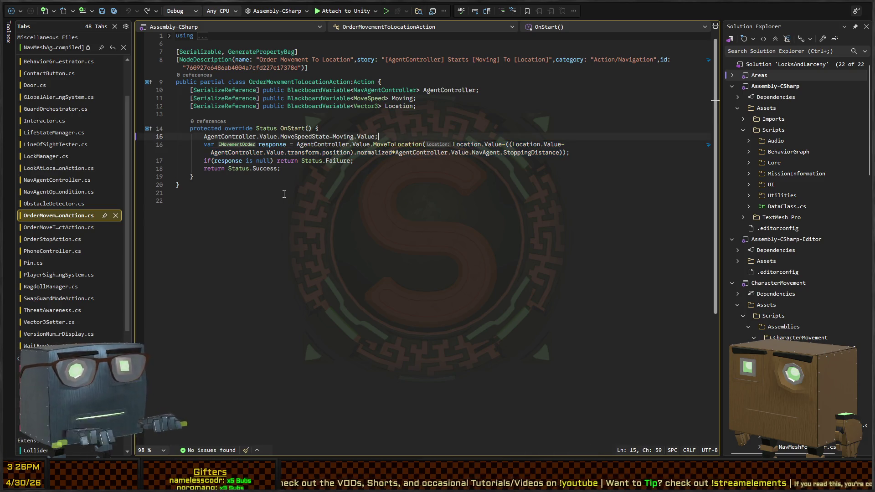
key("Down")
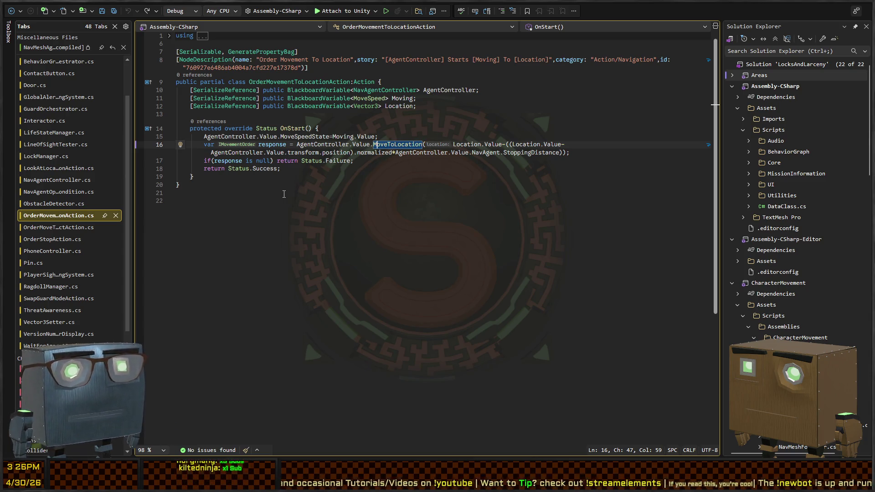
left_click(358, 90, "ctrl")
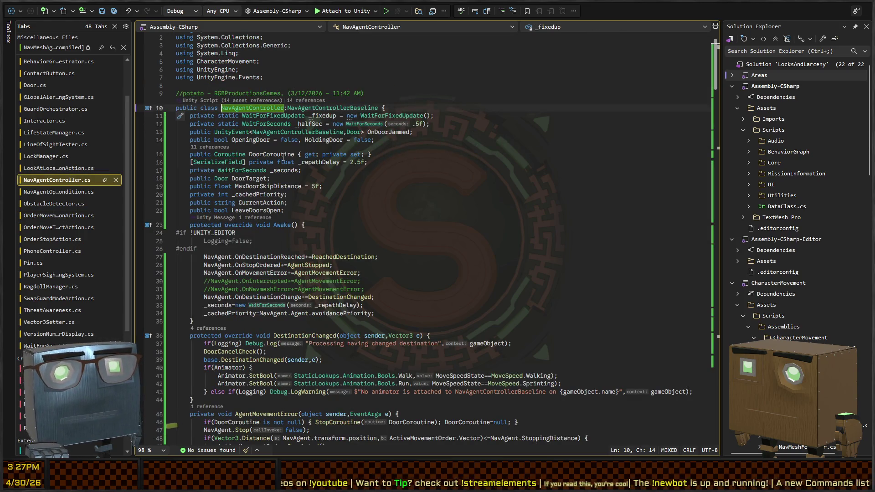
scroll(282, 159, "down", 7)
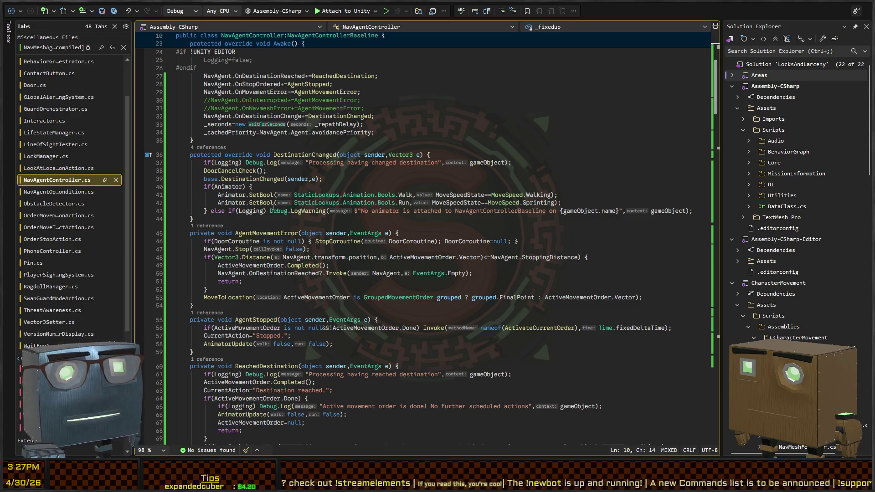
left_click(223, 175)
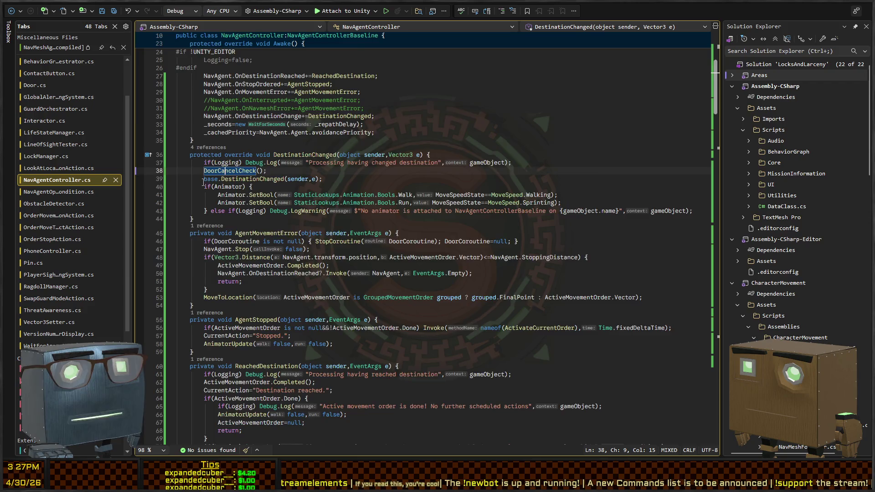
scroll(220, 205, "down", 2)
scroll(221, 205, "down", 11)
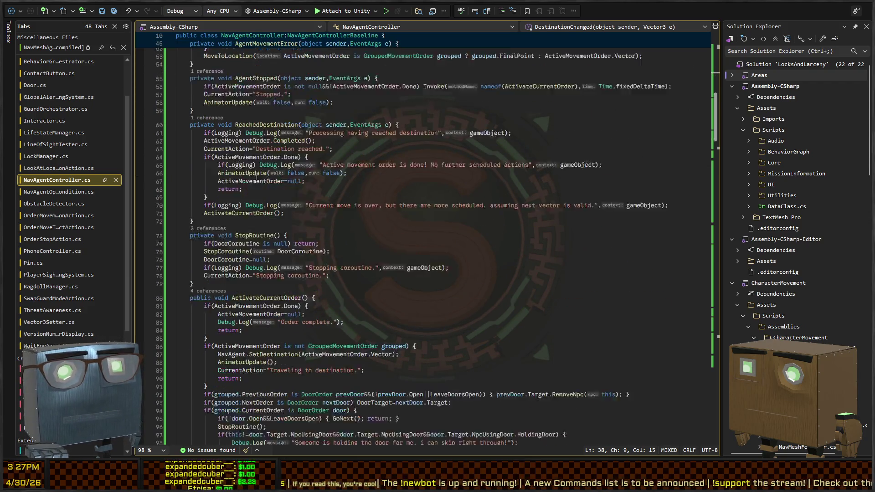
scroll(290, 207, "down", 2)
left_click(271, 154)
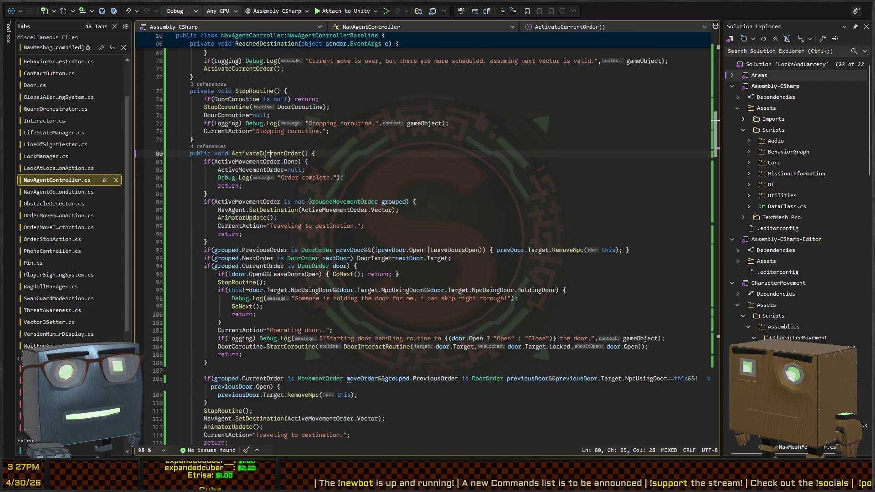
scroll(275, 131, "up", 6)
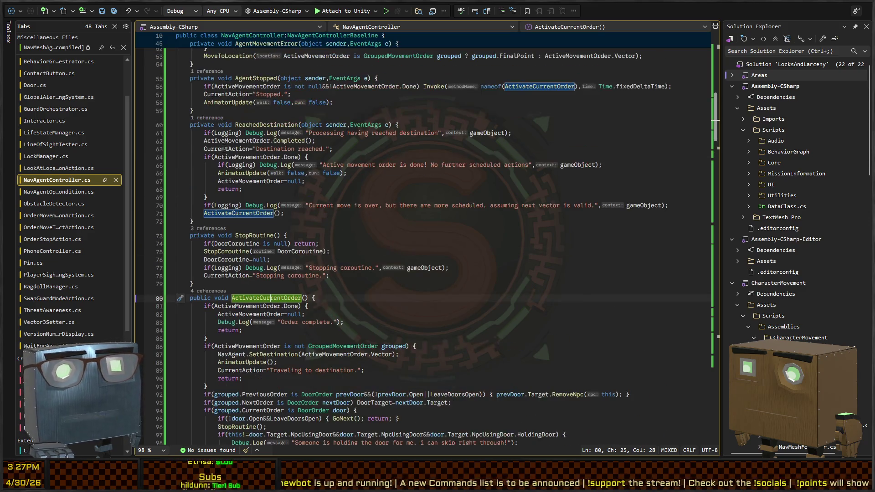
scroll(335, 180, "down", 6)
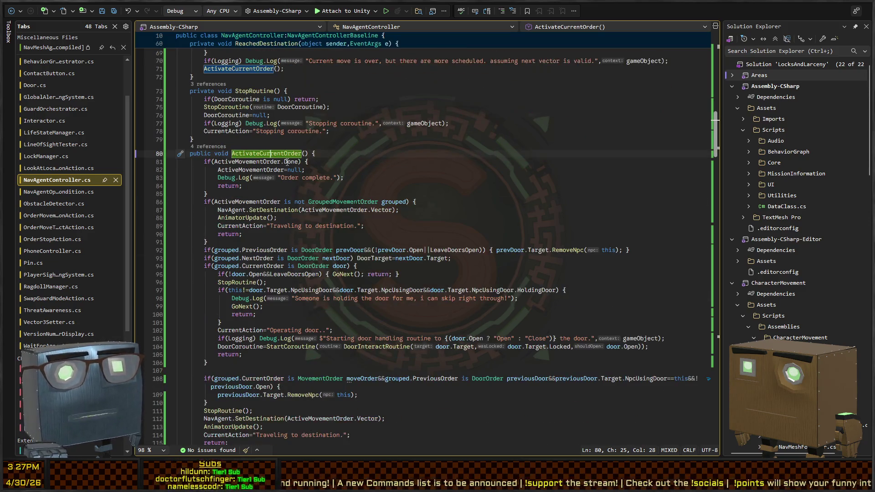
scroll(255, 171, "down", 2)
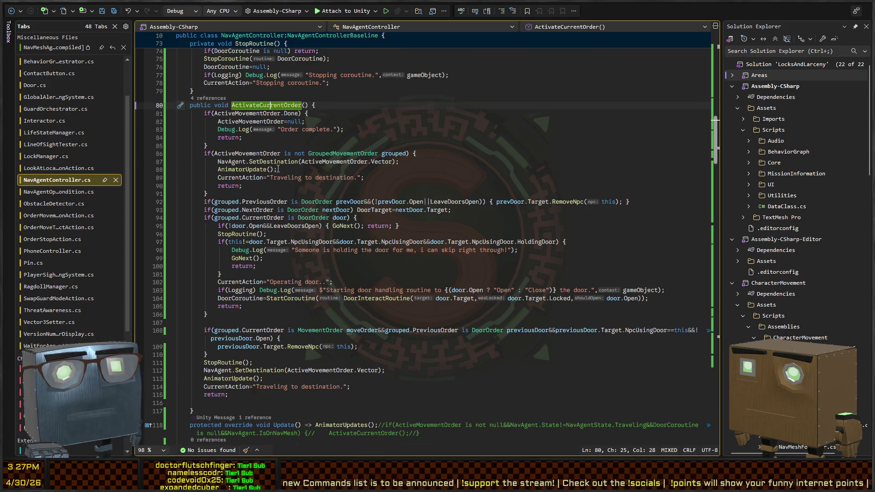
left_click(282, 161)
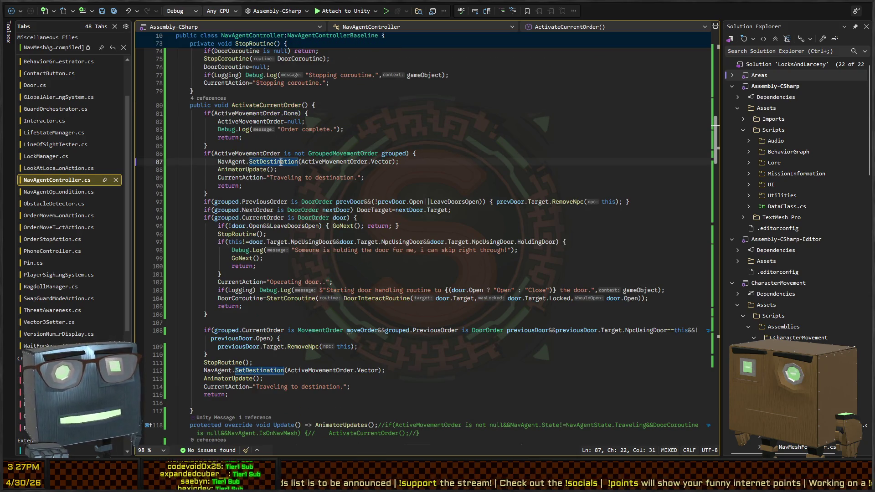
left_click(281, 165, "ctrl")
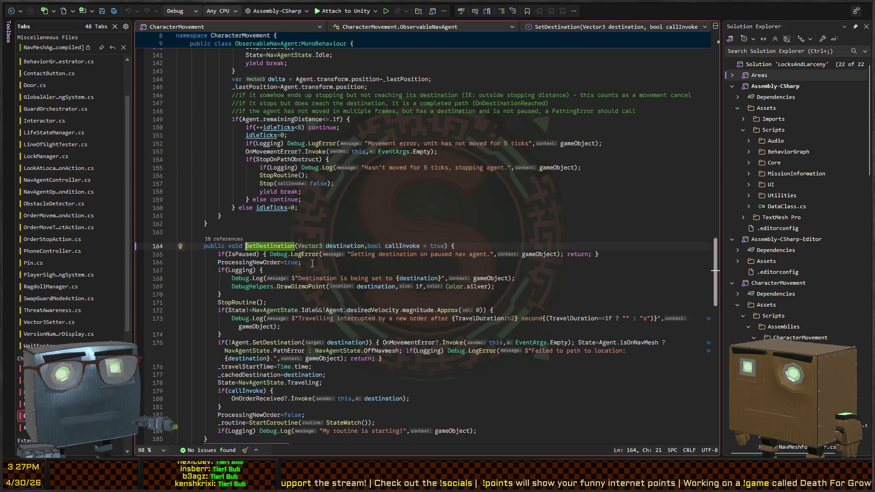
left_click(10, 13)
key("ctrl+minus")
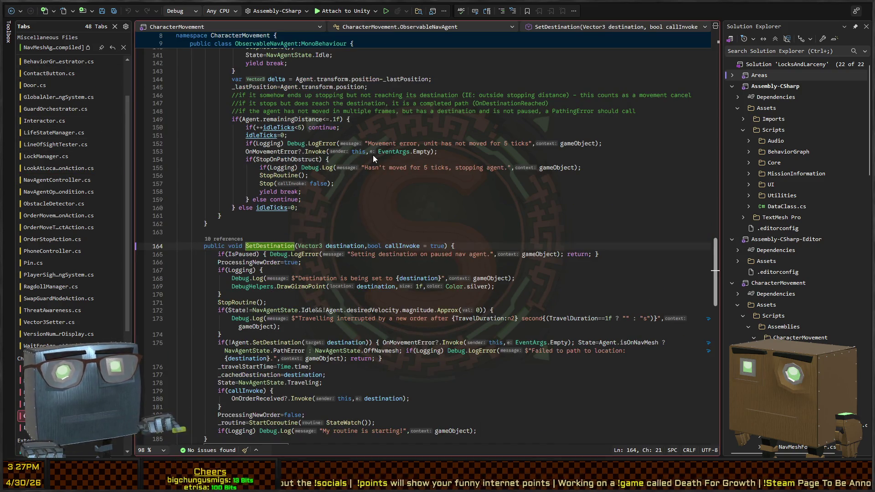
key("ctrl+minus")
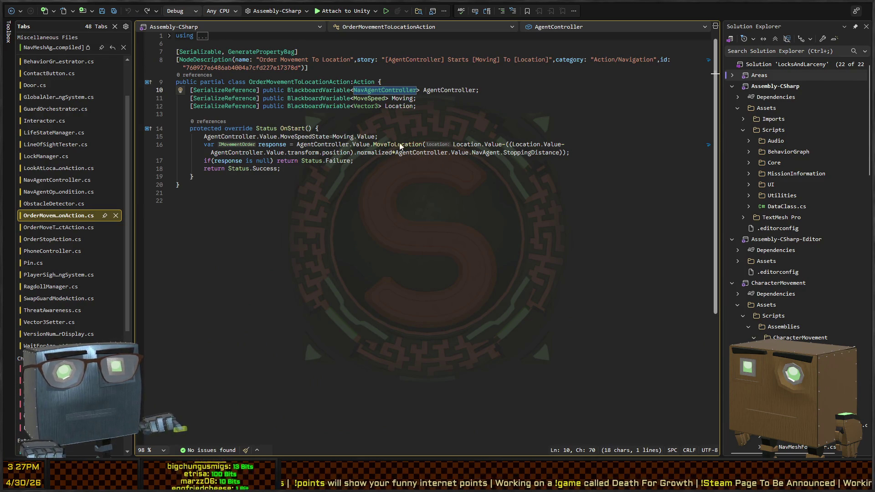
key("ctrl+shift+minus")
key("ctrl+shift+minus")
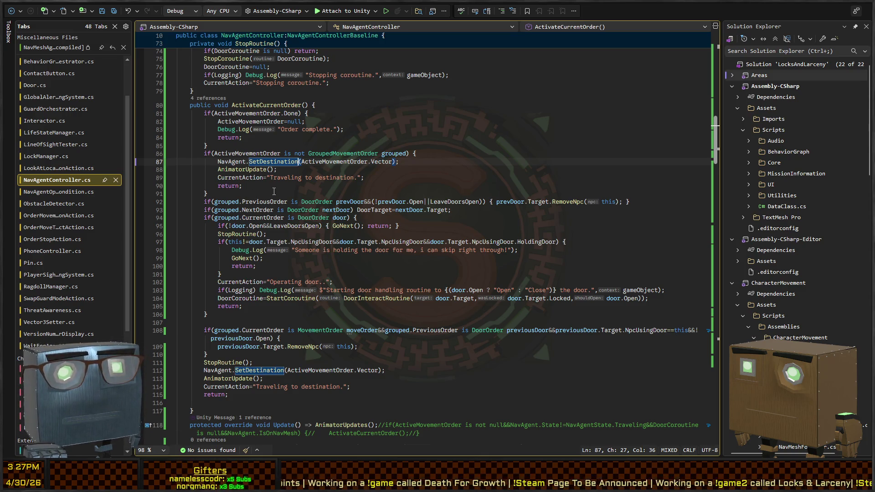
scroll(272, 193, "down", 4)
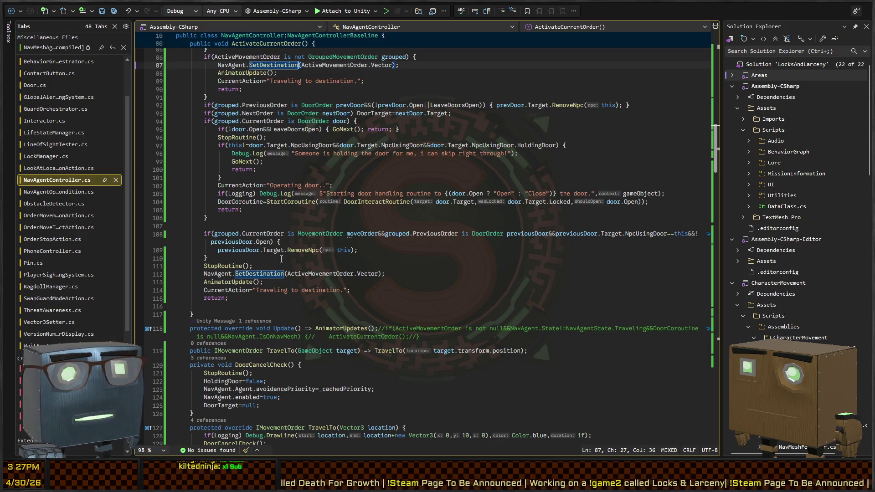
scroll(281, 259, "down", 10)
left_click(321, 181)
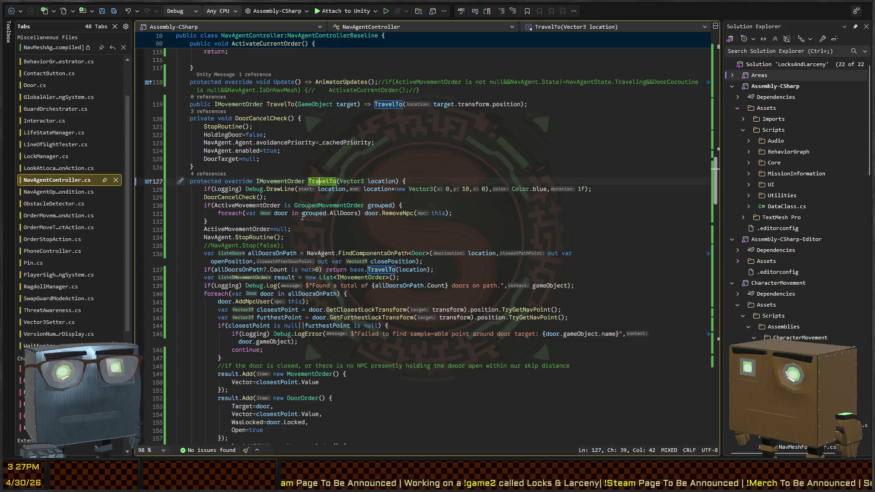
scroll(302, 217, "down", 14)
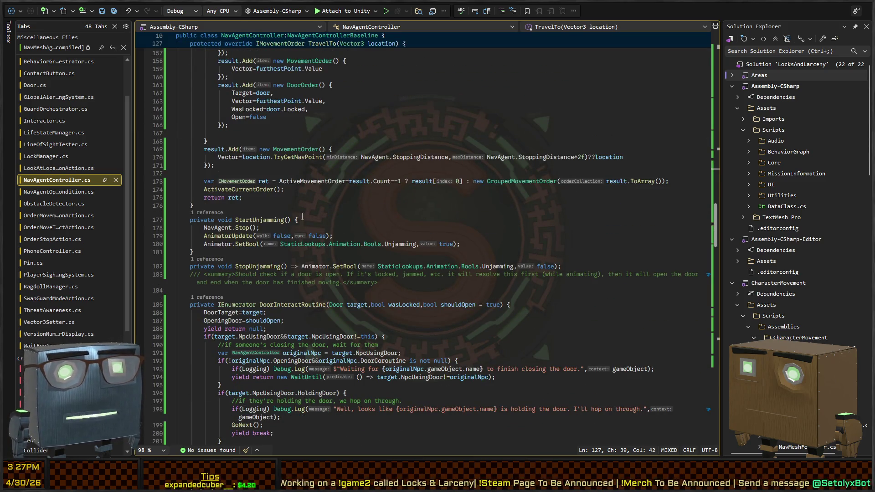
scroll(303, 218, "down", 4)
scroll(292, 211, "down", 13)
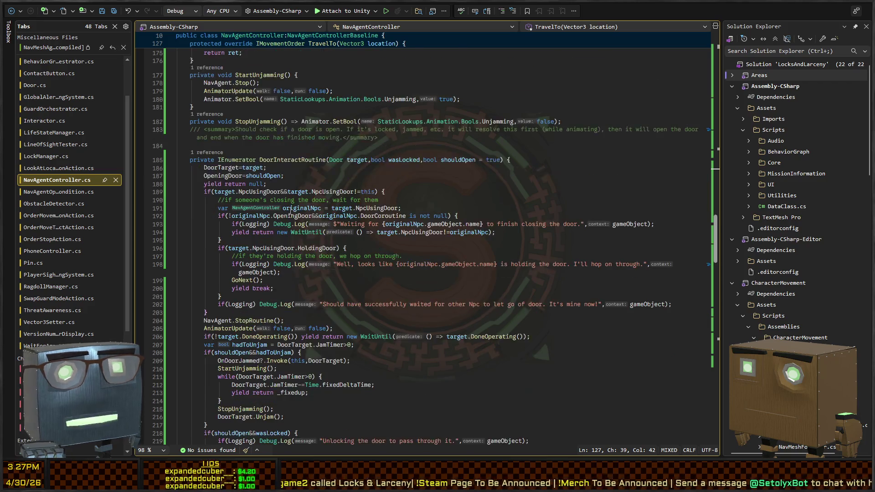
scroll(291, 211, "down", 8)
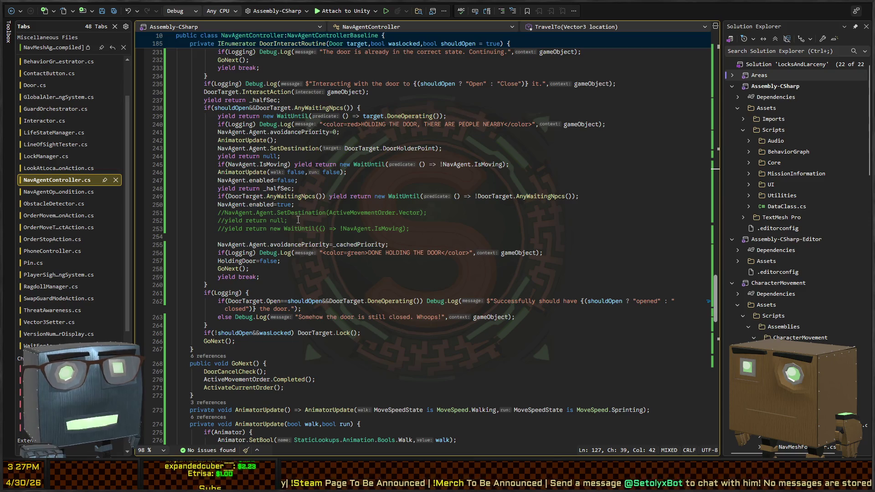
scroll(297, 219, "down", 2)
scroll(276, 216, "up", 14)
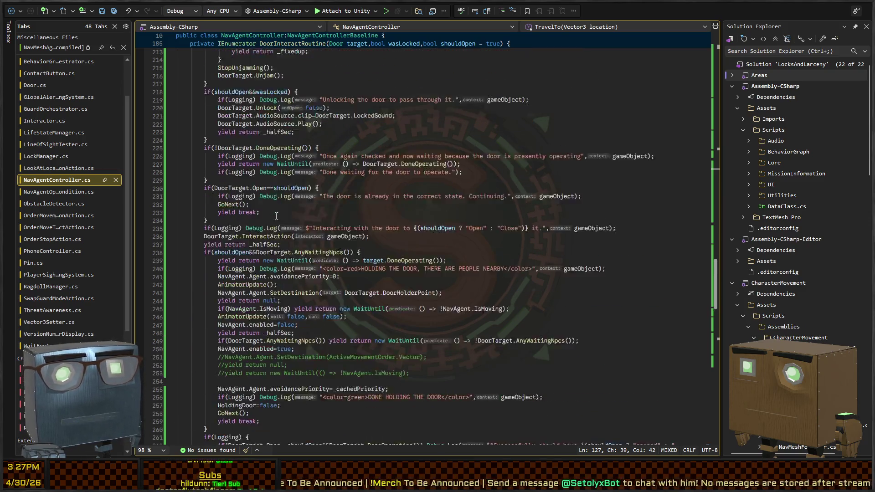
scroll(262, 213, "up", 9)
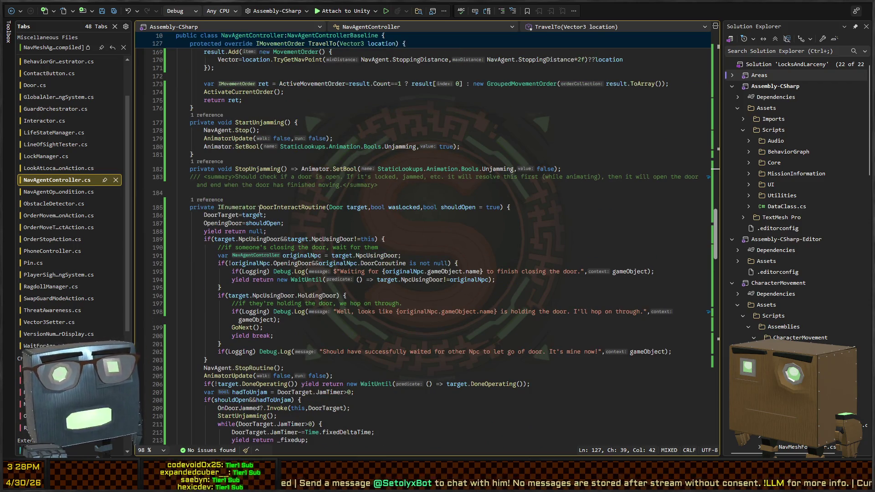
scroll(260, 210, "up", 4)
- Return to ActivateCurrentOrder and place the caret on ActiveMovementOrder in line 81
left_click(214, 303)
key("ctrl+minus")
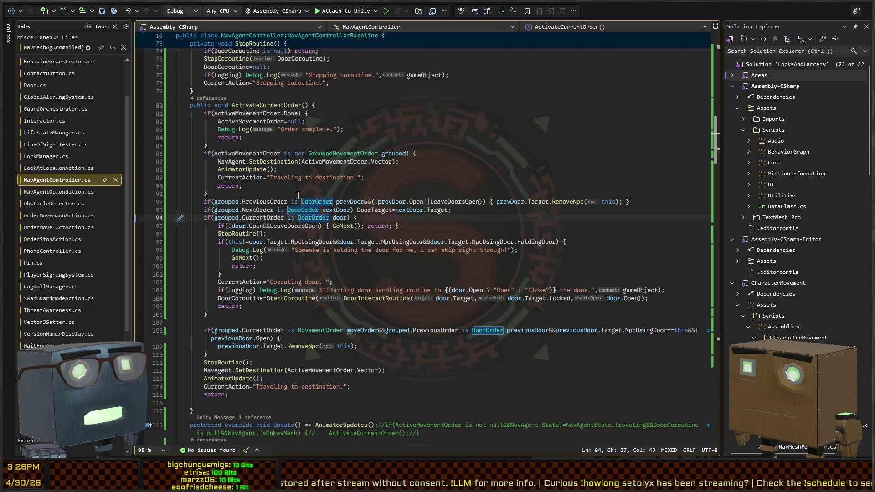
left_click(248, 105)
left_click(228, 113)
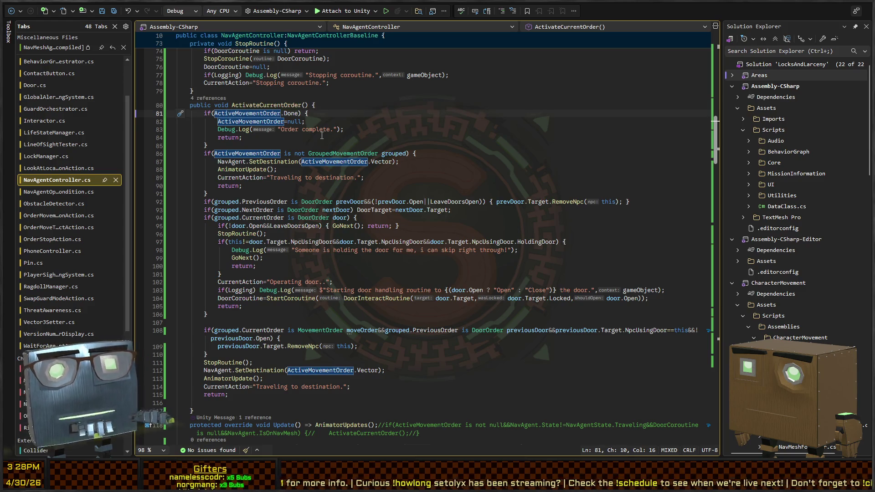
- Find all references to ActiveMovementOrder and visit its uses on lines 57, 43 and 82
key("shift+F12")
type("f")
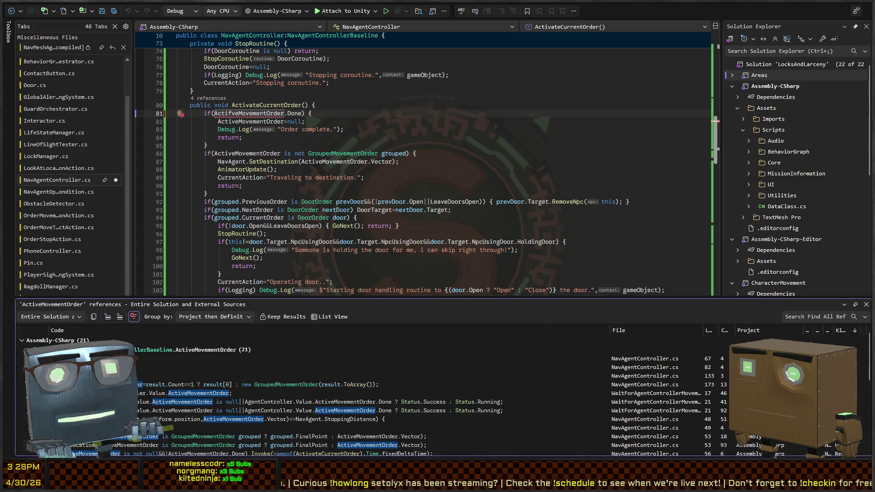
key("Escape")
key("BackSpace")
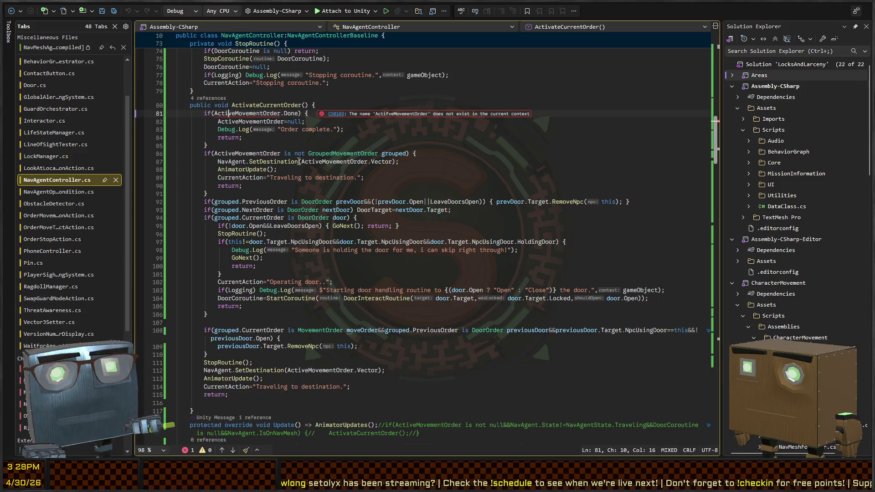
key("shift+F12")
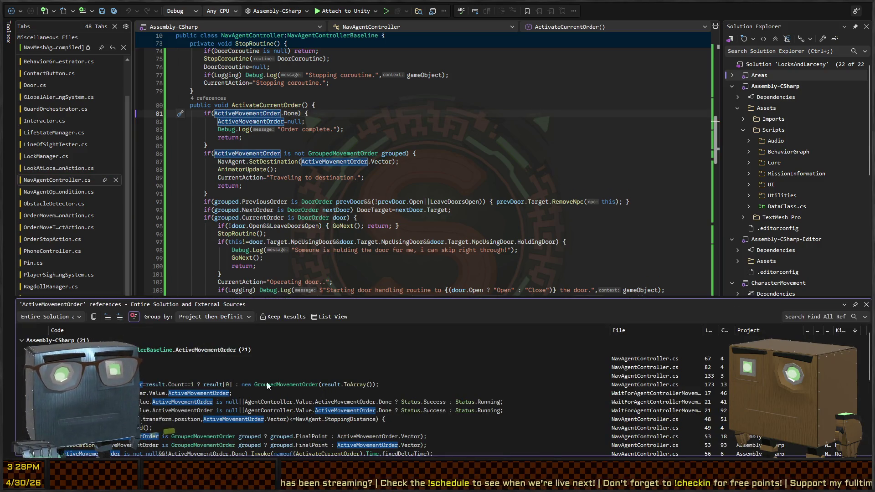
scroll(206, 392, "down", 6)
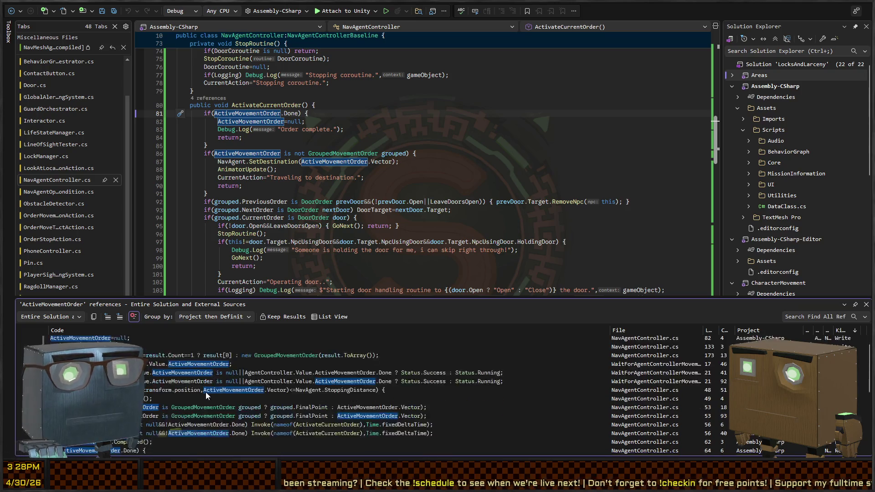
scroll(435, 395, "up", 3)
scroll(433, 397, "down", 3)
left_click(433, 399)
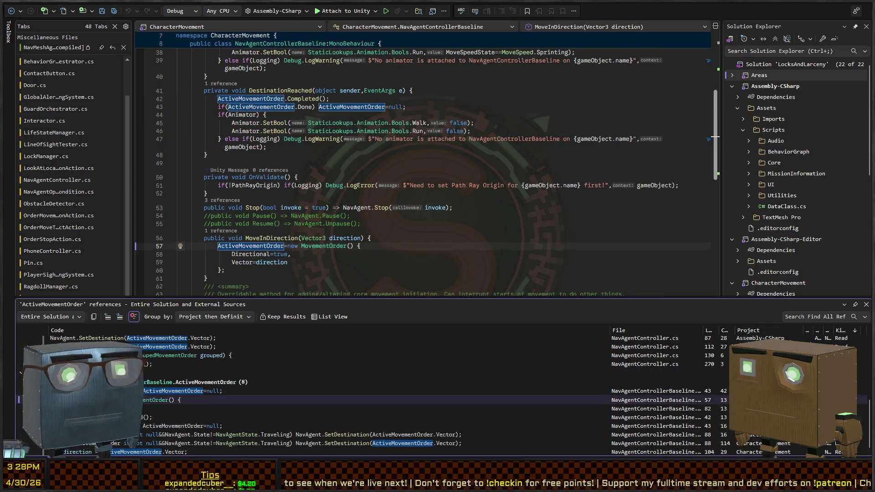
left_click(433, 391)
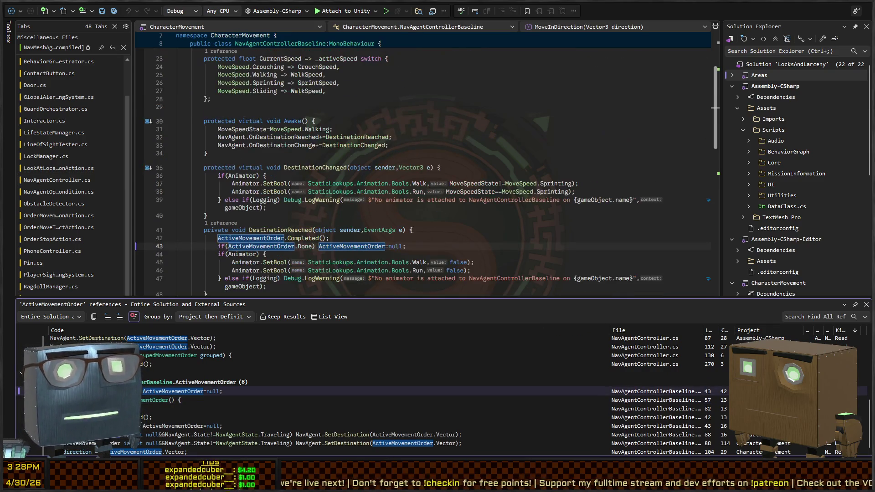
left_click(433, 409)
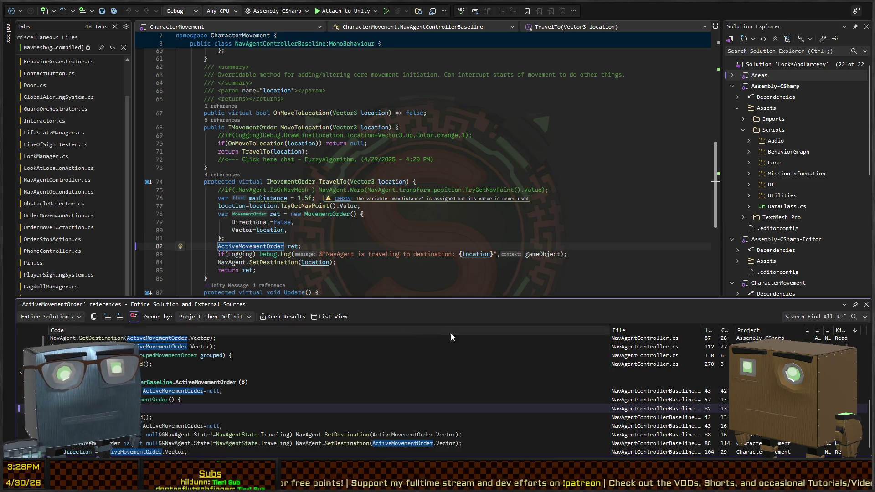
left_click(305, 246)
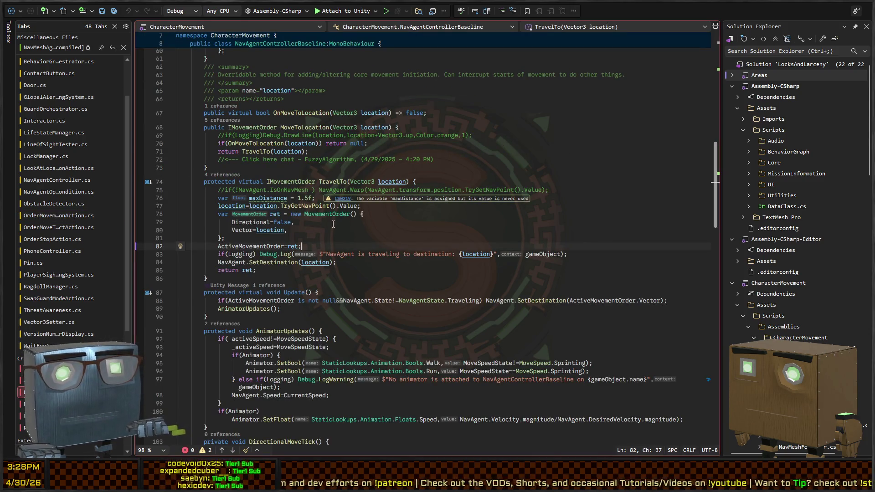
- Go to the MoveToLocation definition and check the OnMoveToLocation and TravelTo lines 70–71
key("ctrl+minus")
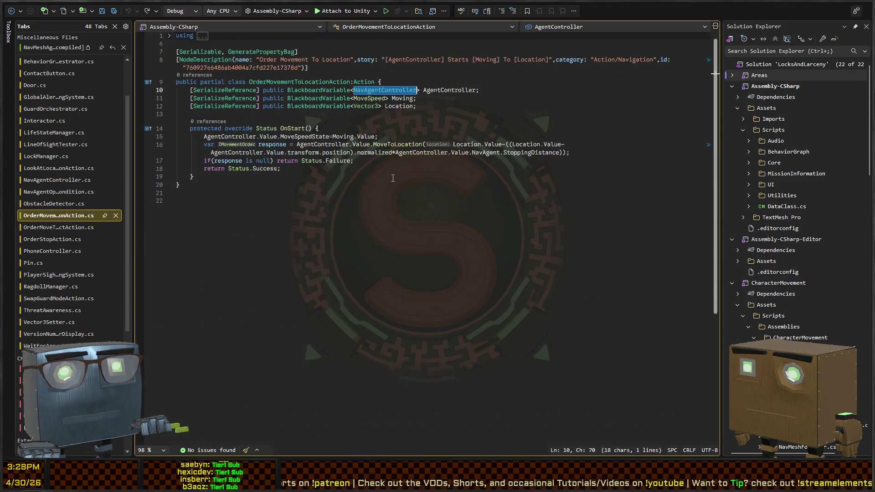
left_click(395, 144)
left_click(395, 145, "ctrl")
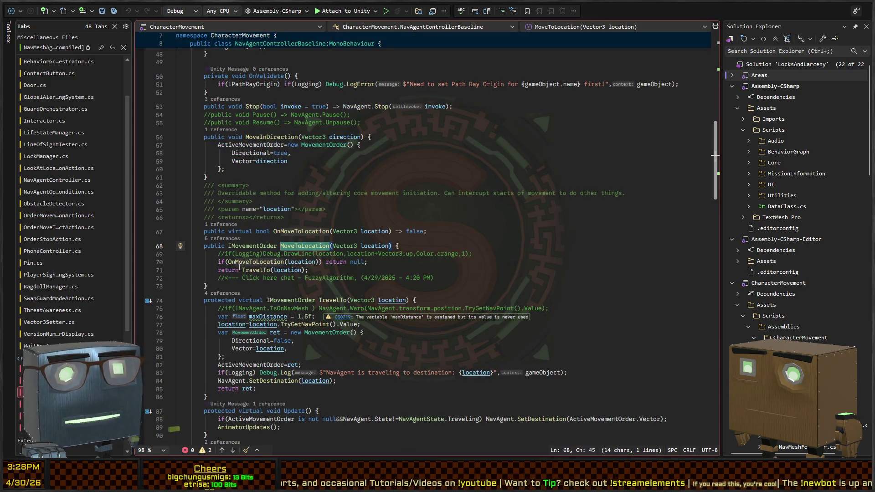
left_click(270, 262)
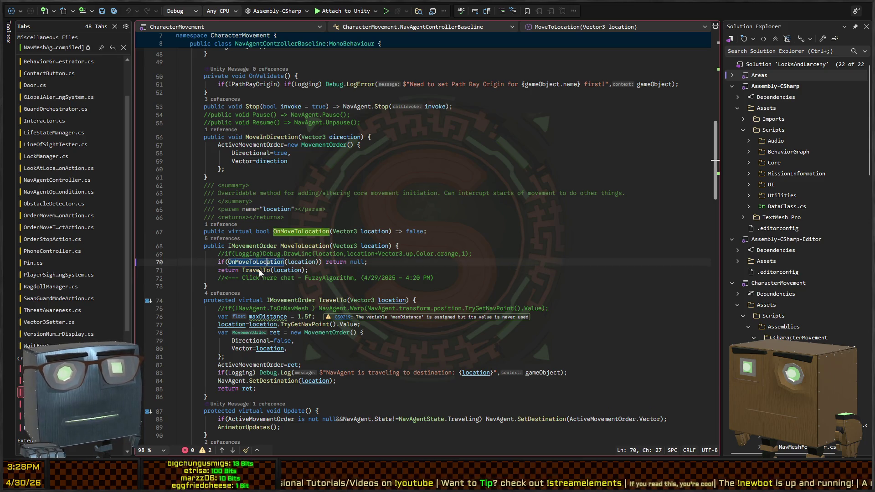
left_click(255, 271)
left_click(257, 263)
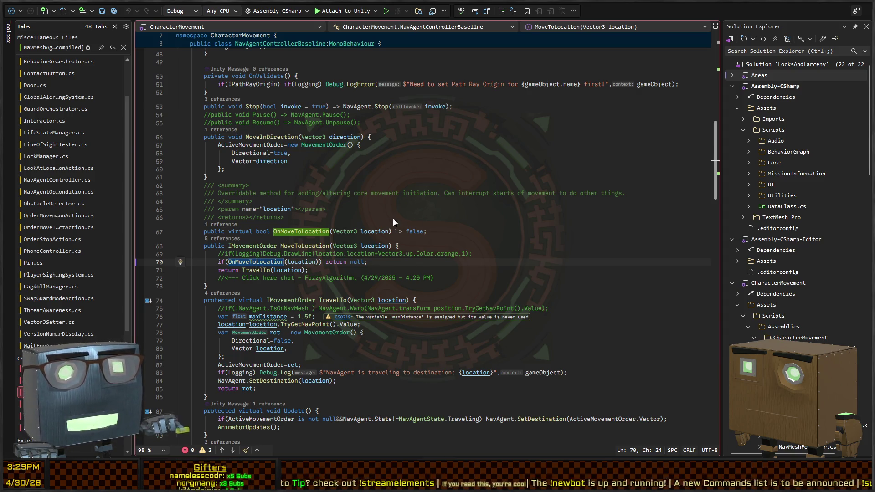
- Revisit the MoveToLocation definition, then return to ActivateCurrentOrder in NavAgentController.cs
key("ctrl+minus")
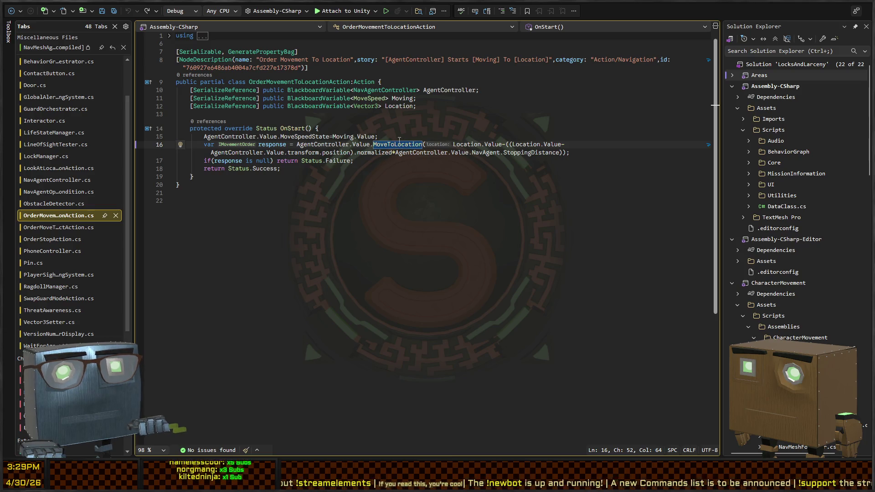
key("Left")
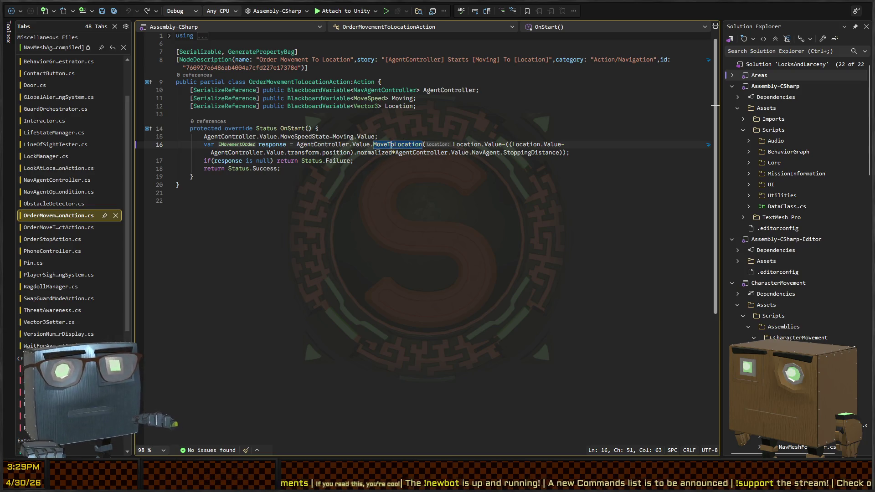
key("F12")
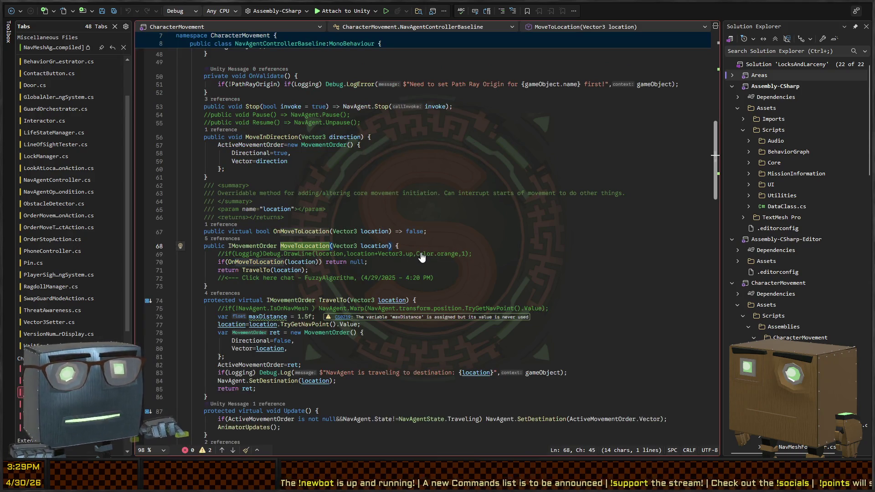
key("ctrl+minus")
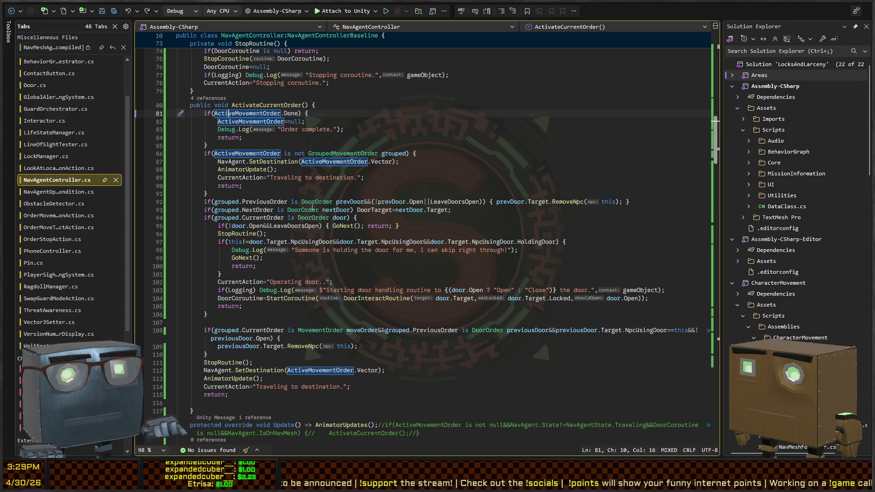
- Add Debug.Log("CALLING THE OVERRIDDEN TRAVEL, EVERYTHING IS GOOD!", gameObject) inside the overridden TravelTo
scroll(273, 205, "down", 10)
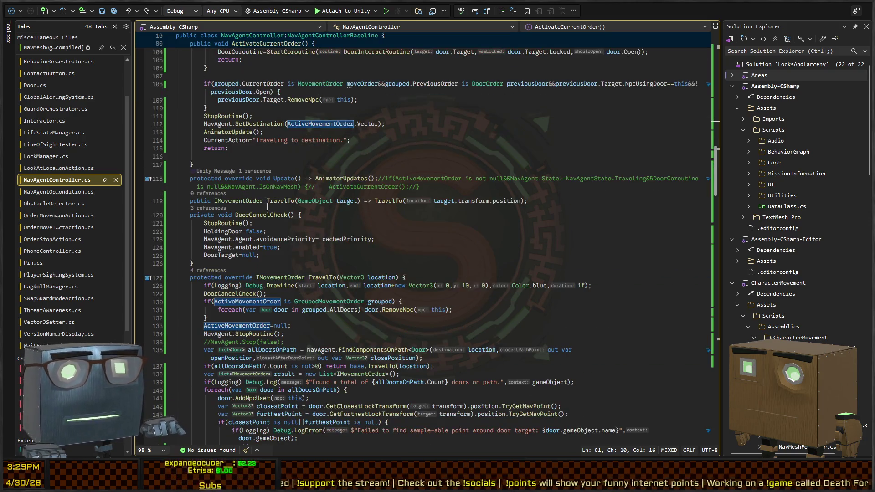
scroll(298, 218, "down", 2)
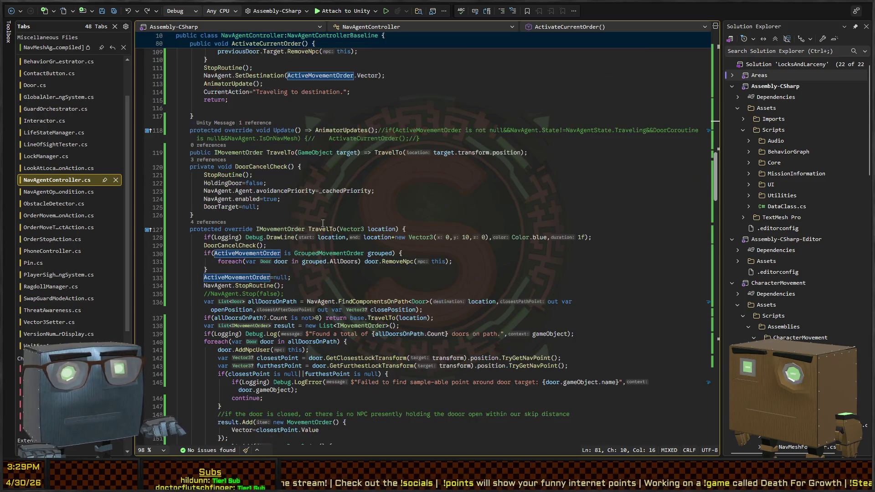
left_click(323, 229)
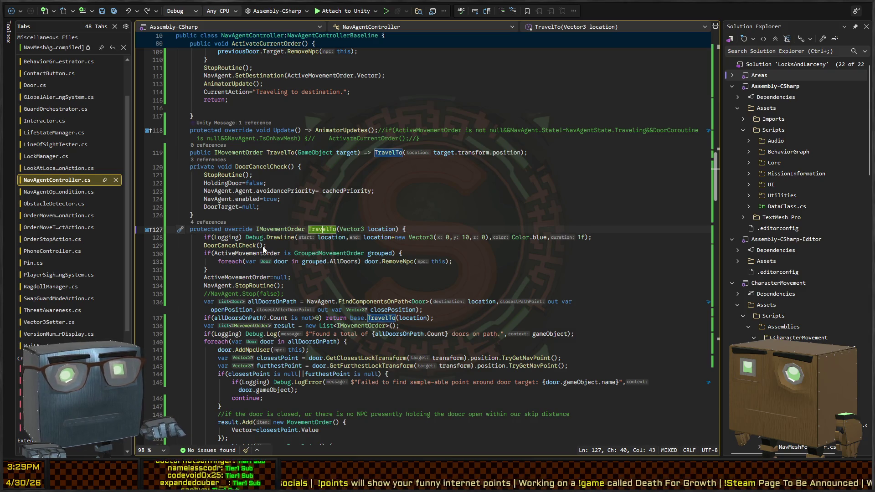
left_click(247, 228)
key("End")
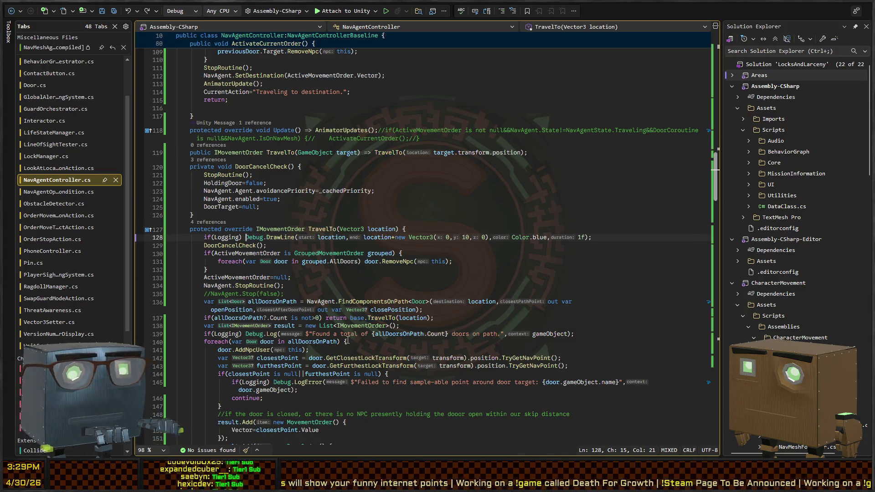
key("Return")
type("Debug.Lo")
type("g(\"CALLING THE OVERRID")
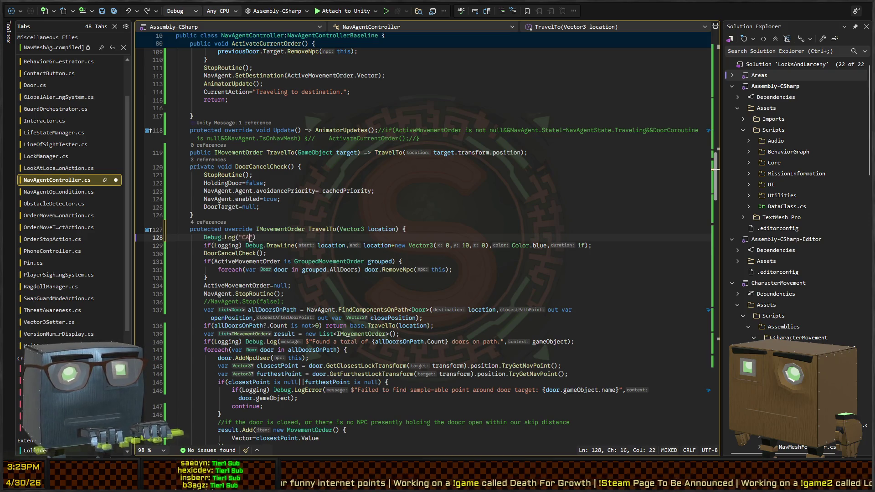
type("DEN TRAVEL<")
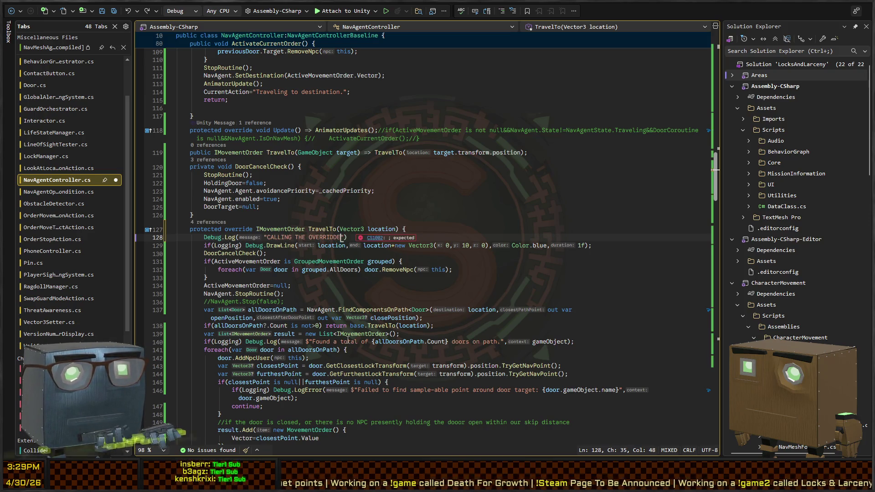
key("BackSpace")
key("BackSpace")
type(", EVERYTHING IS G")
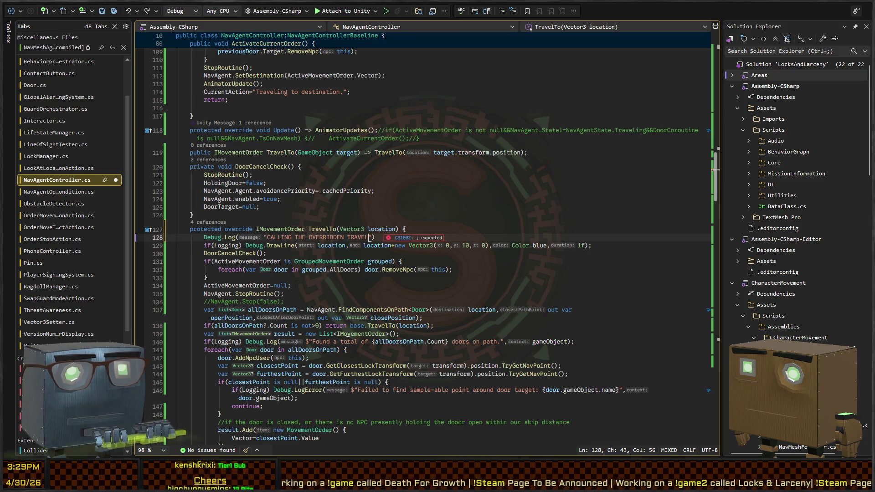
type("OOD!\"")
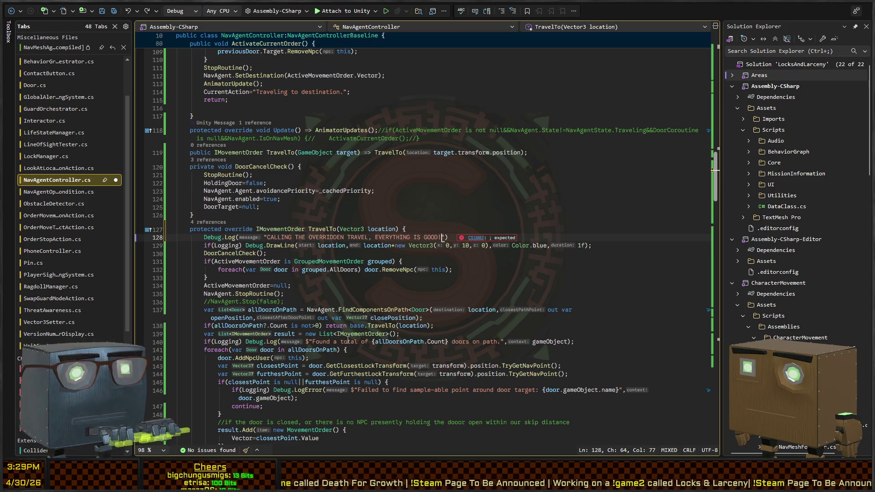
type(", gameObject")
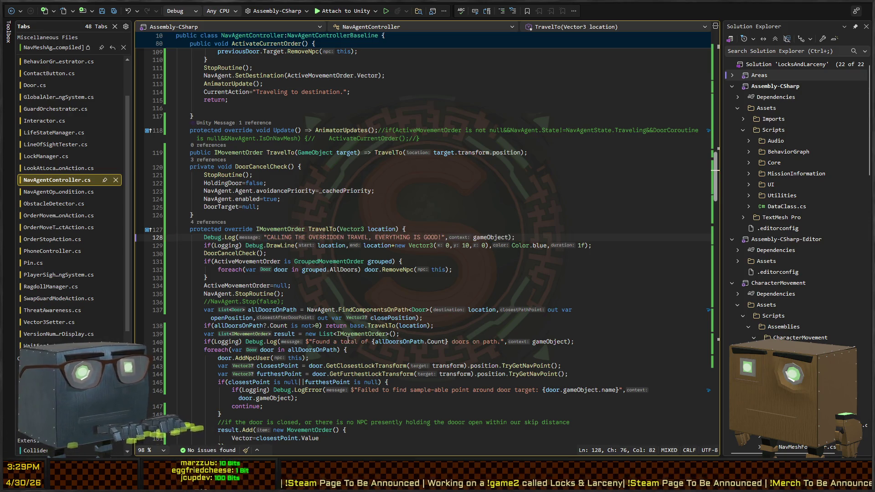
key("alt+Tab")
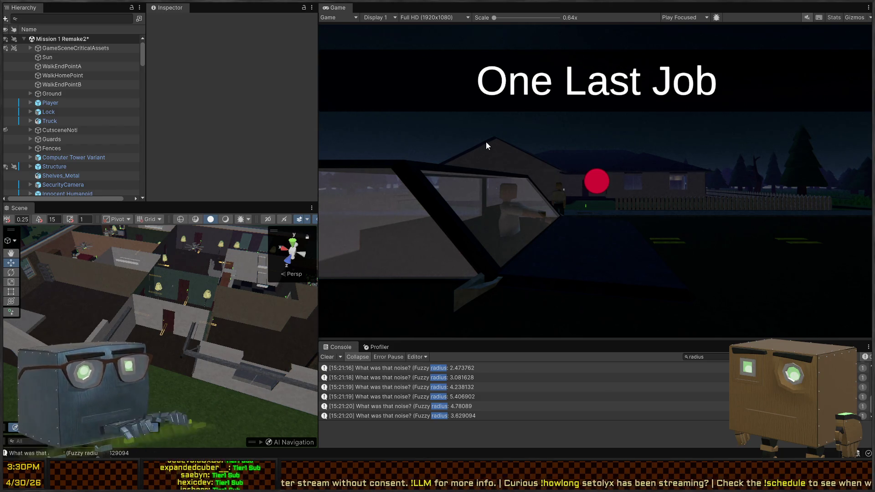
- Play the mission, skip the cutscene, walk into the house's dark room, and pause
key("ctrl+p")
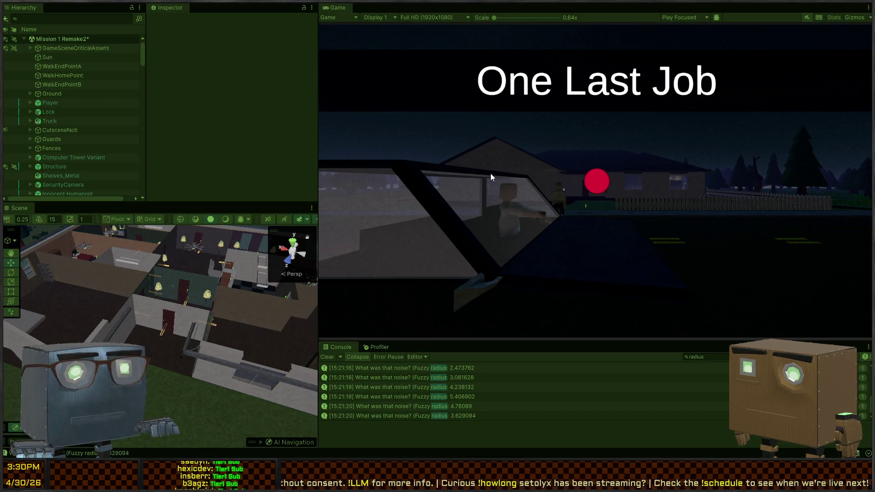
key("space")
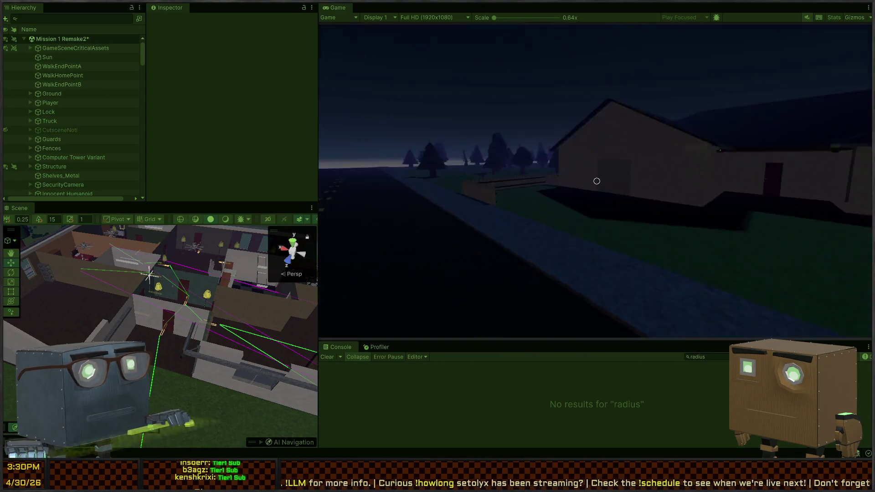
key("w")
key("w")
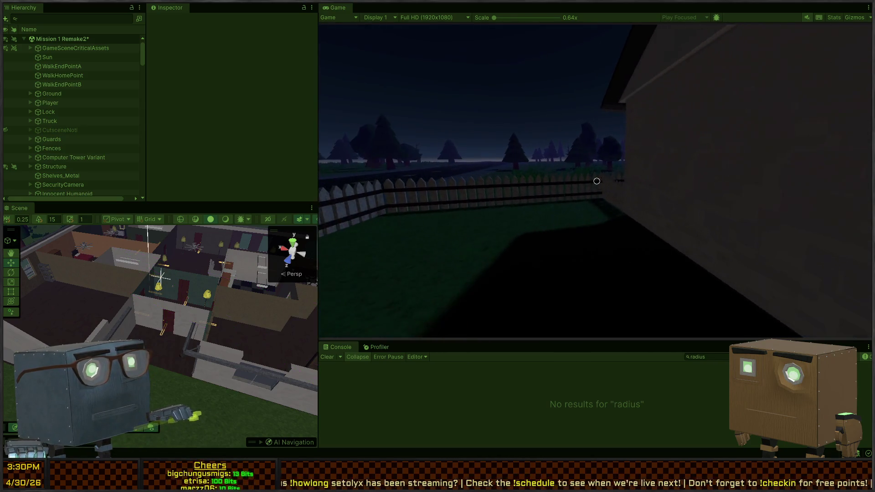
key("w")
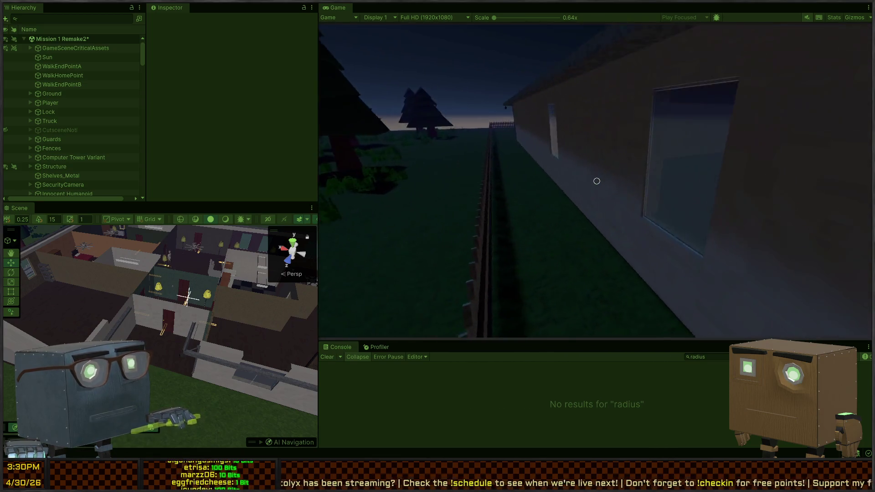
key("w")
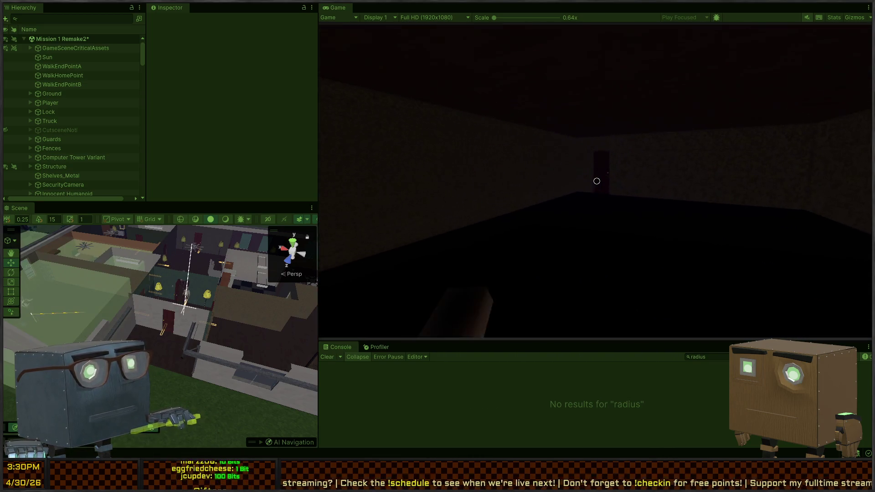
key("Escape")
- Filter the Console for 'callin' and select the overridden-travel log to see its stack trace
key("BackSpace")
key("BackSpace")
key("BackSpace")
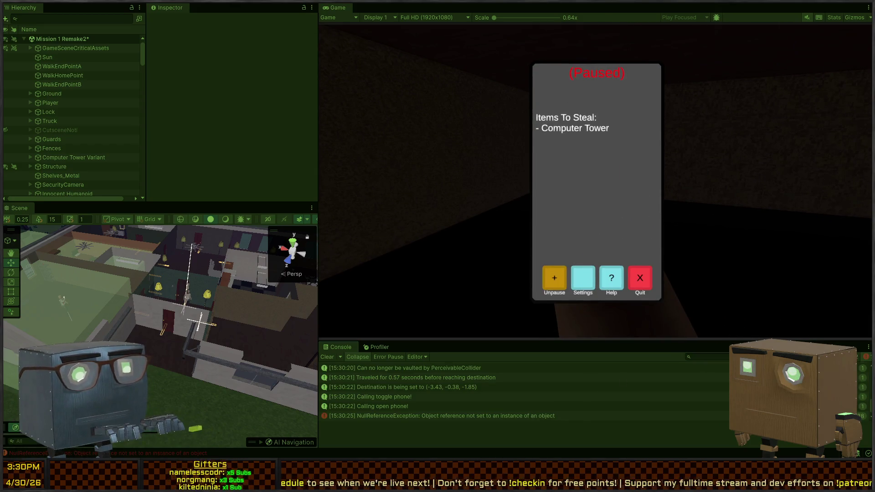
key("alt+Tab")
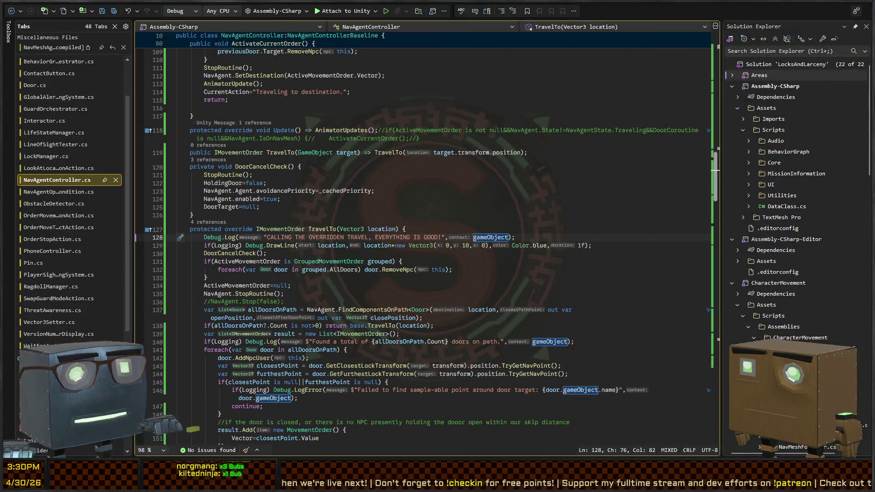
key("alt+Tab")
type("callin")
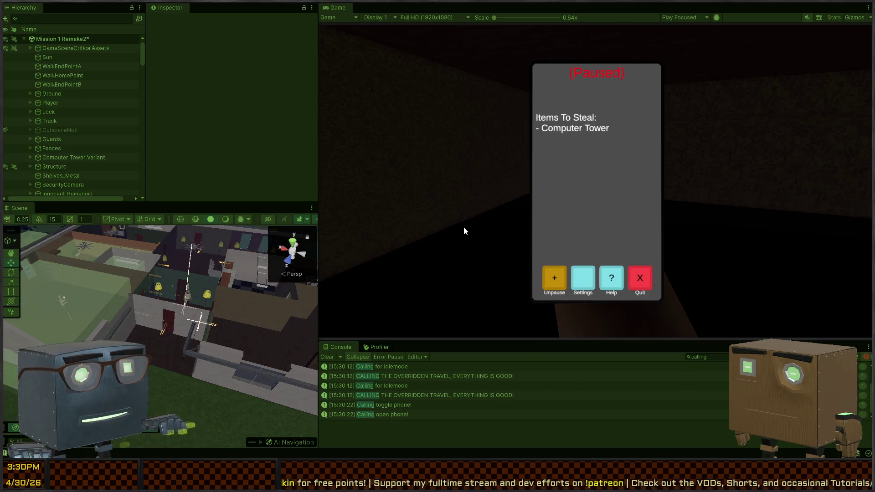
key("Escape")
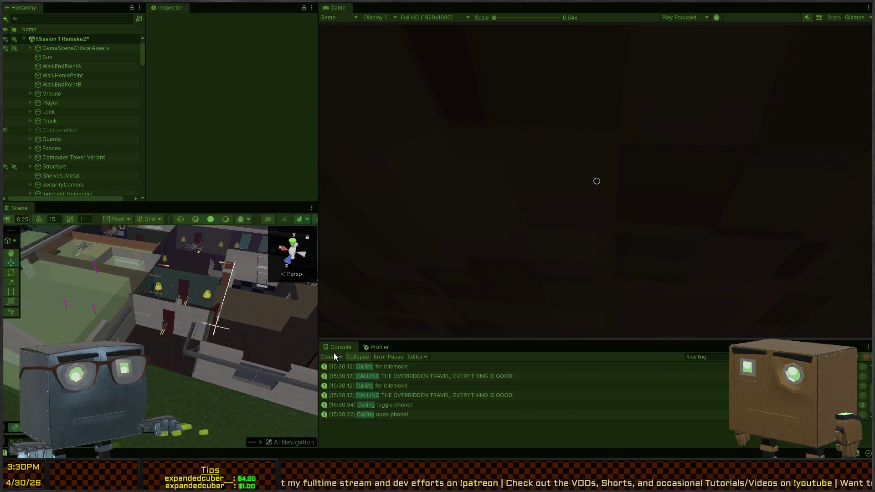
left_click(327, 357)
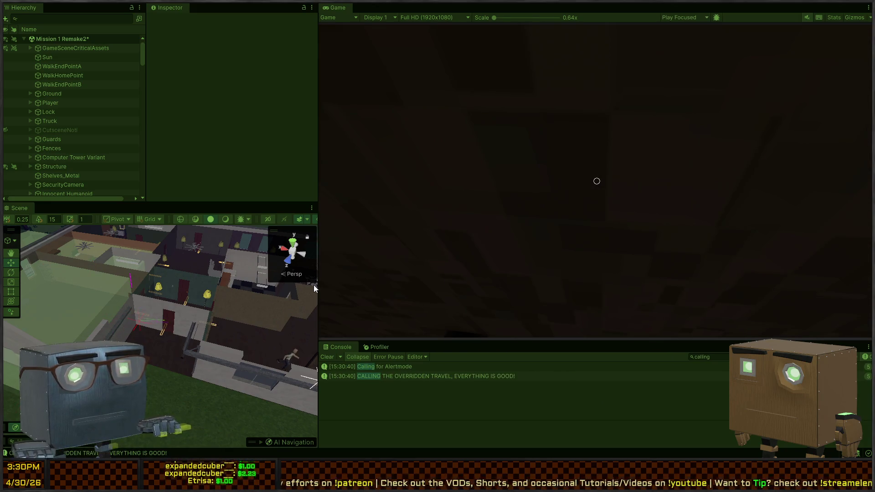
left_click(510, 375)
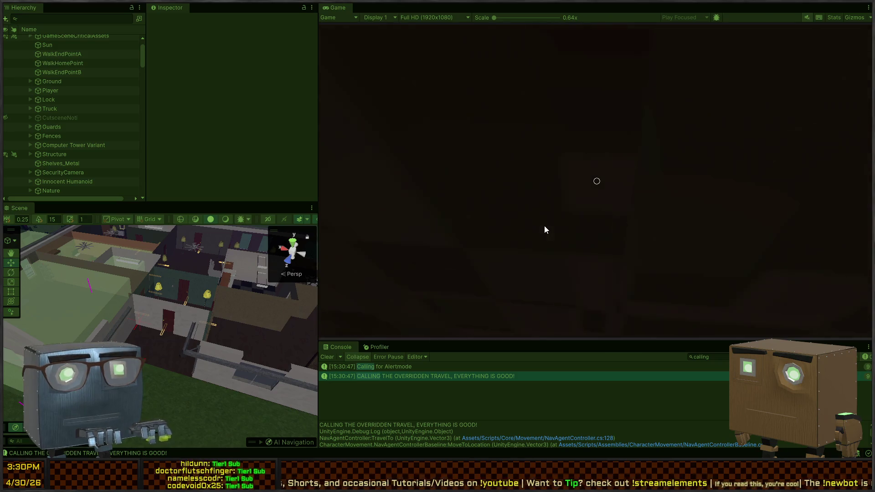
- Move the Scene view near the guard, then open the log's source line in Visual Studio
mouse_move(131, 321)
left_mouse_down()
mouse_move(827, 313)
mouse_move(805, 300)
mouse_move(829, 308)
mouse_move(824, 314)
left_mouse_up()
mouse_move(237, 299)
left_mouse_down()
mouse_move(159, 301)
mouse_move(188, 296)
left_mouse_up()
double_click(413, 376)
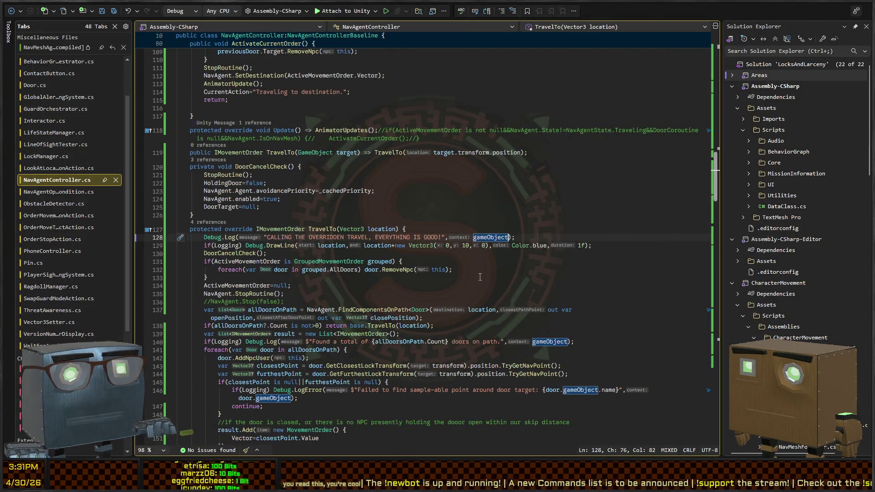
- Inspect TravelTo's Vector3 parameter, GetPointAtPercentage and the CalculatePath definition used by NoiseHeard
left_click(378, 302)
scroll(379, 274, "down", 2)
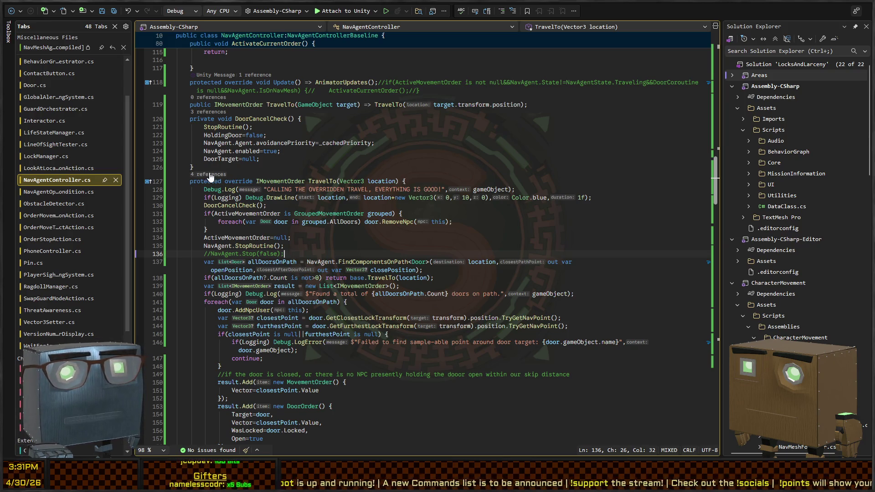
left_click(360, 182)
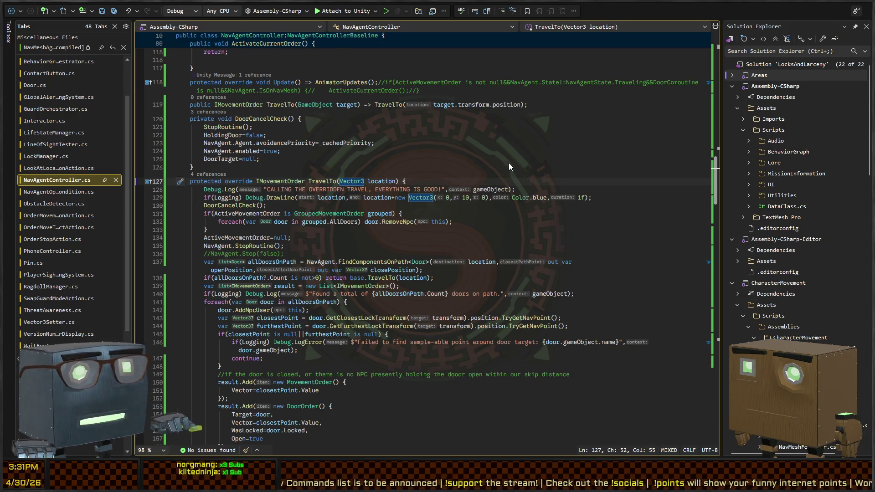
key("ctrl+minus")
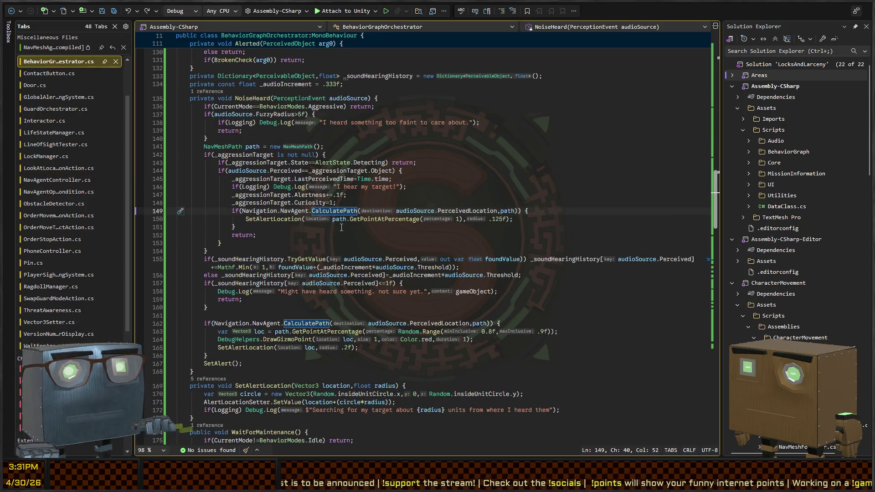
left_click(368, 219)
left_click(348, 211)
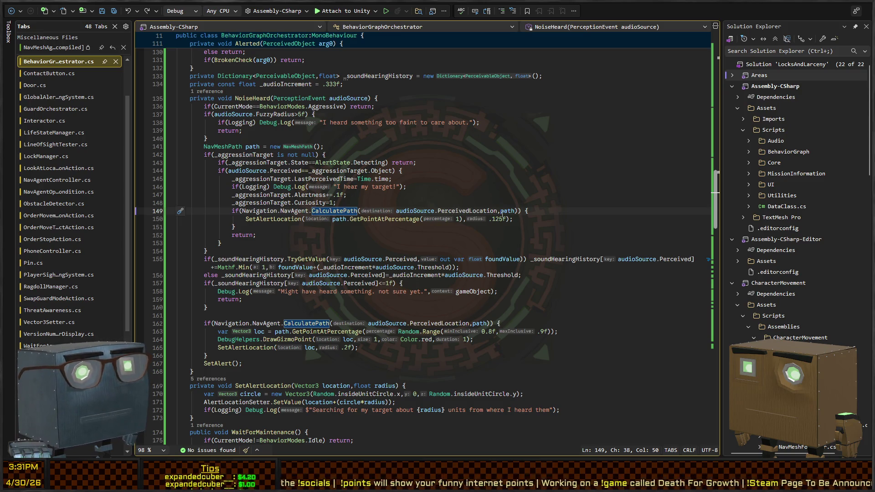
left_click(330, 211, "ctrl")
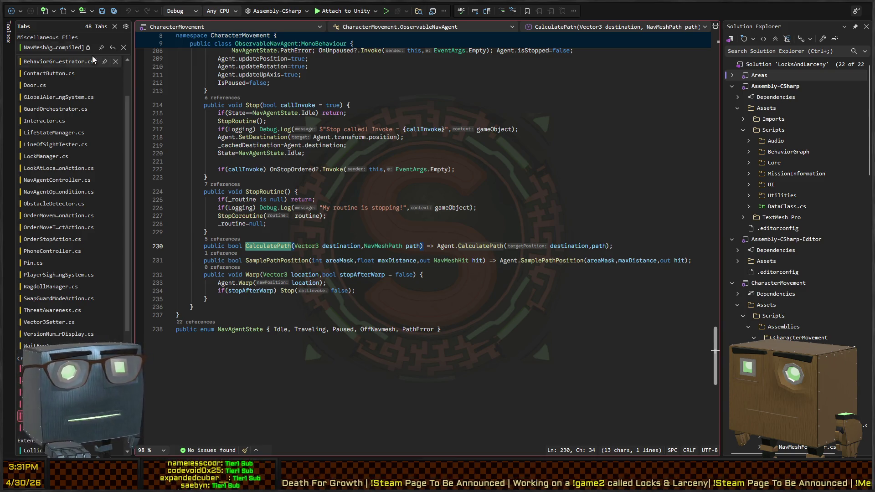
left_click(11, 11)
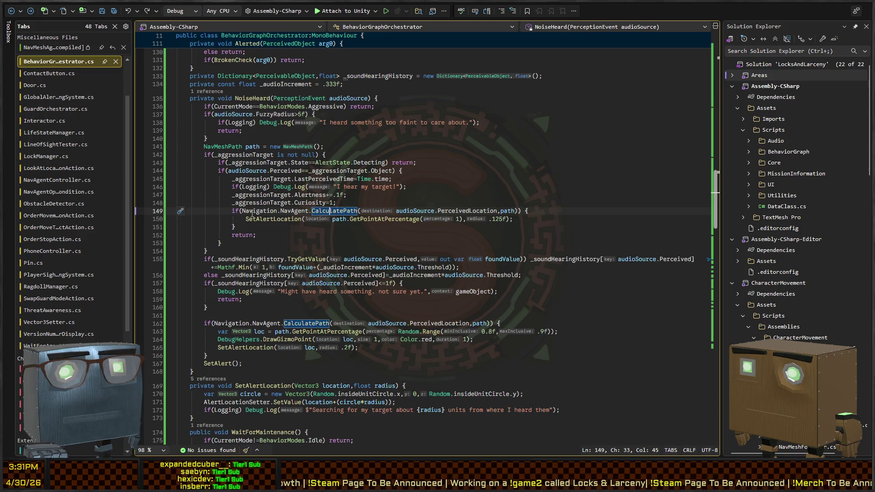
- Add else Debug.LogError("Failed to find a path on the way to perceived object location.") after line 151
left_click(251, 229)
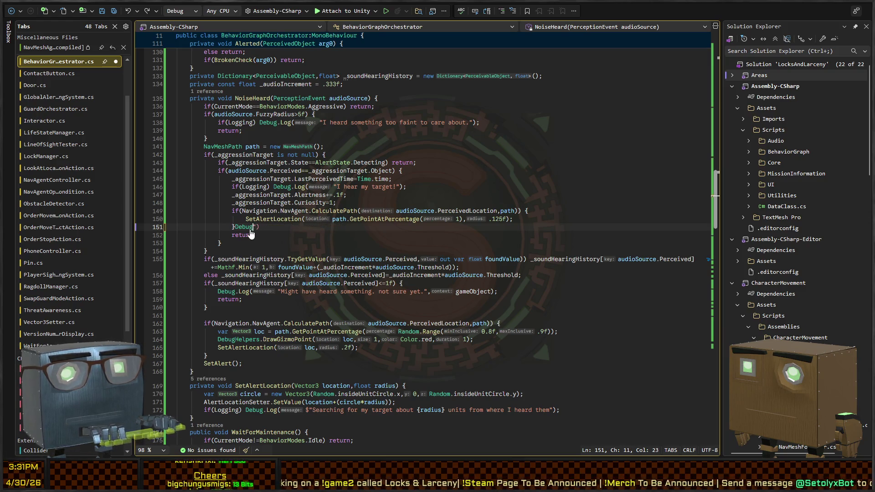
type("else")
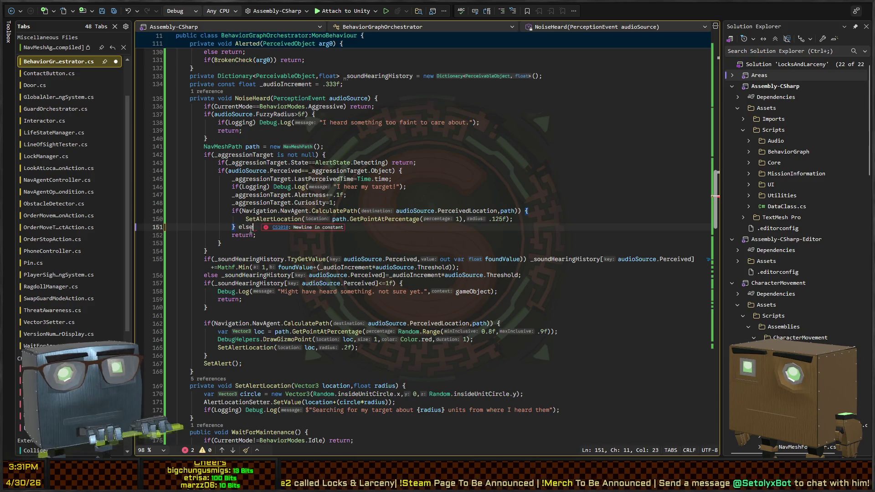
type(" Debug.LogErro")
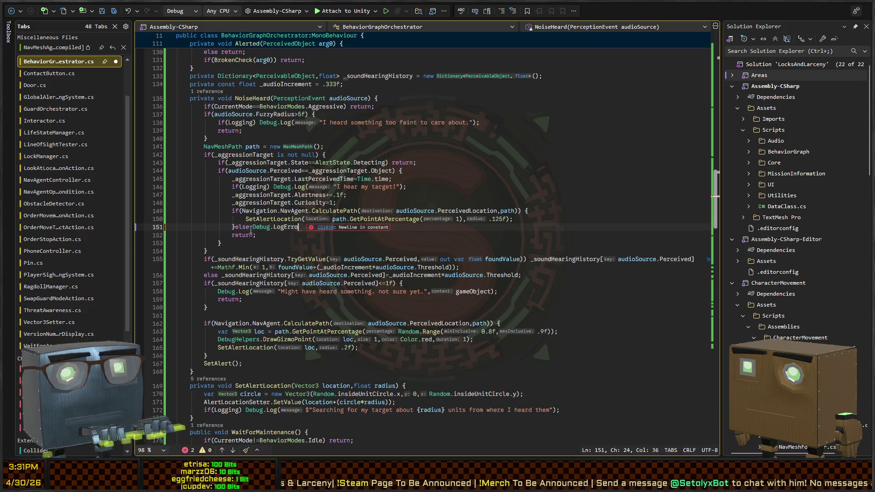
type("r(\"Failed to find a path")
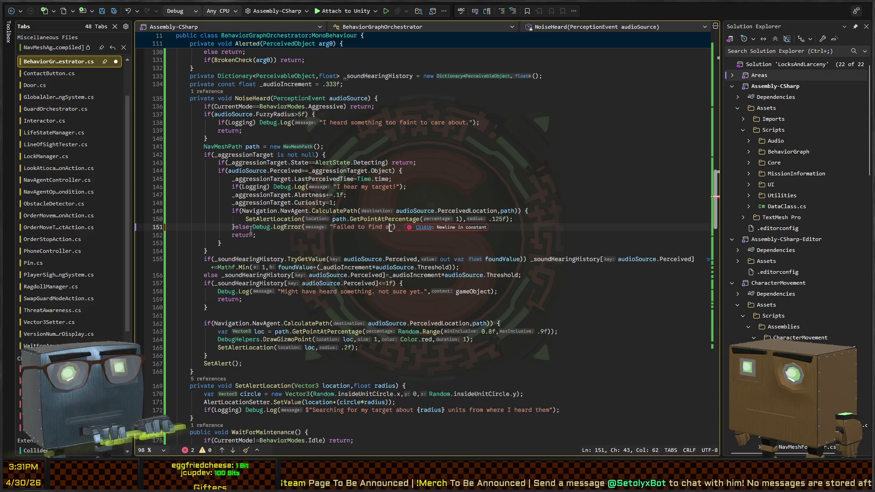
type(" on the way to ")
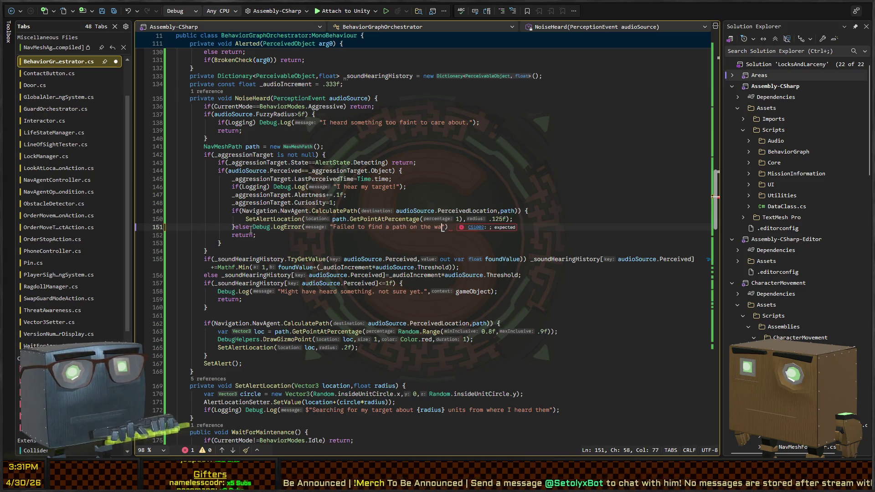
type("perceive")
type("d object location.\"")
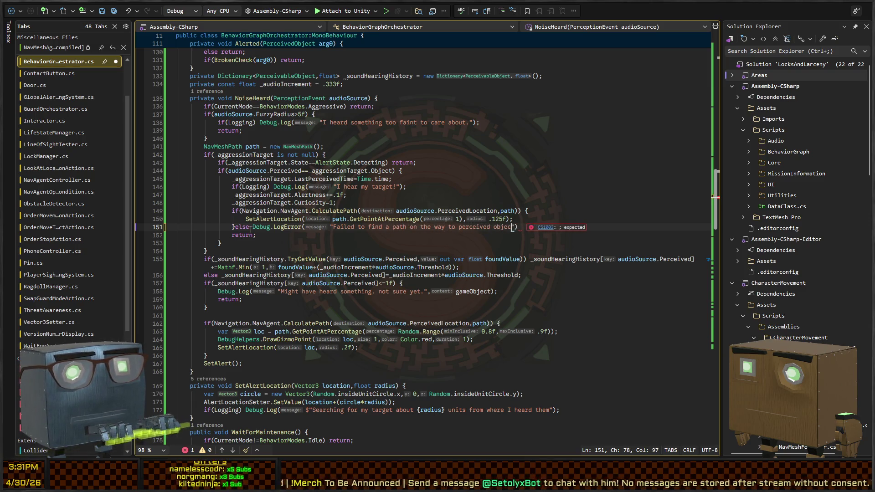
type(");")
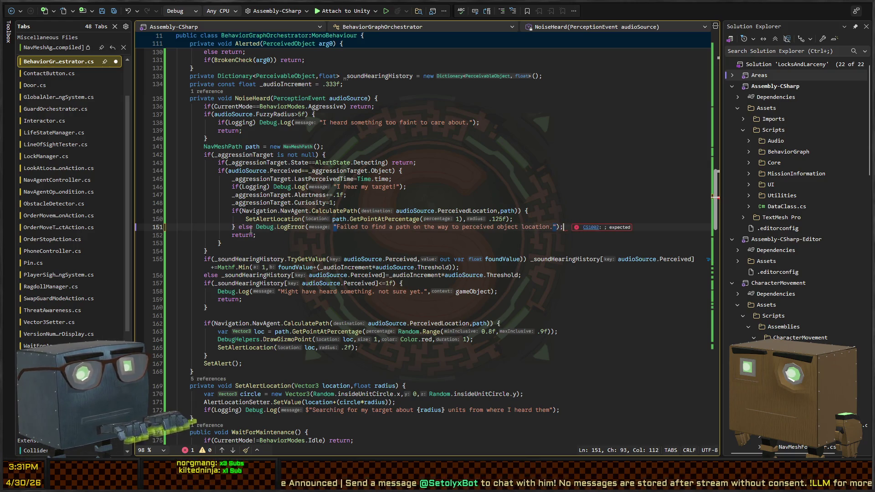
key("Return")
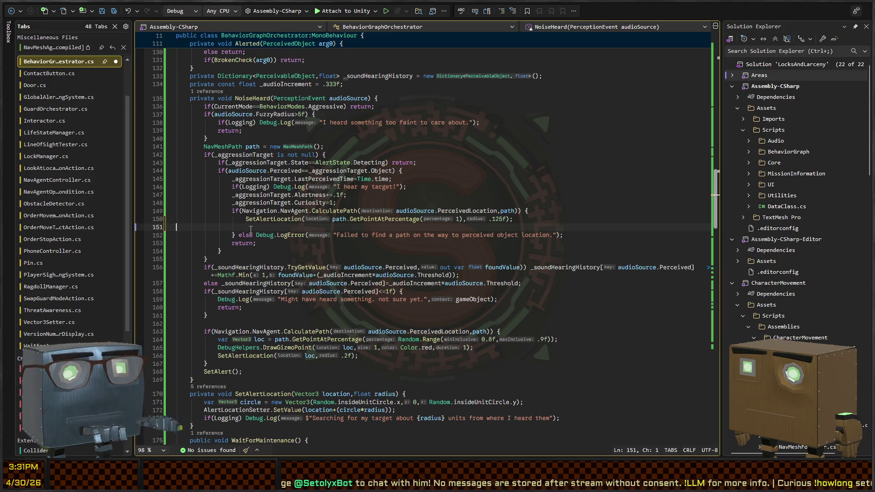
key("BackSpace")
- View the SetAlertLocation definition, then insert a blank line above the SetAlertLocation call on line 150
key("ctrl+Right")
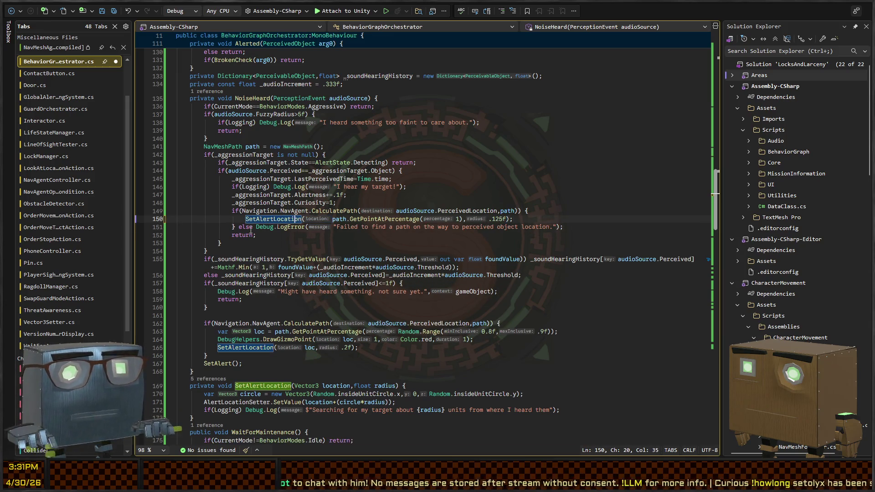
key("Down")
key("Down")
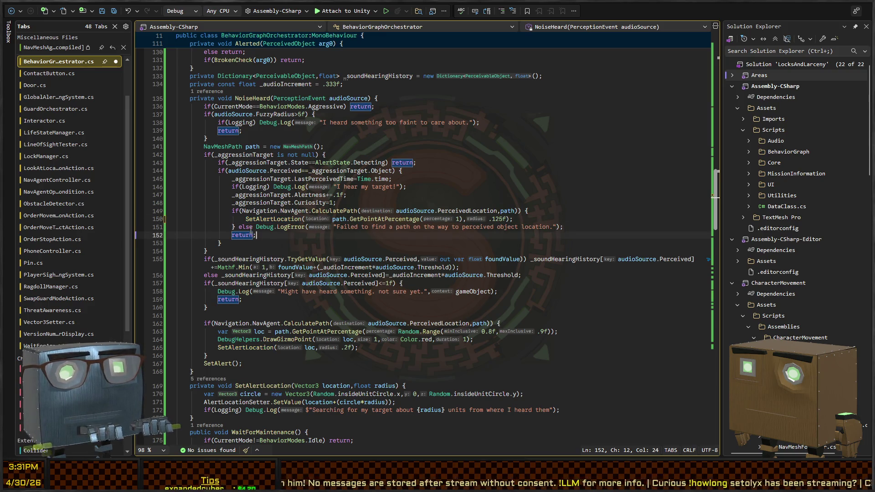
key("Up")
key("Up")
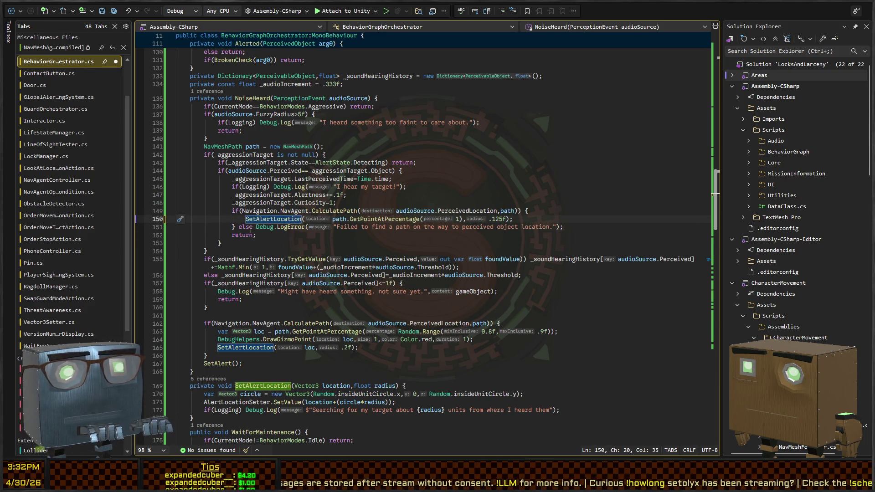
key("F12")
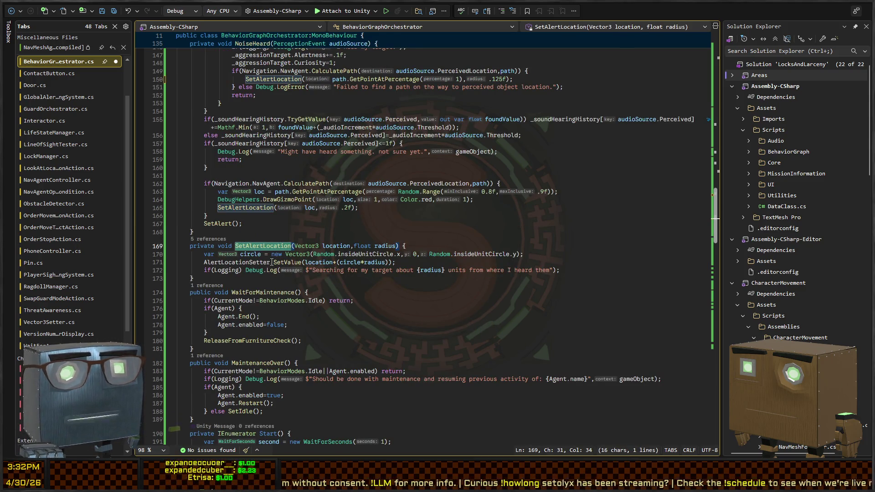
scroll(255, 299, "up", 6)
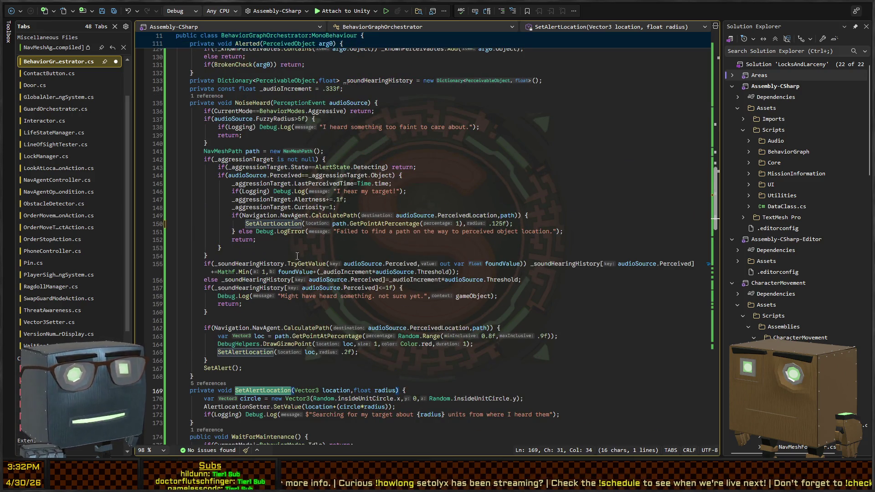
left_click(327, 215)
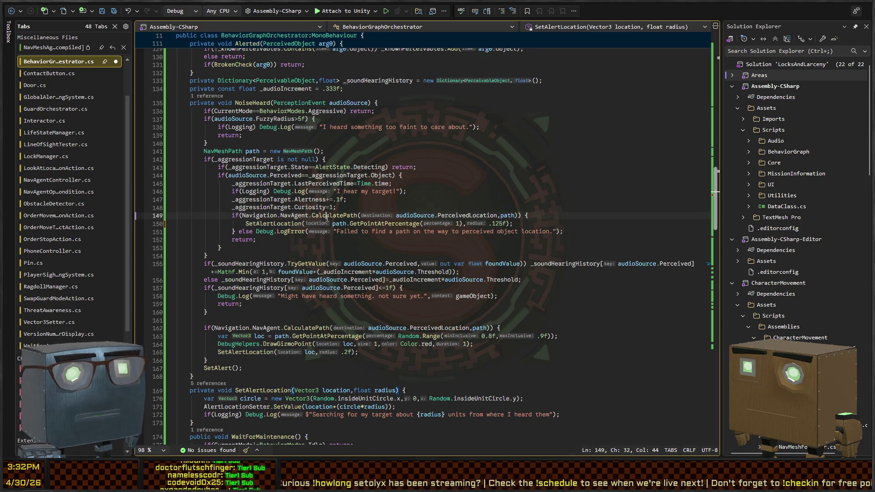
left_click(542, 226)
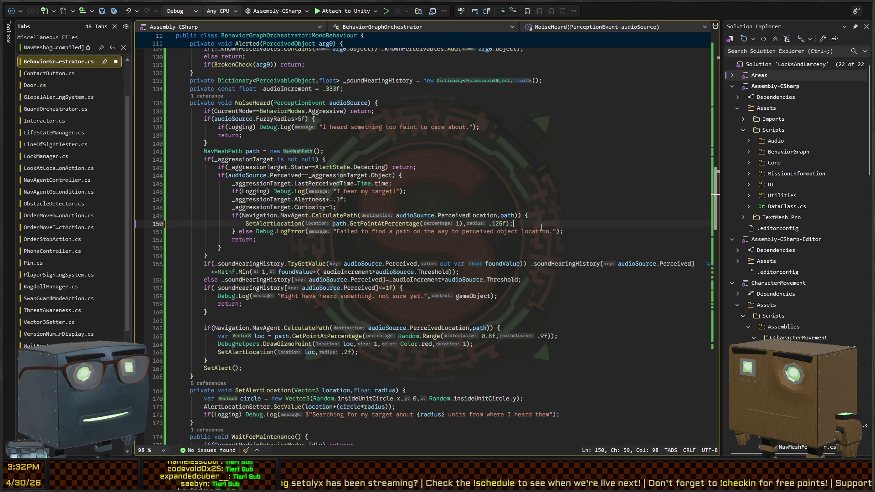
key("ctrl+Return")
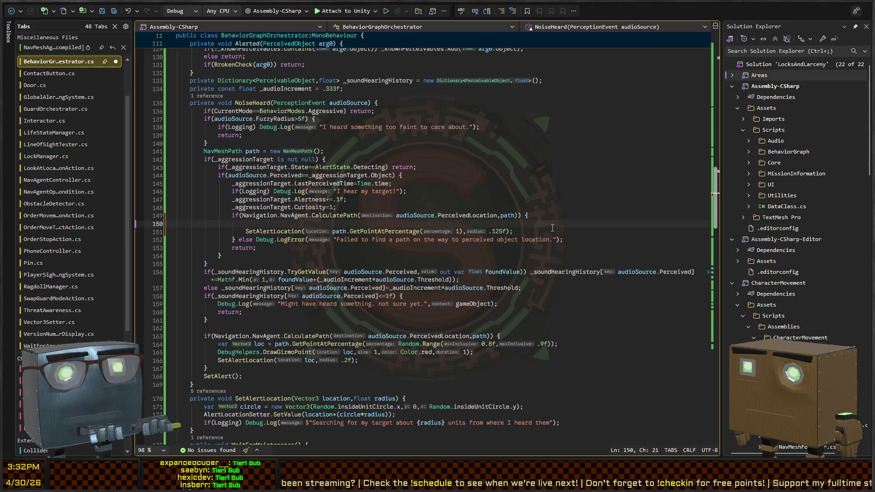
- Insert DebugHelpers.DrawPath(path,5,Color.yellow); before SetAlertLocation, save, and return to Unity
type("DebugHelpers.")
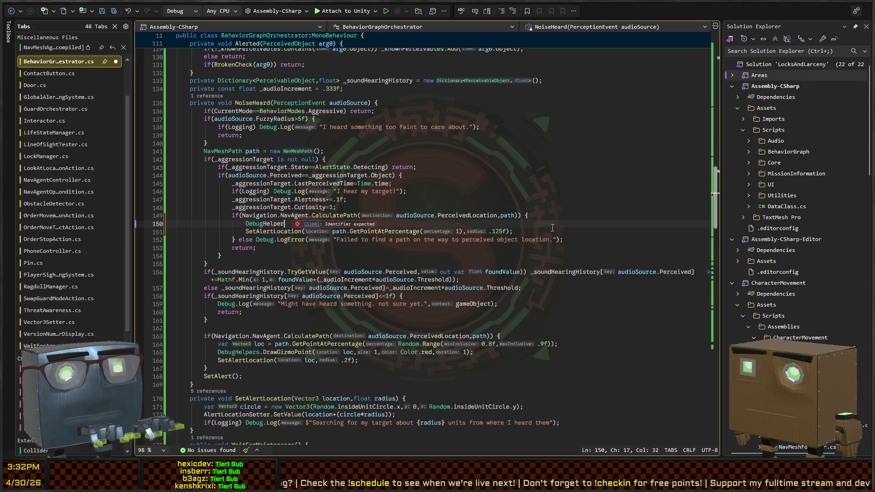
type("DrawPath")
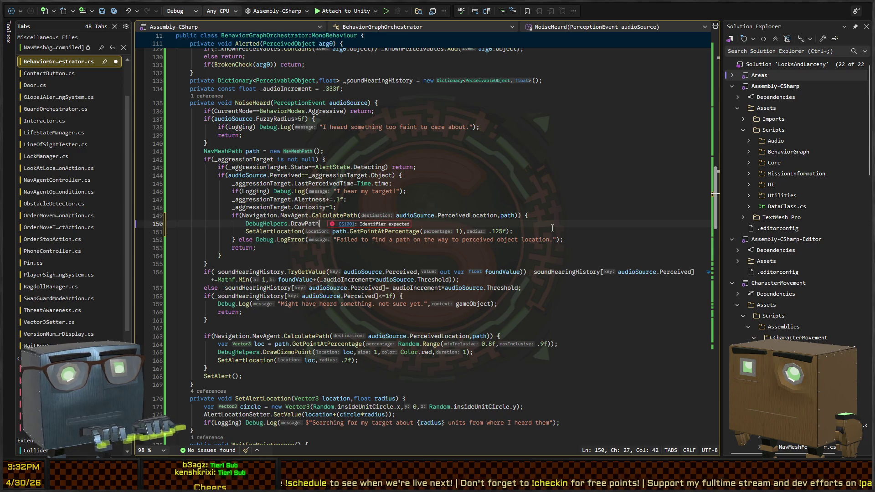
type("(path,5,Color.yellow);")
key("ctrl+s")
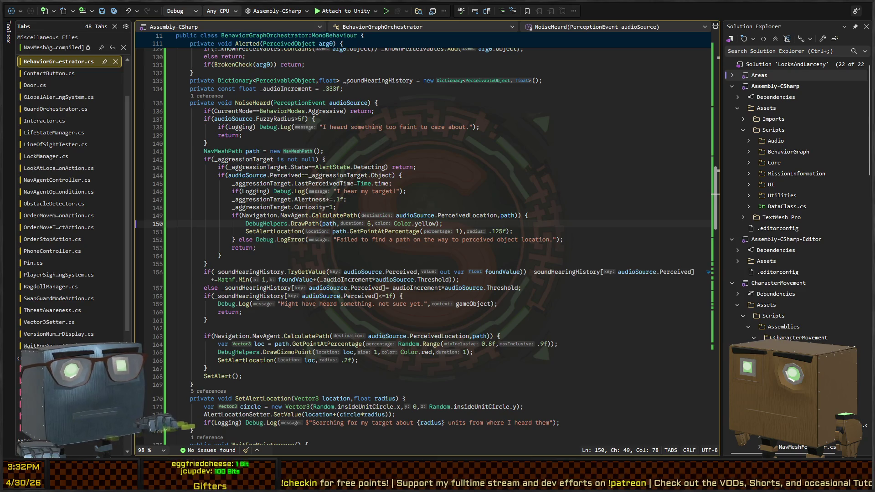
key("alt+Tab")
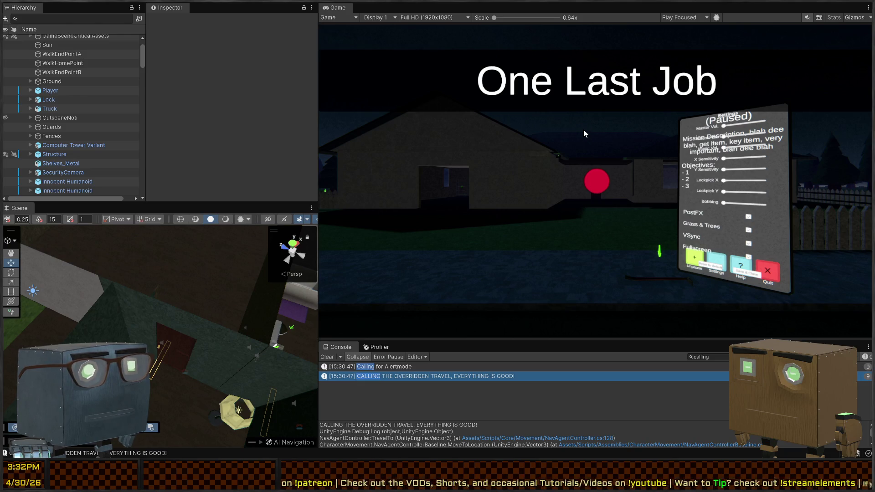
- Unpause Mission 1 Remake2, skip the cutscene, and fly the Scene camera into the house
key("Escape")
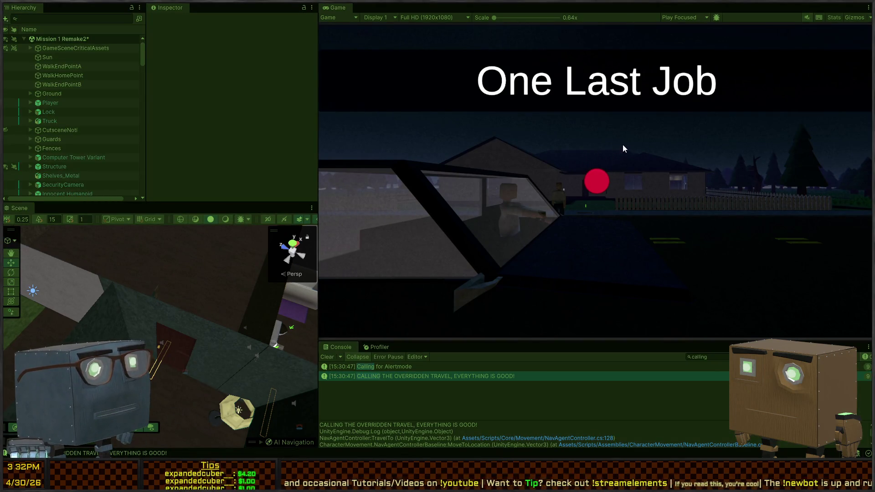
key("space")
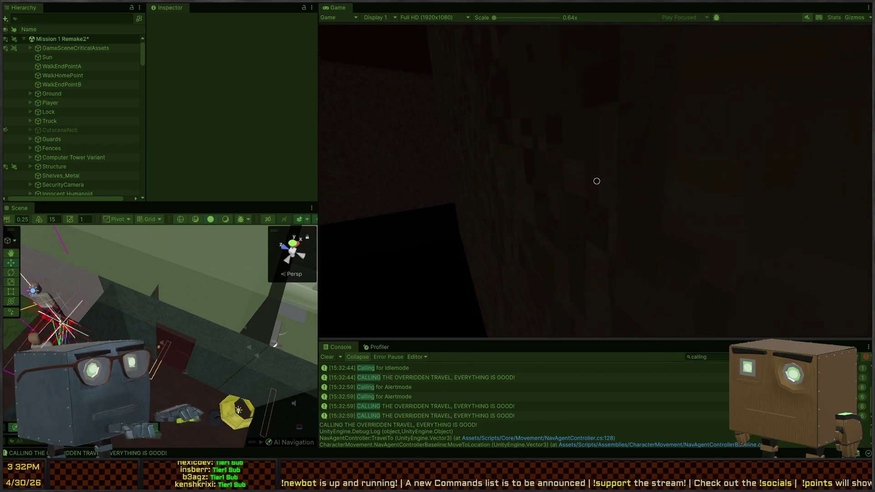
mouse_move(274, 319)
left_mouse_down()
mouse_move(309, 329)
mouse_move(241, 315)
mouse_move(172, 324)
mouse_move(236, 343)
mouse_move(55, 324)
mouse_move(868, 319)
mouse_move(726, 380)
mouse_move(472, 340)
mouse_move(461, 327)
mouse_move(232, 271)
mouse_move(274, 264)
left_mouse_up()
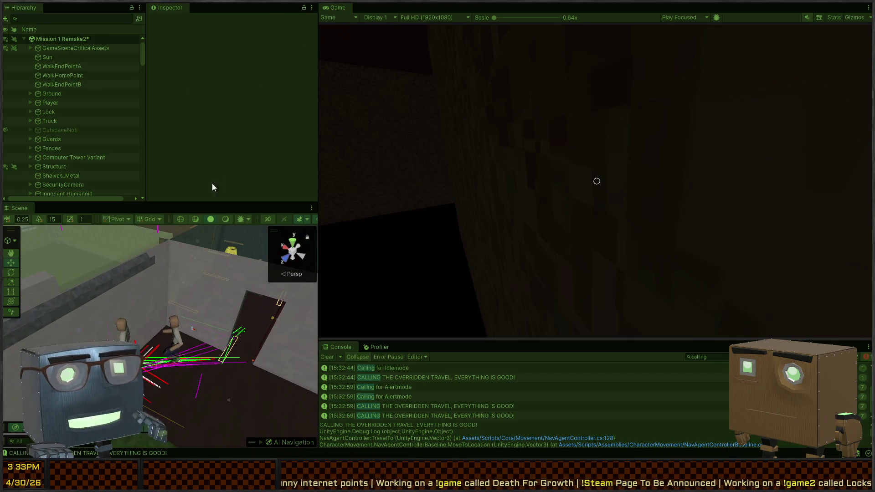
- Select the floor tile and then an exterior wall in the Scene view to inspect them
left_click(144, 310)
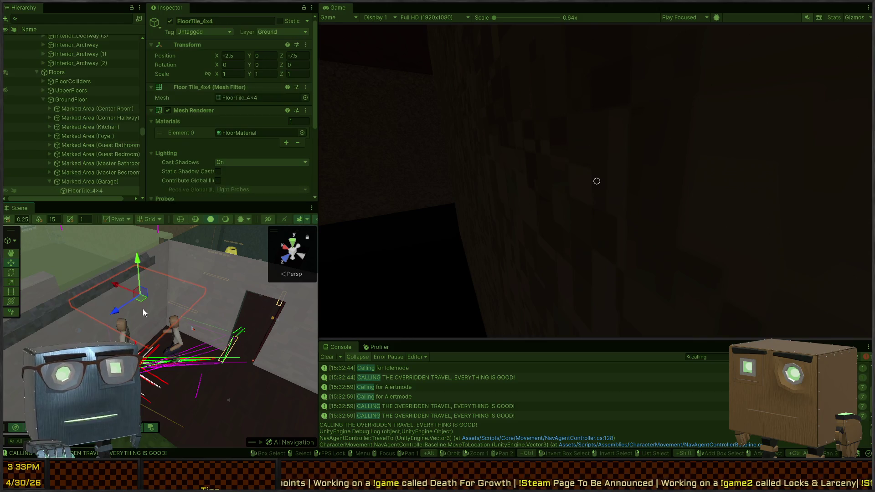
left_click(85, 296)
scroll(81, 90, "up", 8)
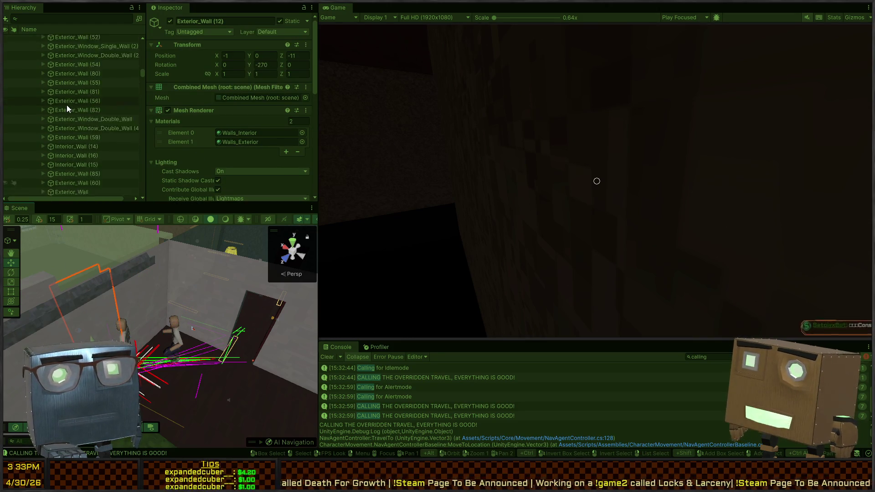
scroll(67, 106, "up", 10)
scroll(71, 144, "down", 3)
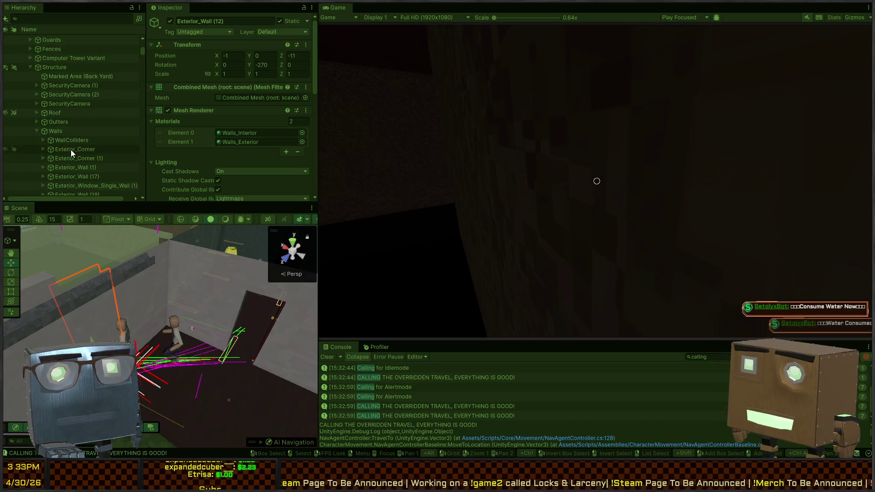
- Check that the first WallColliders Cube's Nav Mesh Obstacle has Carve enabled, then select the patio tile
left_click(76, 139)
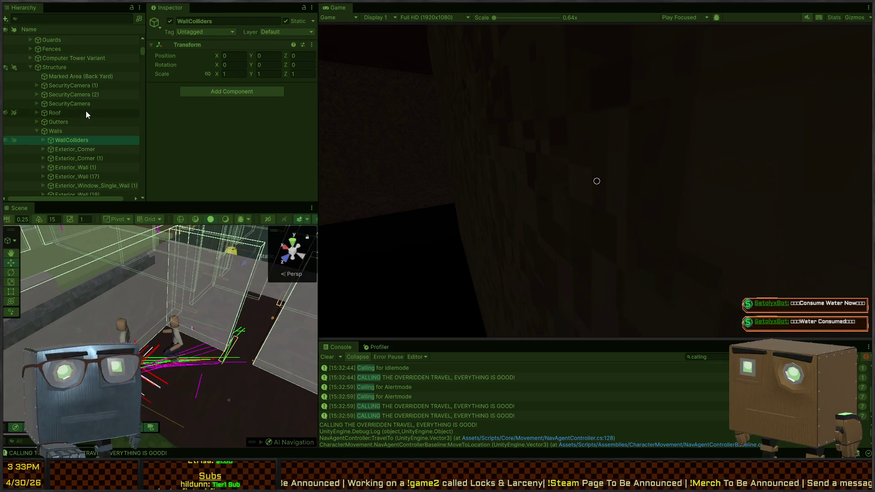
left_click(43, 139)
left_click(62, 148)
scroll(220, 92, "down", 3)
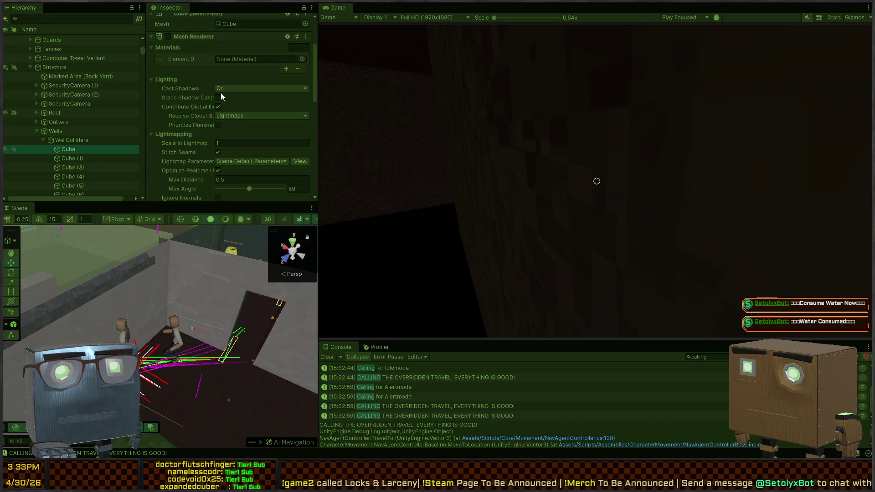
scroll(221, 92, "down", 5)
scroll(202, 81, "down", 5)
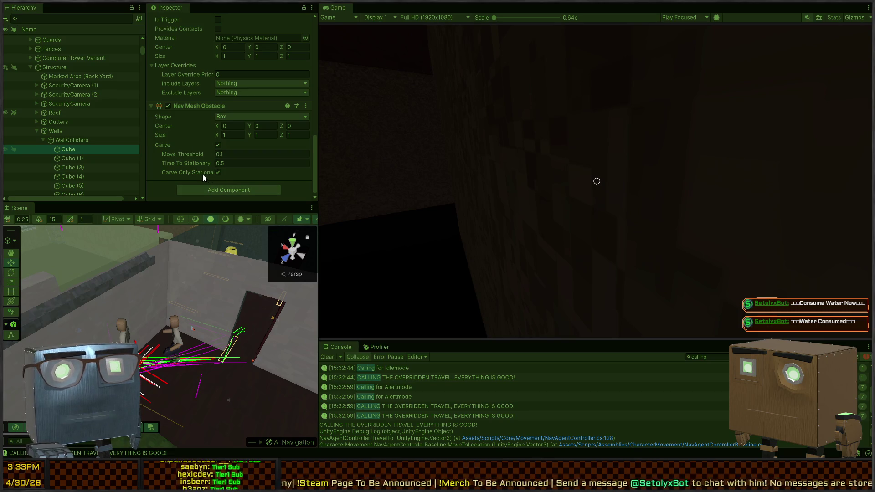
scroll(193, 136, "up", 10)
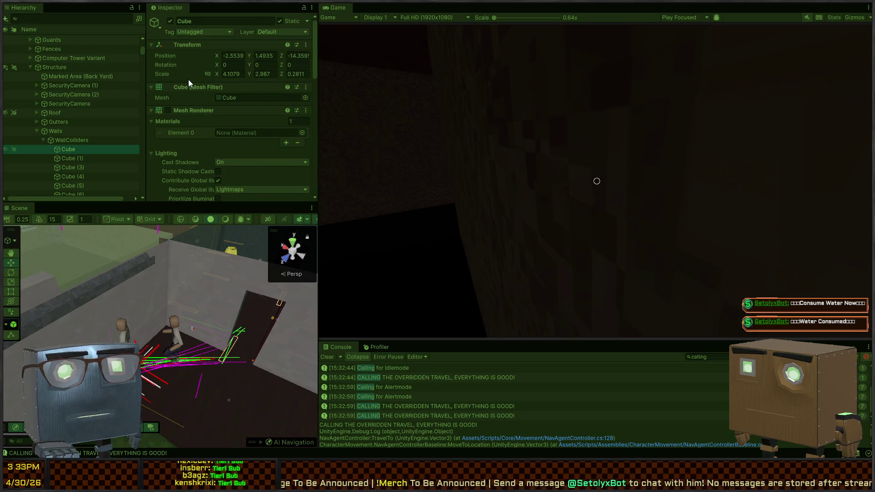
scroll(188, 79, "down", 10)
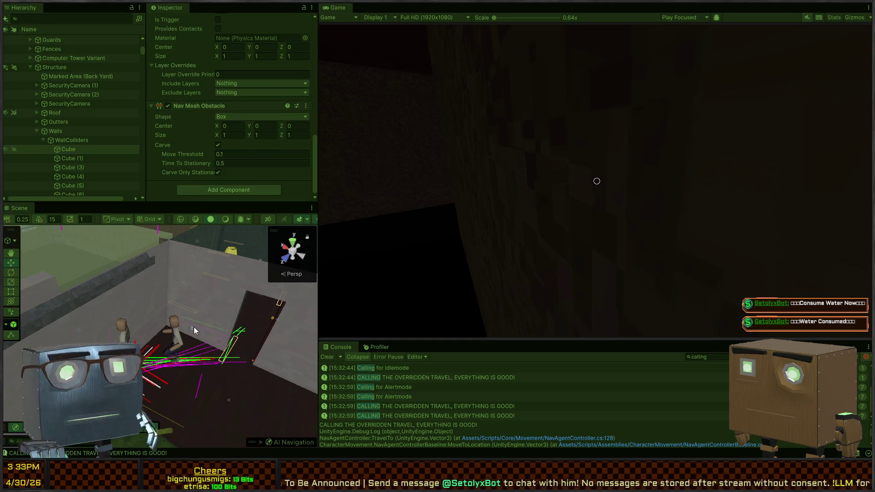
left_click(209, 404)
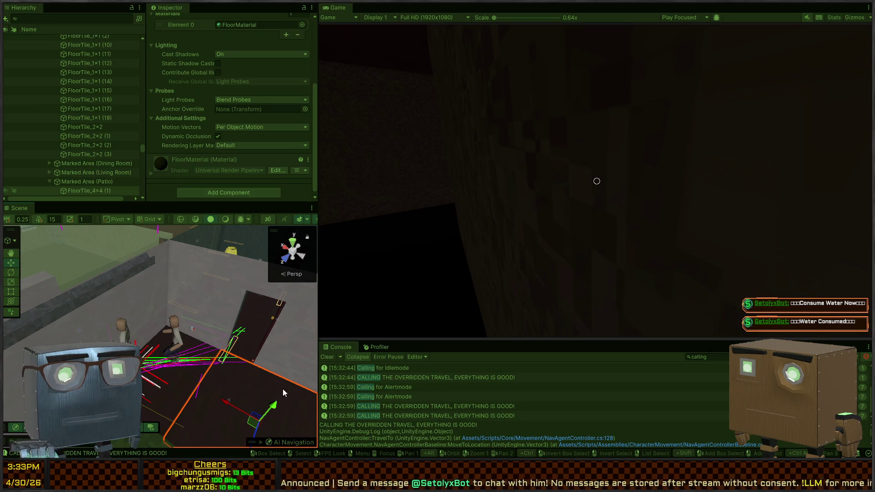
- Turn on Show NavMesh in the AI Navigation overlay and angle the Scene view to see it
left_click(264, 442)
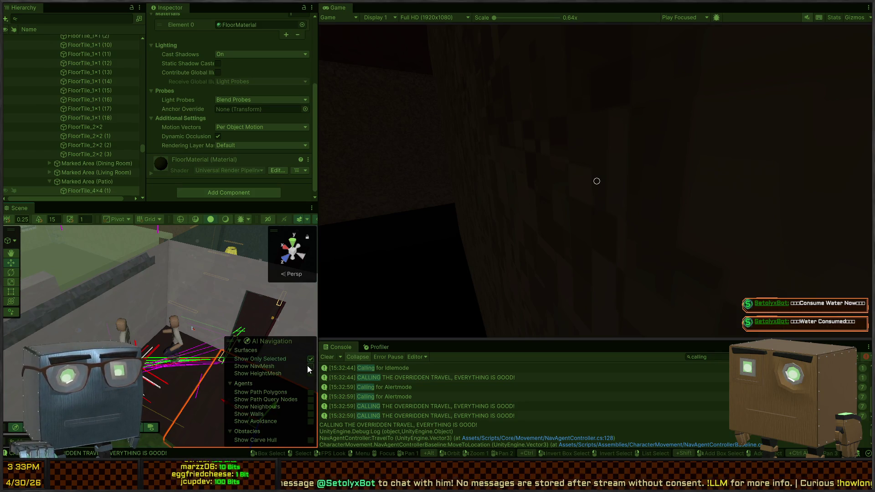
left_click(311, 366)
mouse_move(159, 329)
left_mouse_down()
mouse_move(124, 298)
mouse_move(236, 298)
mouse_move(281, 274)
mouse_move(290, 285)
mouse_move(171, 283)
left_mouse_up()
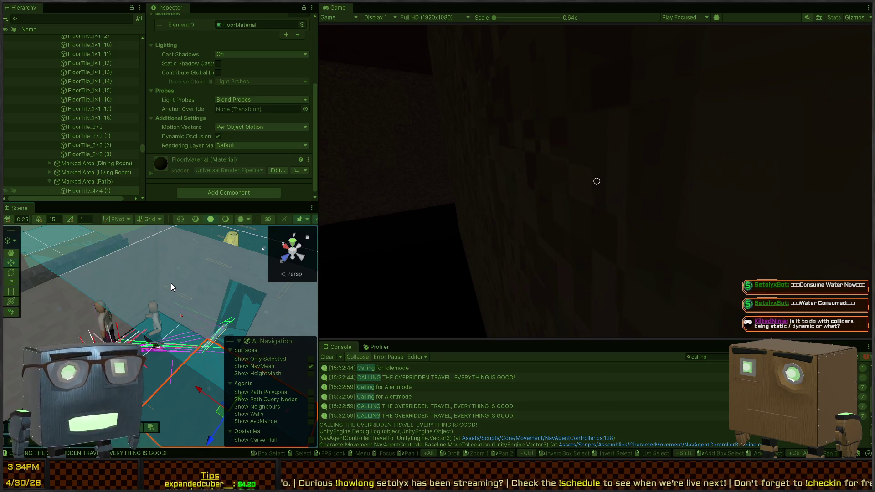
- Play-test around the house in the Game view, then pause the game
left_click(556, 190)
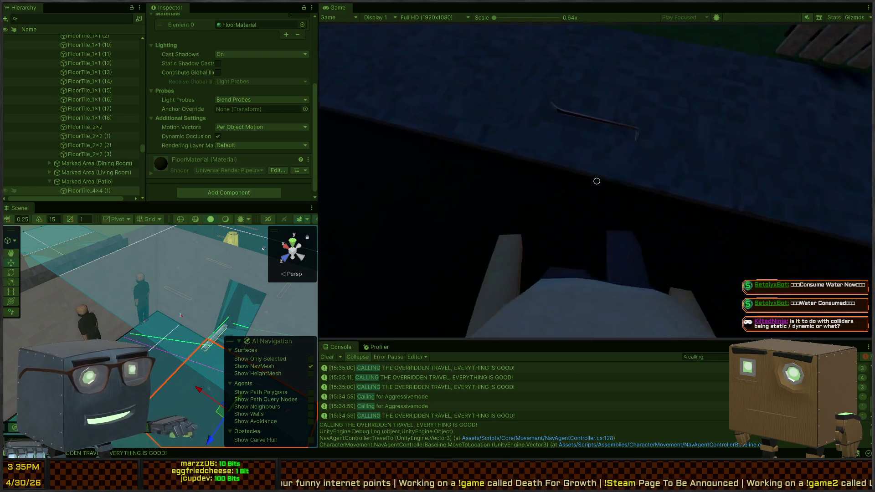
key("f")
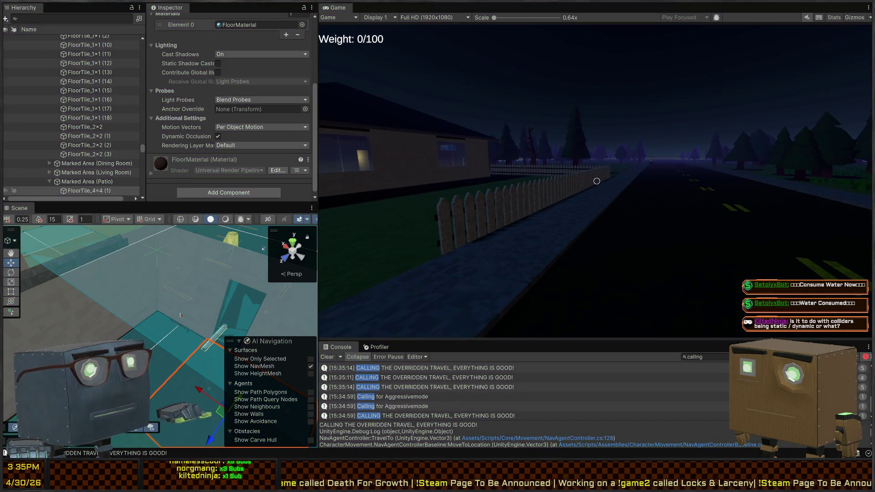
key("Escape")
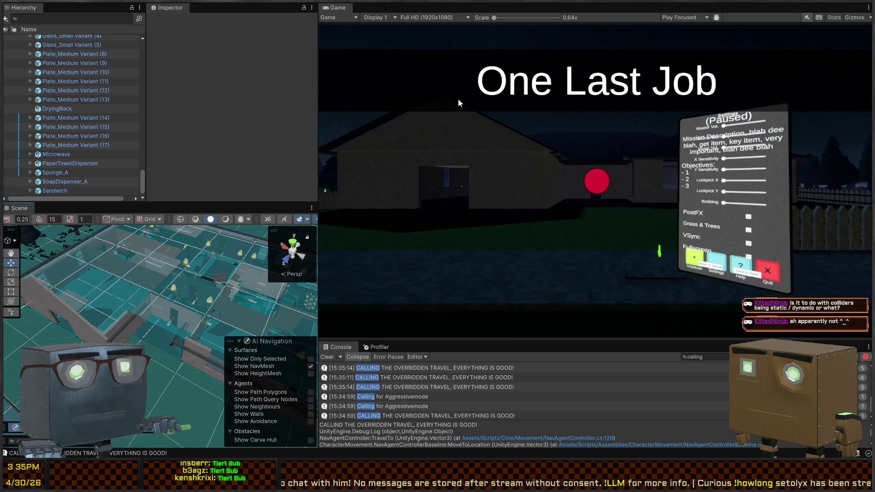
- Stop play mode, limit the NavMesh to selected objects, and show only errors in an enlarged Console
key("ctrl+p")
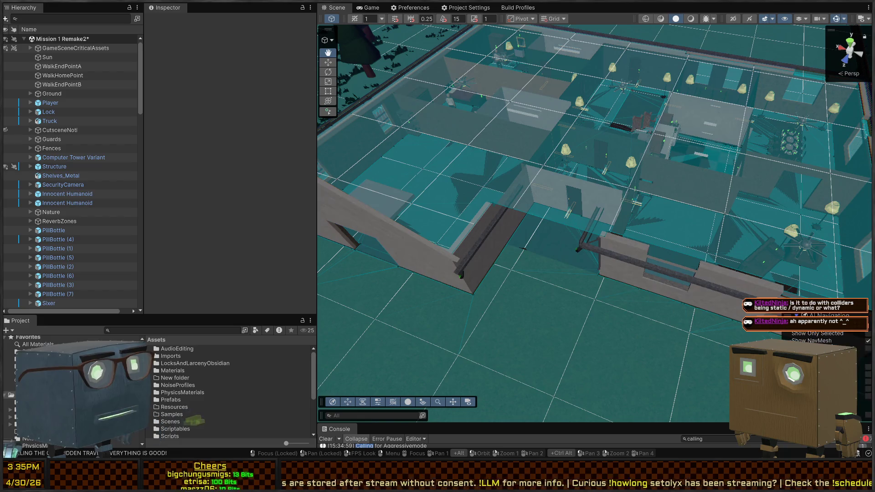
left_click(868, 333)
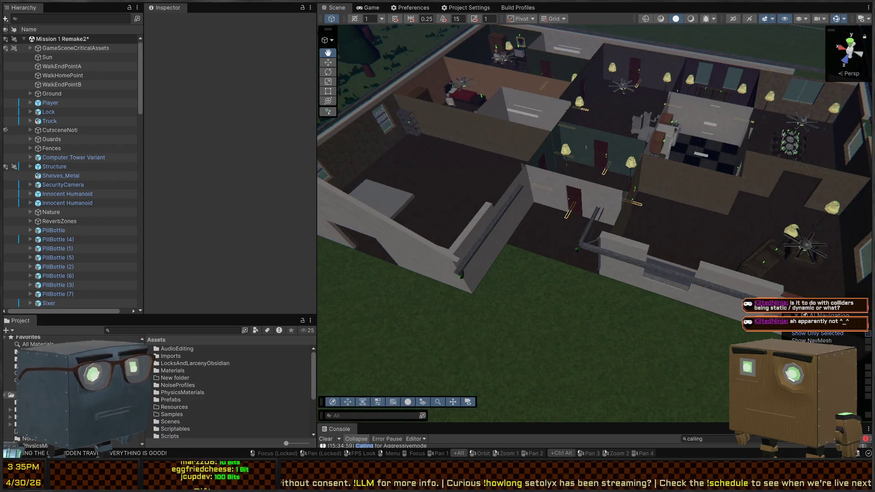
left_click_drag(806, 425, 806, 215)
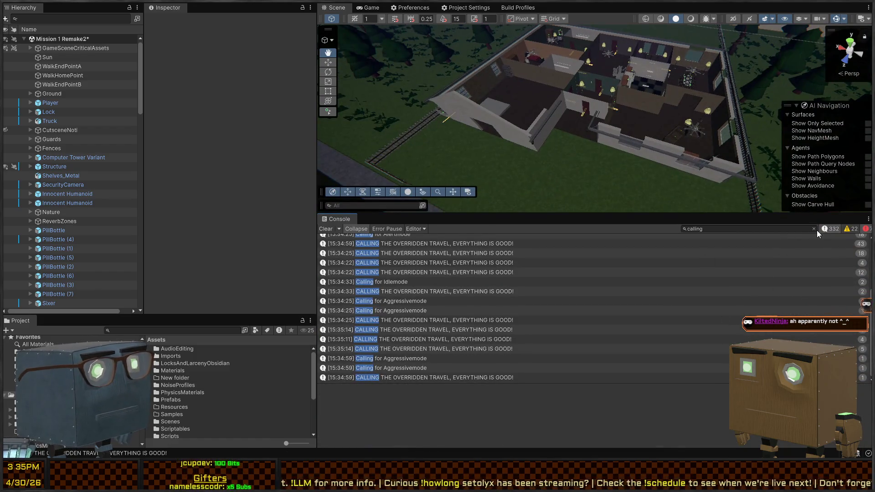
left_click(814, 229)
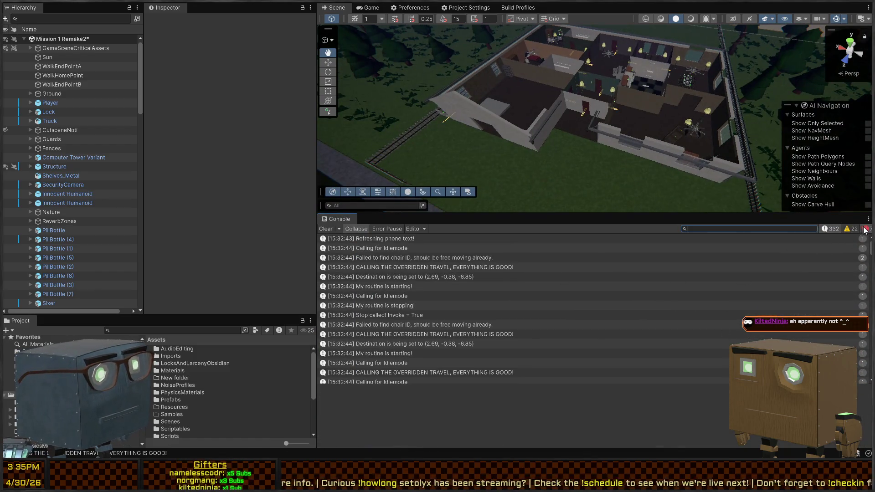
left_click(840, 229)
- Read the Pathing failed and (2.00, -0.08, 1.59) navigation error details and stack traces
mouse_move(464, 244)
left_mouse_down()
mouse_move(437, 258)
mouse_move(434, 286)
left_mouse_up()
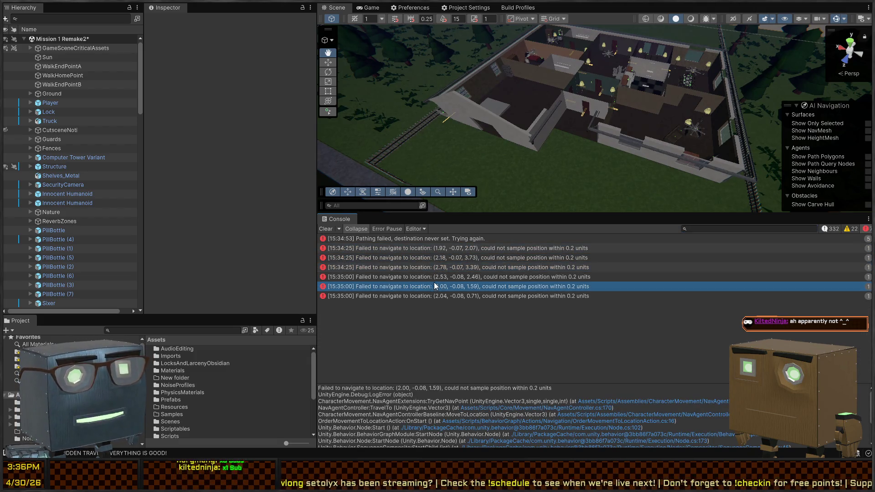
left_click(432, 237)
left_click(434, 248)
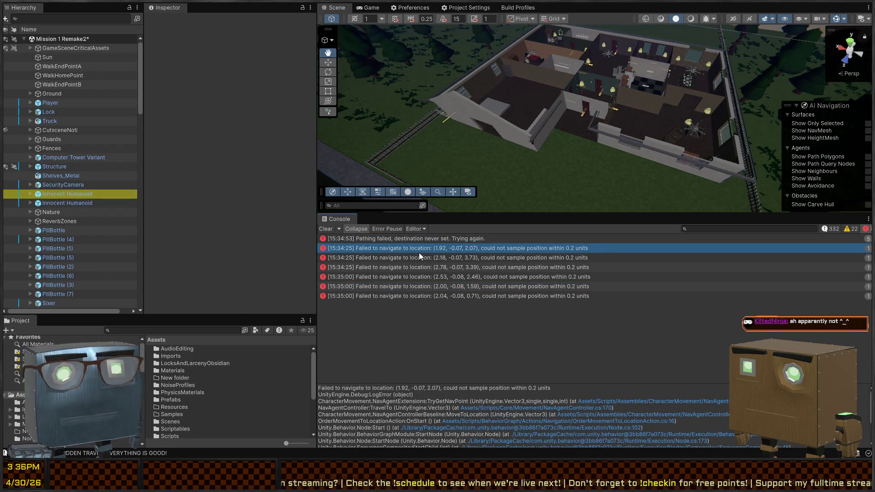
left_click(409, 267)
left_click(463, 277)
left_click(454, 296)
left_click(456, 287)
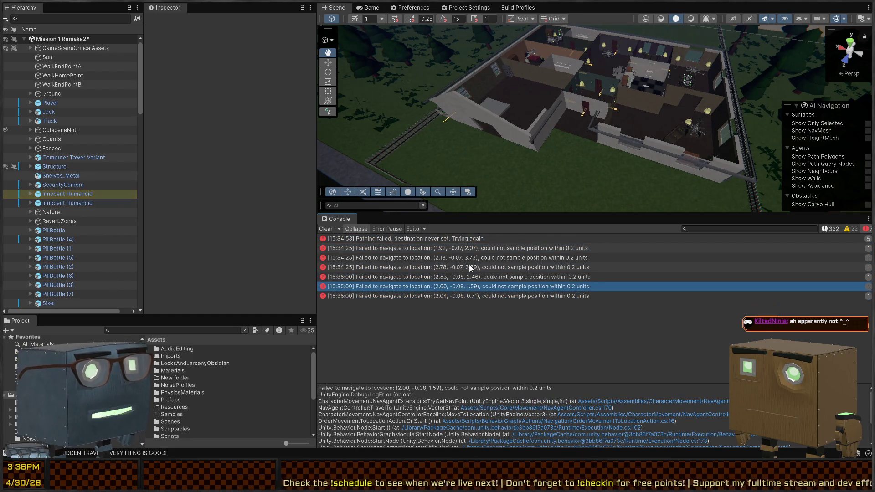
left_click_drag(469, 264, 464, 243)
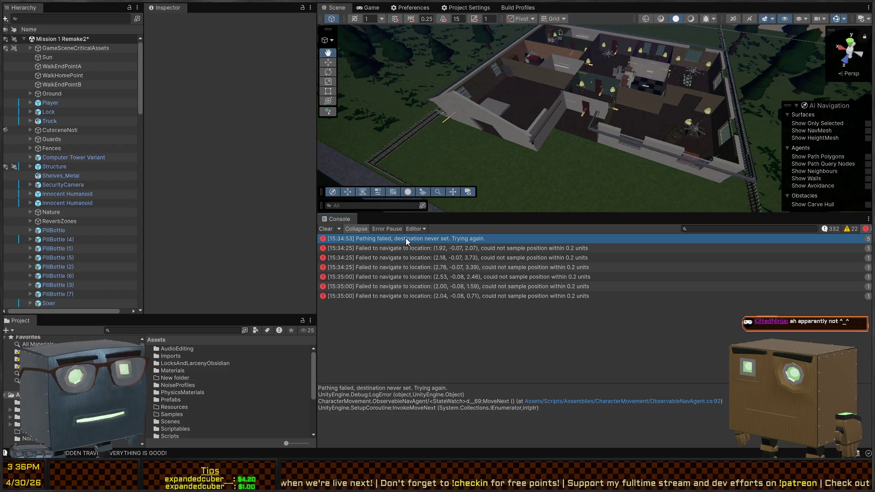
- Fly into the building, select the SecurityCamera, and scroll through its Inspector components
mouse_move(616, 151)
left_mouse_down()
mouse_move(638, 153)
mouse_move(593, 155)
mouse_move(667, 161)
mouse_move(584, 177)
mouse_move(625, 149)
mouse_move(721, 127)
mouse_move(659, 28)
mouse_move(643, 125)
mouse_move(635, 116)
mouse_move(652, 104)
mouse_move(397, 147)
left_mouse_up()
key("w")
left_click(627, 122)
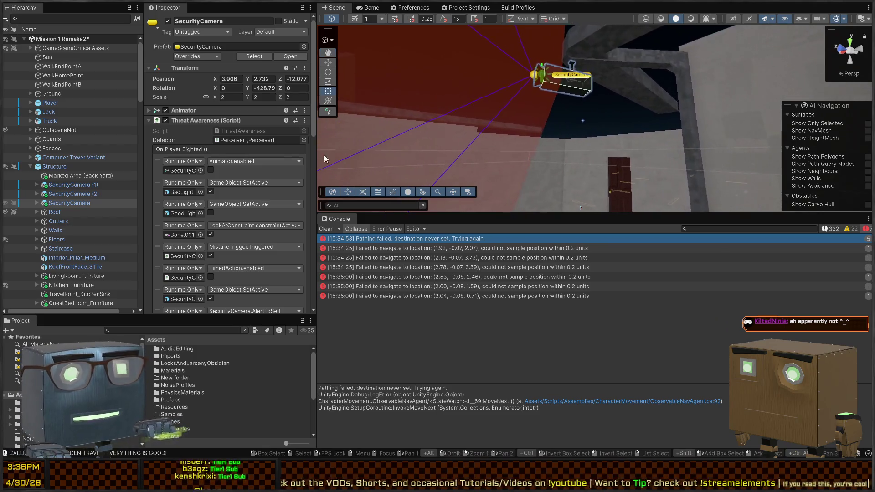
scroll(192, 176, "down", 10)
scroll(194, 175, "down", 12)
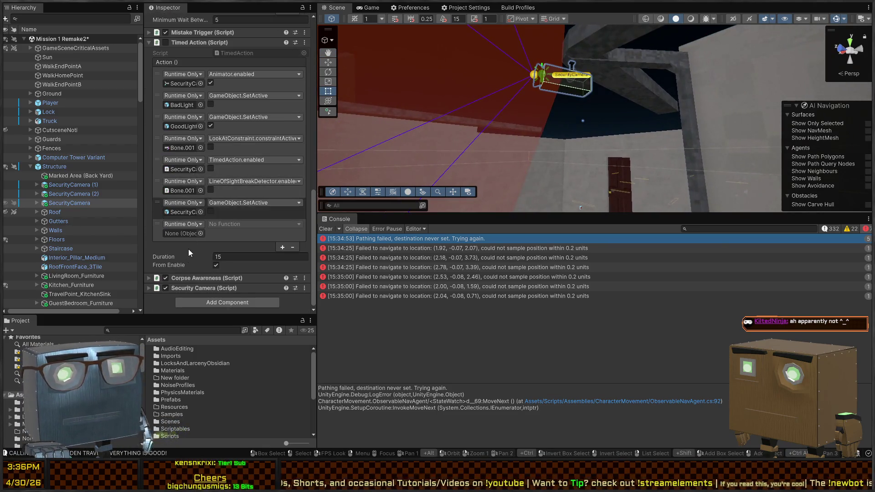
- Open the SecurityCamera prefab from the Hierarchy and inspect its Bone and Bone.001 objects
scroll(176, 242, "up", 8)
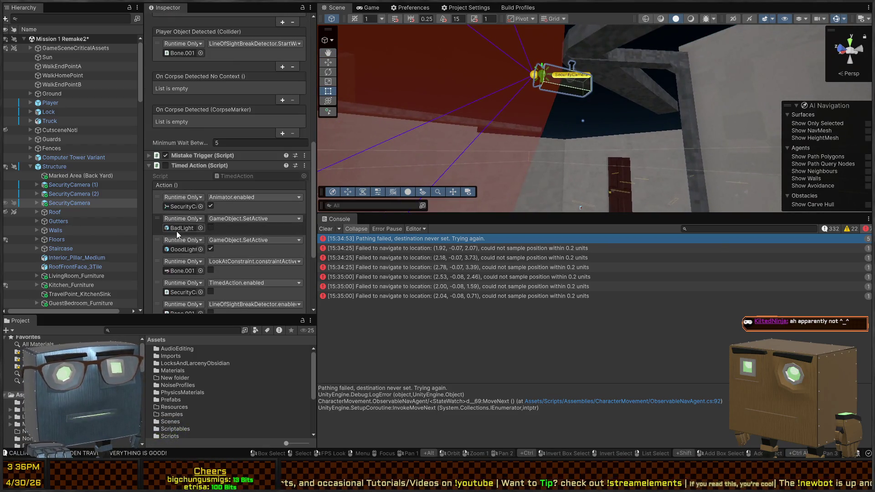
left_click(37, 203)
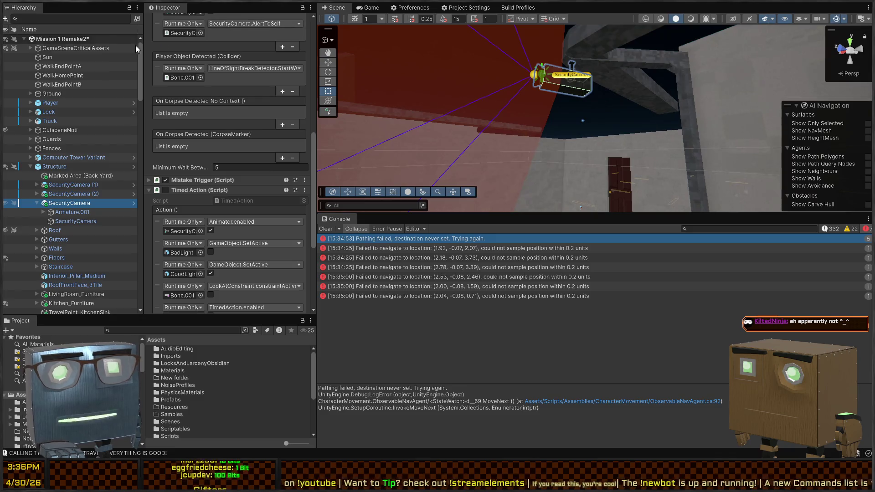
left_click(132, 203)
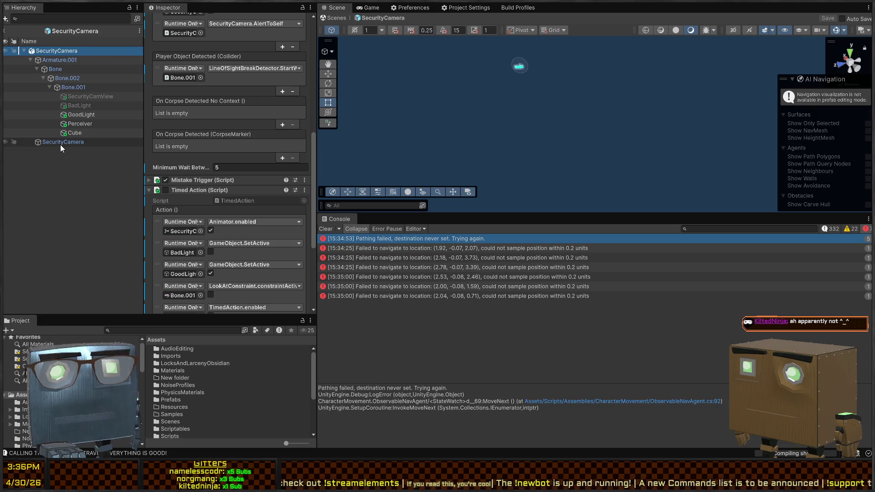
left_click(68, 87)
left_click(70, 79)
left_click(69, 72)
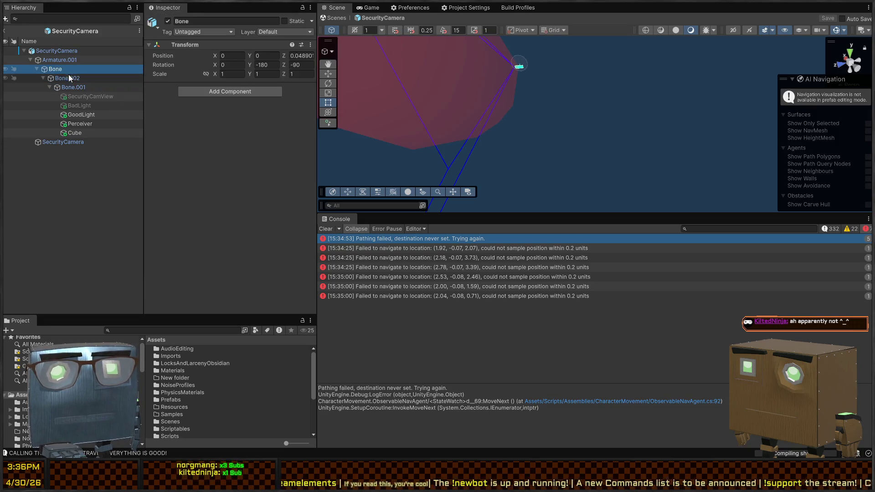
left_click(70, 87)
- Inspect Bone.002, Armature.001 and the bones, then select the Cube to view its Box Collider
scroll(208, 155, "down", 5)
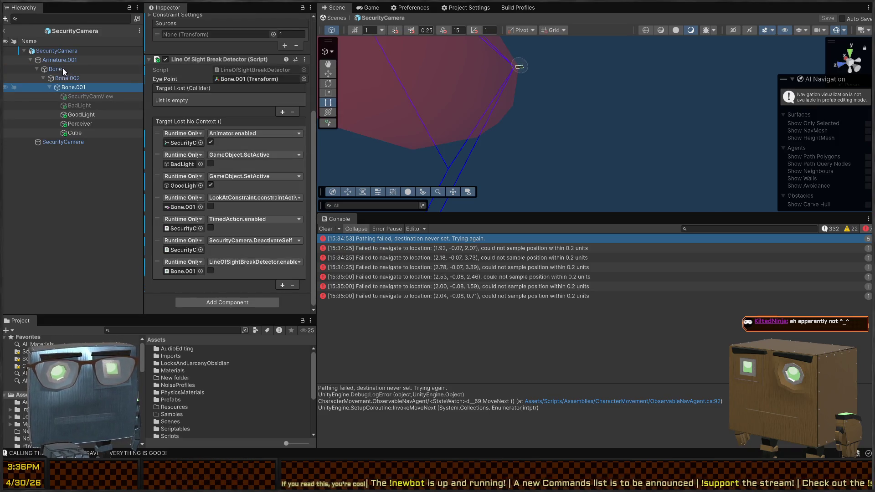
left_click(62, 69)
left_click(65, 78)
key("f")
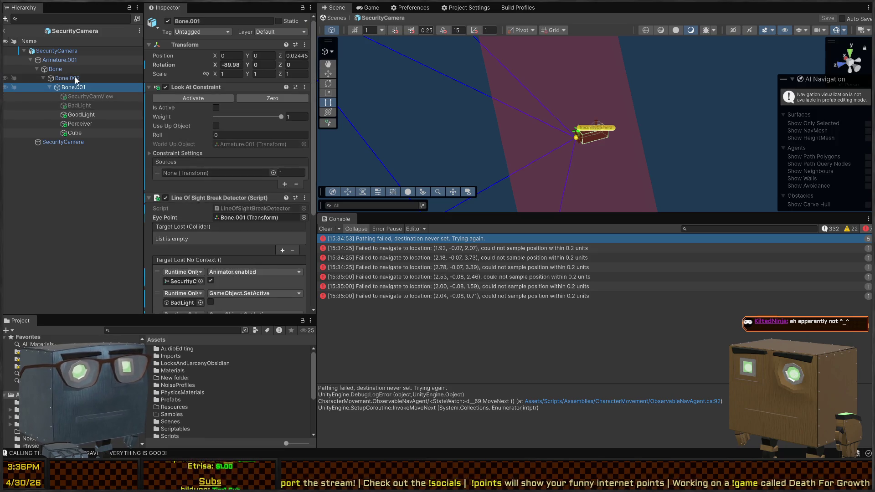
scroll(232, 171, "down", 3)
left_click(59, 61)
left_click(55, 70)
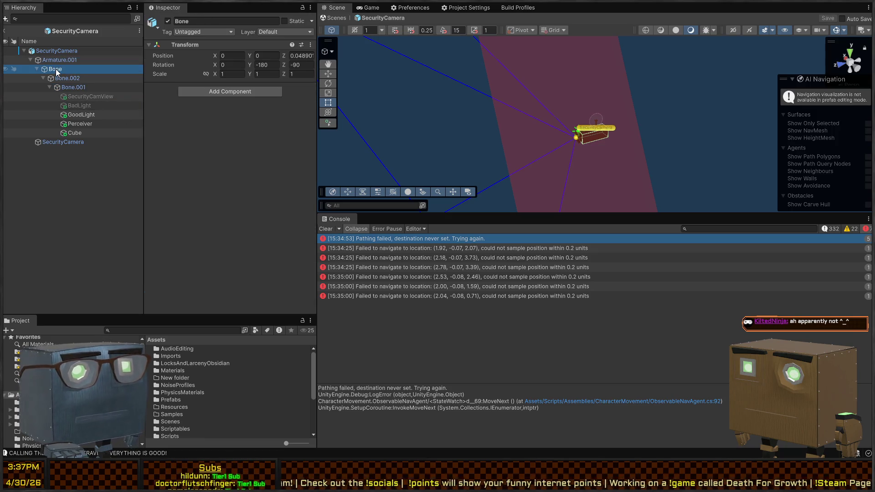
left_click(66, 88)
scroll(177, 148, "down", 3)
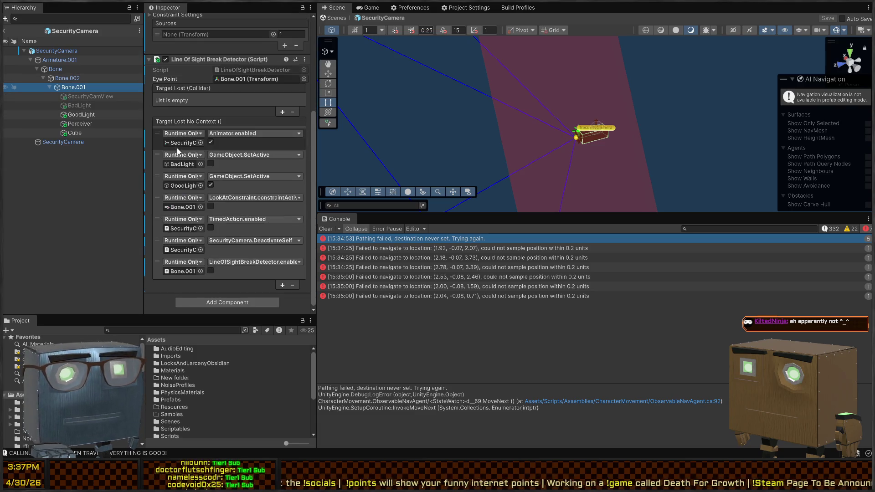
left_click(75, 133)
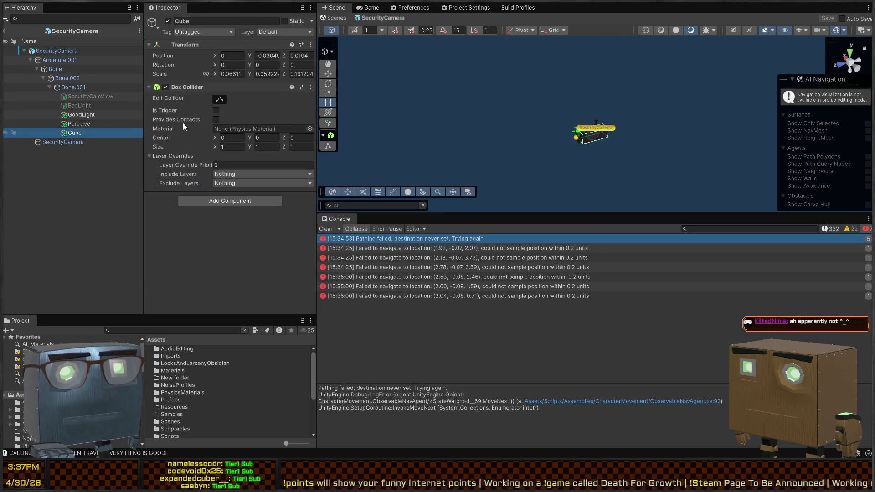
left_click(203, 204)
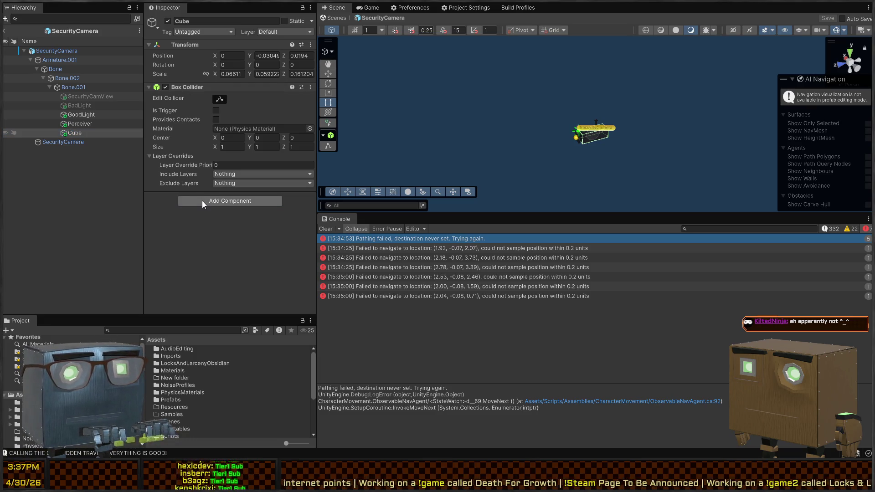
- Give the Cube's Hit Receiver its Box Collider, SecurityCamera as root, and one On Struck entry
scroll(242, 207, "down", 1)
left_click_drag(74, 133, 256, 200)
mouse_move(58, 50)
left_mouse_down()
mouse_move(137, 52)
mouse_move(237, 211)
left_mouse_up()
left_click(225, 220)
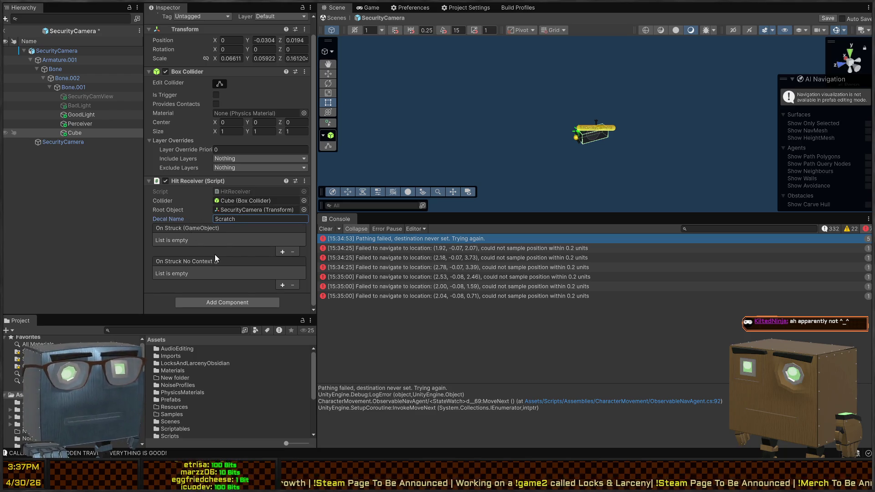
left_click(282, 251)
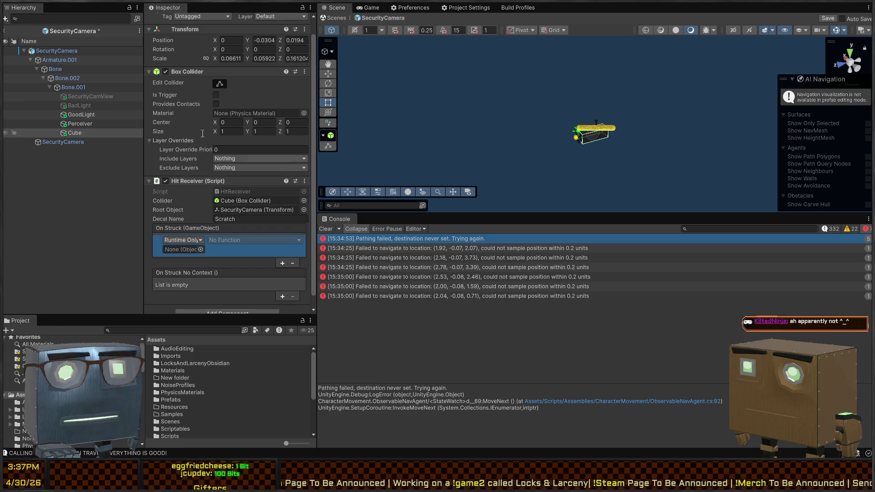
- Step up through Armature.001 to select the root SecurityCamera object
left_click(56, 59)
left_click(57, 69)
left_click(63, 60)
left_click(67, 50)
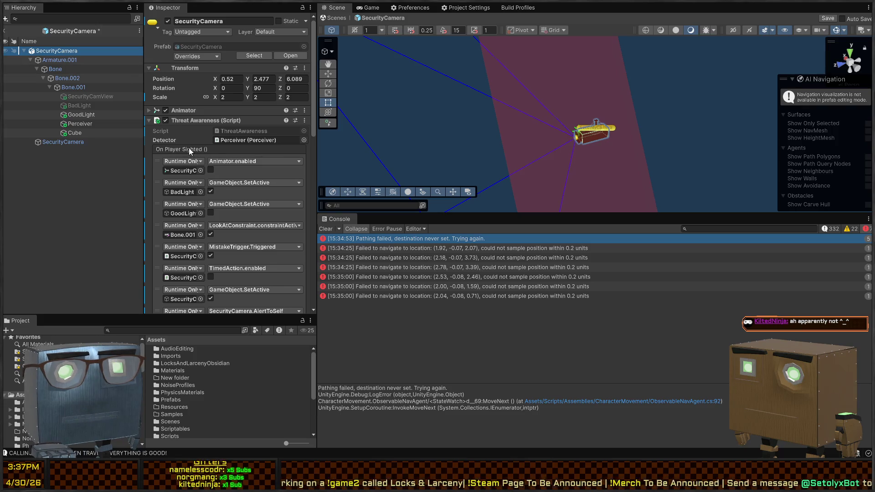
left_click(244, 121)
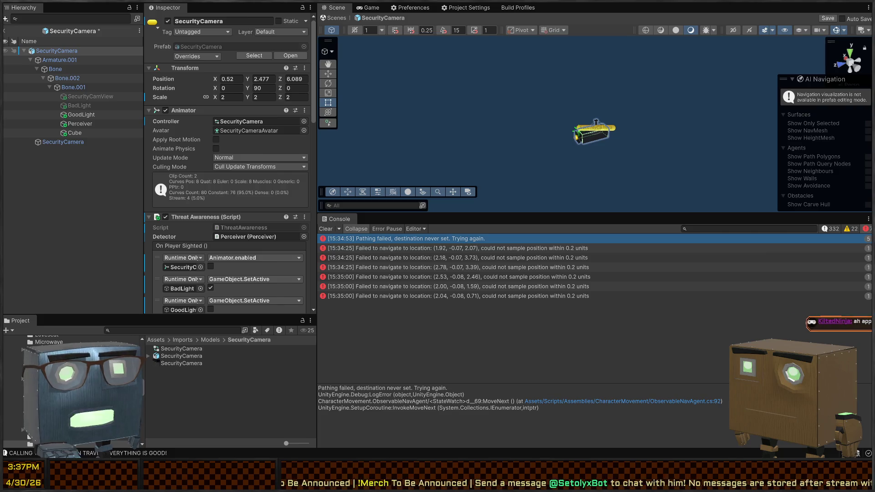
scroll(212, 174, "down", 5)
scroll(218, 151, "down", 5)
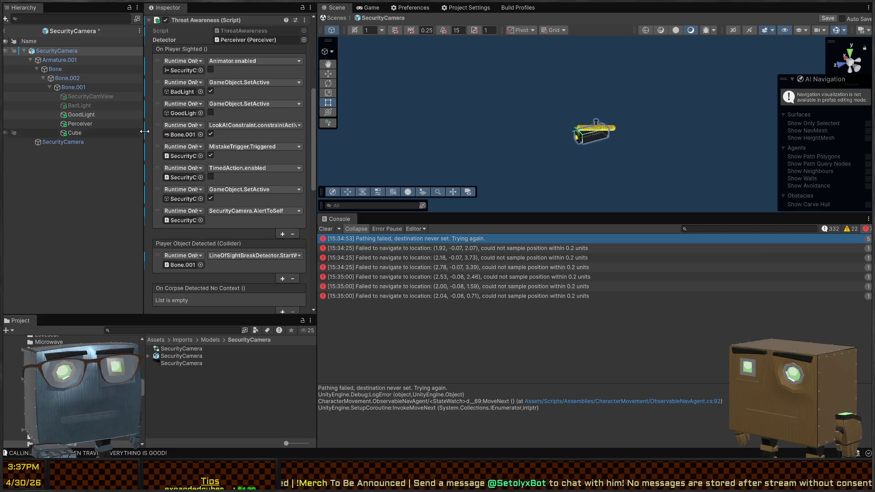
left_click(56, 142)
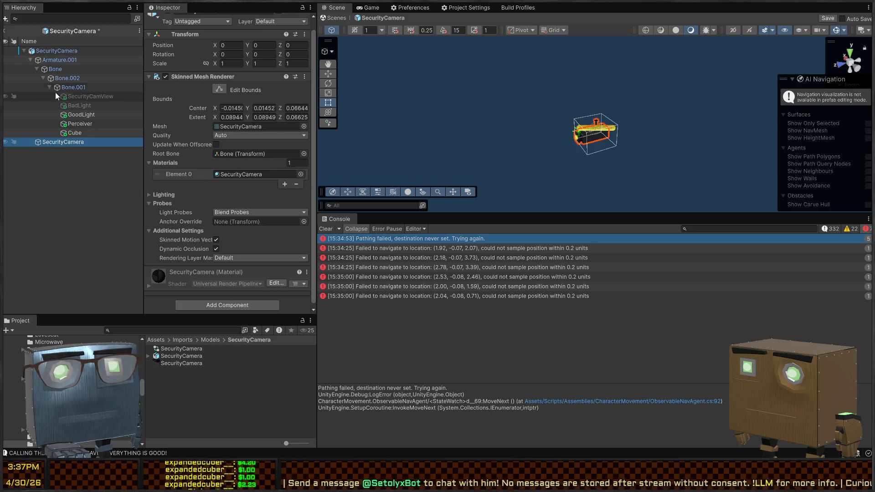
left_click(74, 88)
left_click(79, 106)
left_click(81, 115)
left_click(80, 133)
left_click(67, 141)
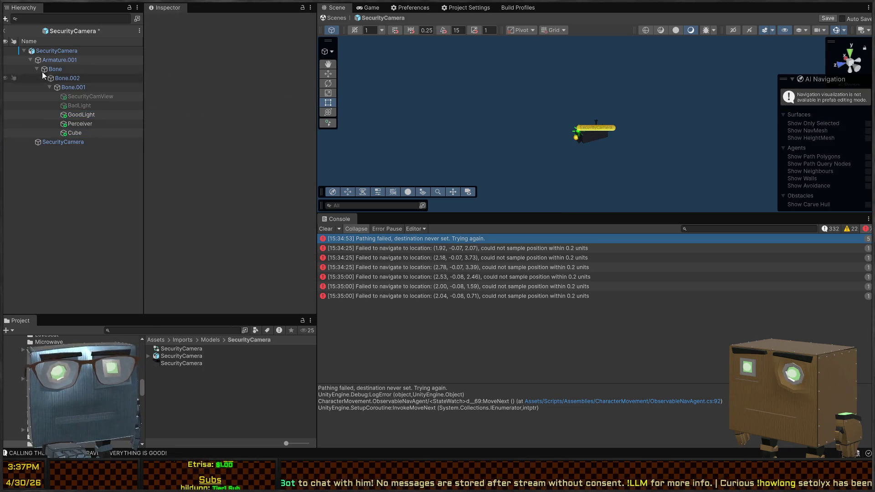
left_click(49, 51)
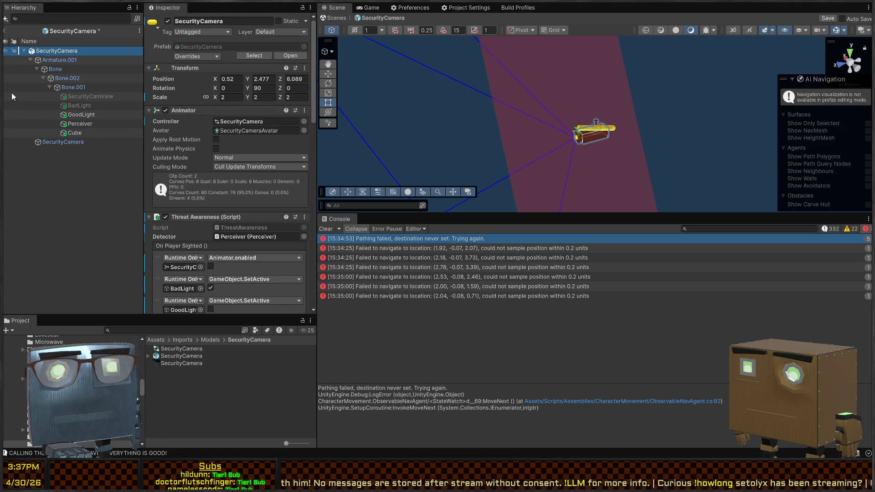
left_click(65, 61)
left_click(56, 70)
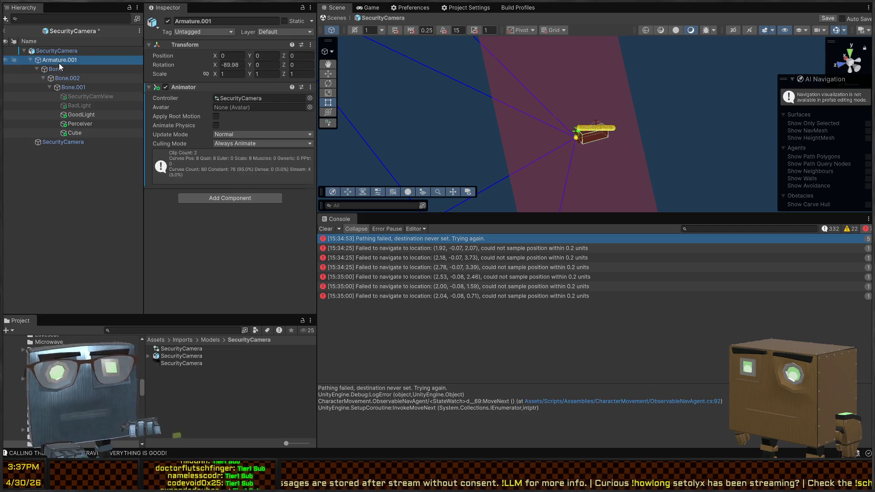
left_click(68, 77)
left_click(73, 87)
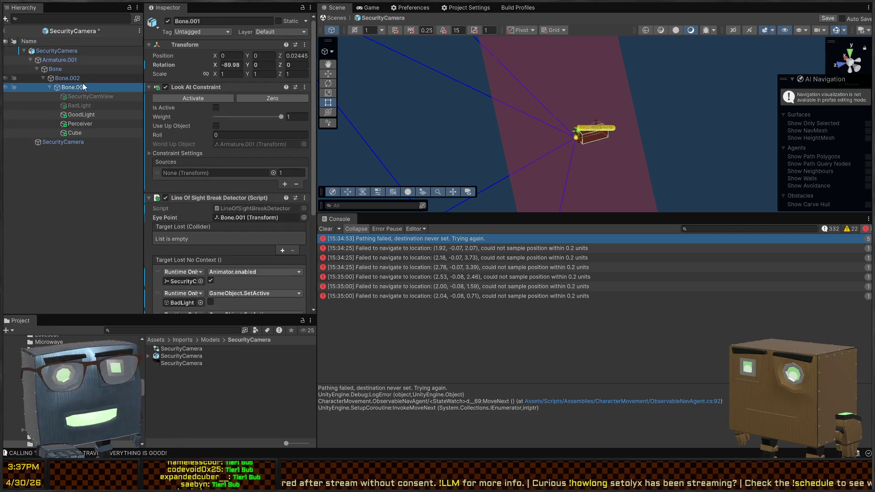
scroll(228, 155, "down", 5)
scroll(218, 150, "up", 5)
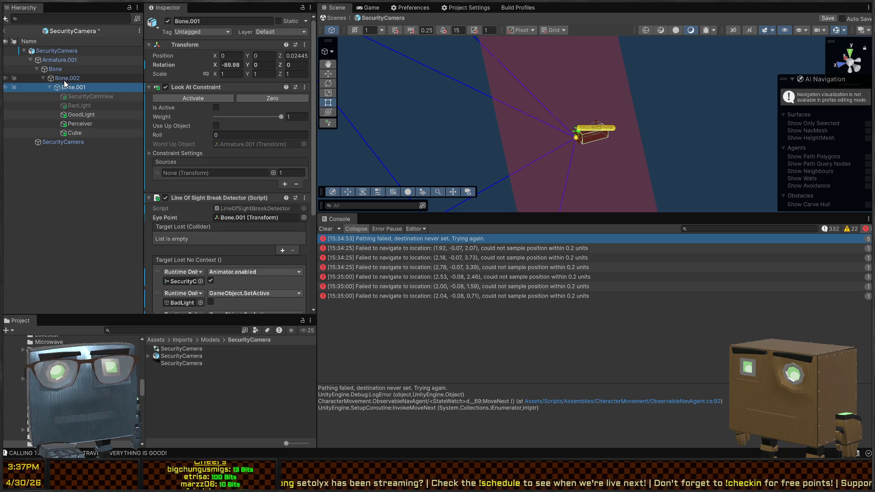
left_click(245, 155)
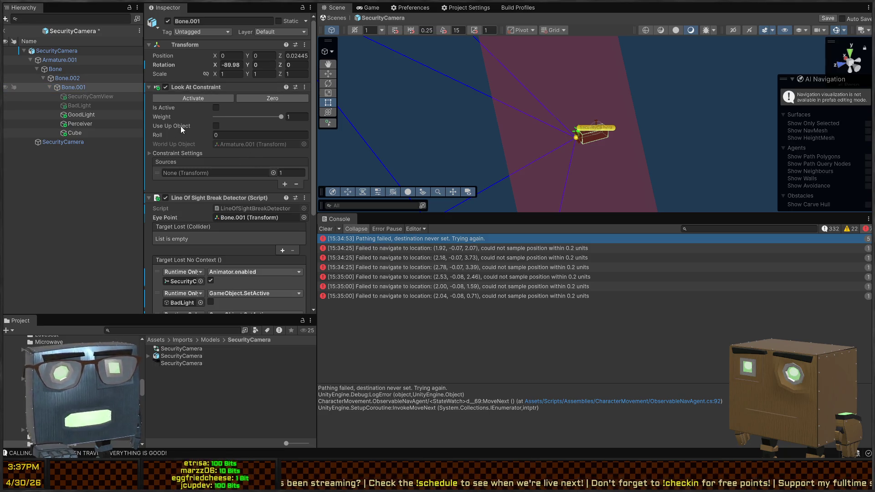
scroll(186, 130, "down", 5)
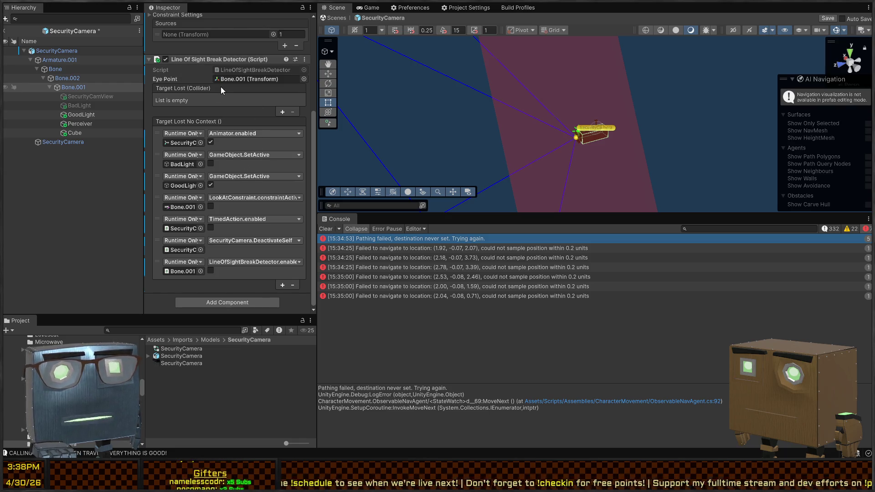
scroll(202, 125, "up", 5)
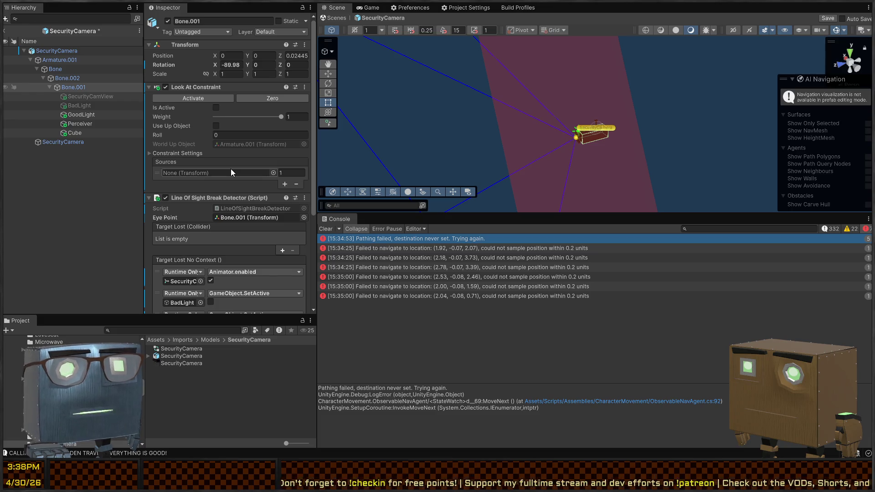
scroll(231, 173, "down", 1)
scroll(232, 171, "down", 3)
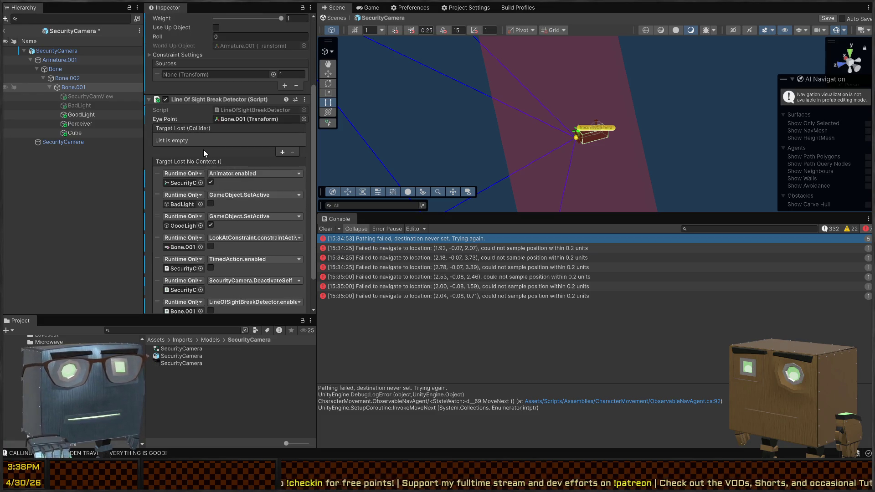
scroll(183, 145, "up", 4)
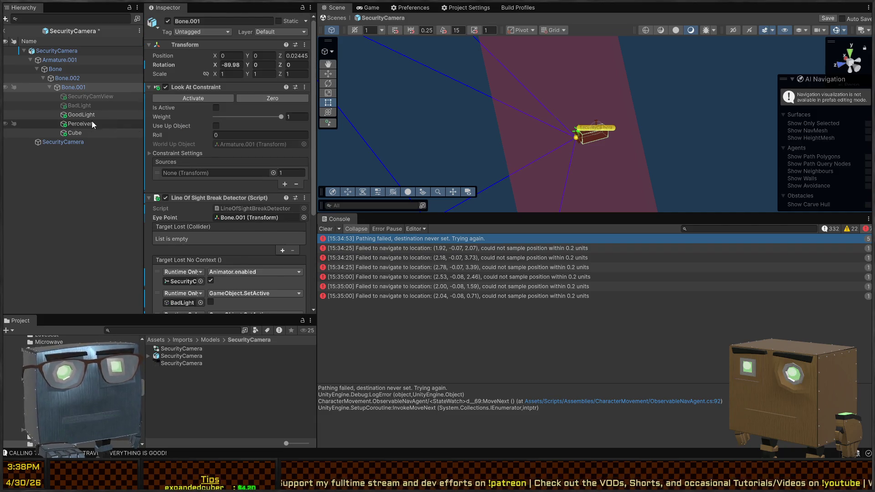
- Make the Cube's On Struck call SecurityCamera's GameObject.SetActive(false), save the prefab, and exit prefab mode
left_click(82, 133)
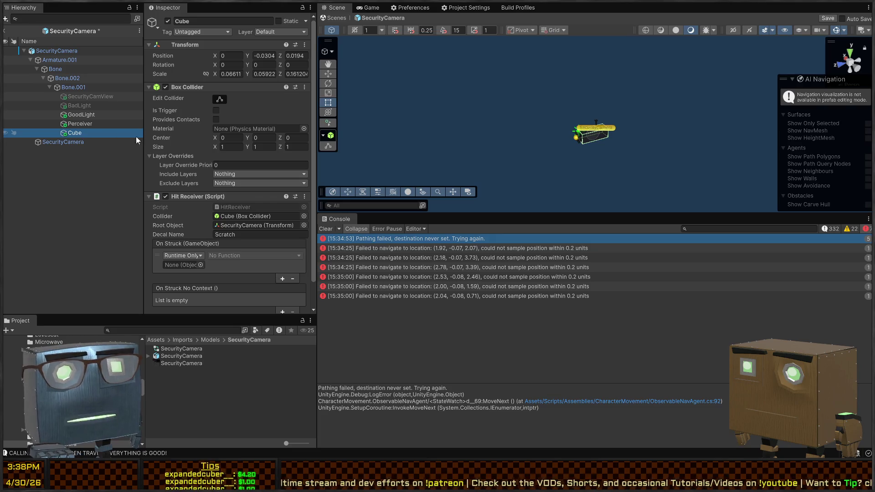
scroll(211, 138, "down", 2)
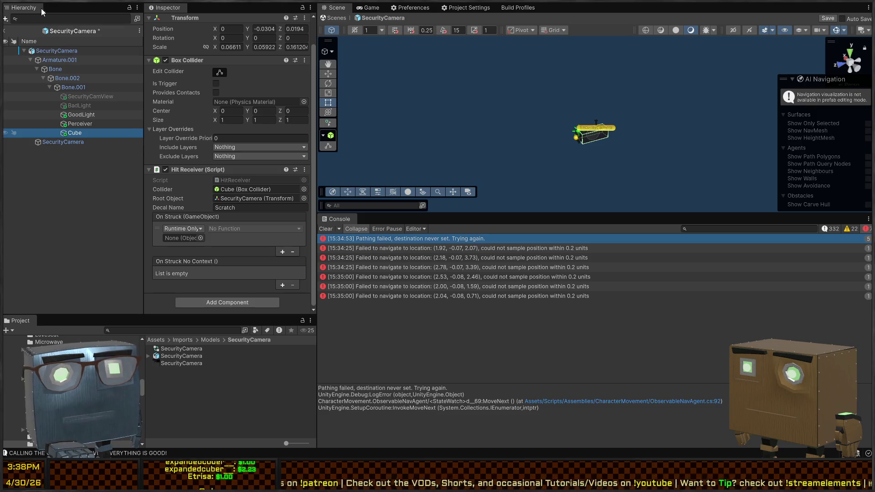
left_click_drag(44, 54, 184, 238)
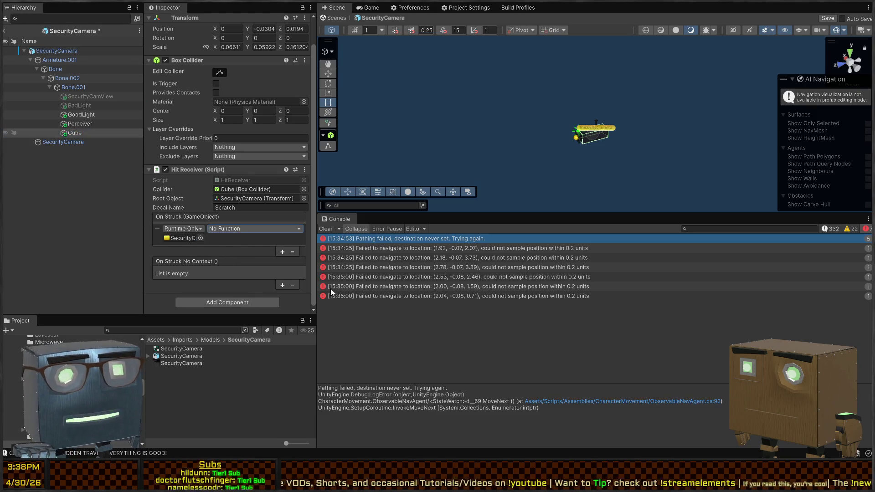
left_click(330, 341)
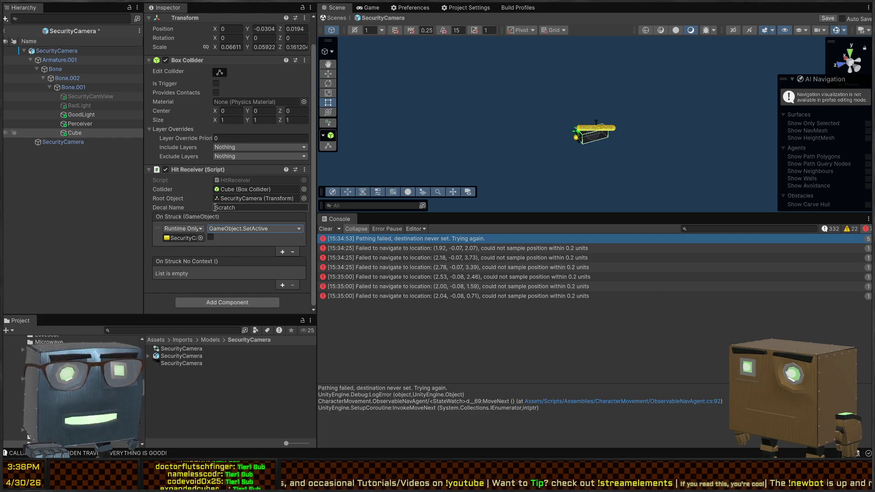
key("ctrl+s")
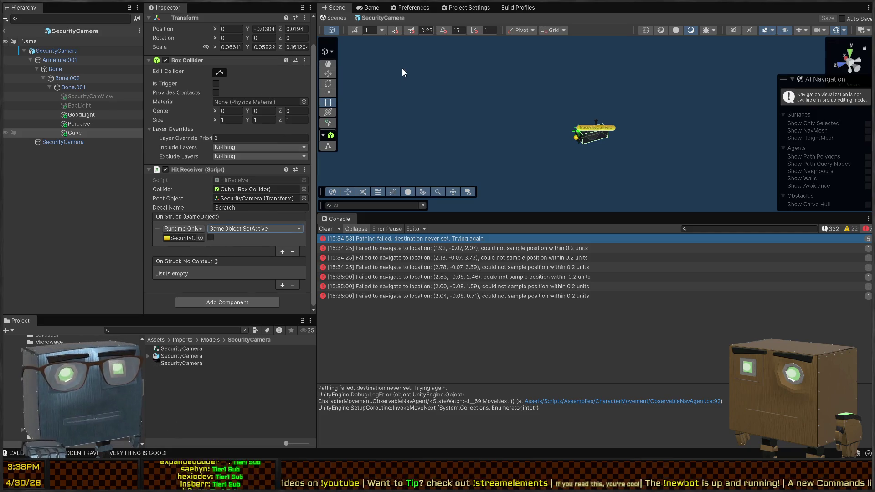
left_click(336, 19)
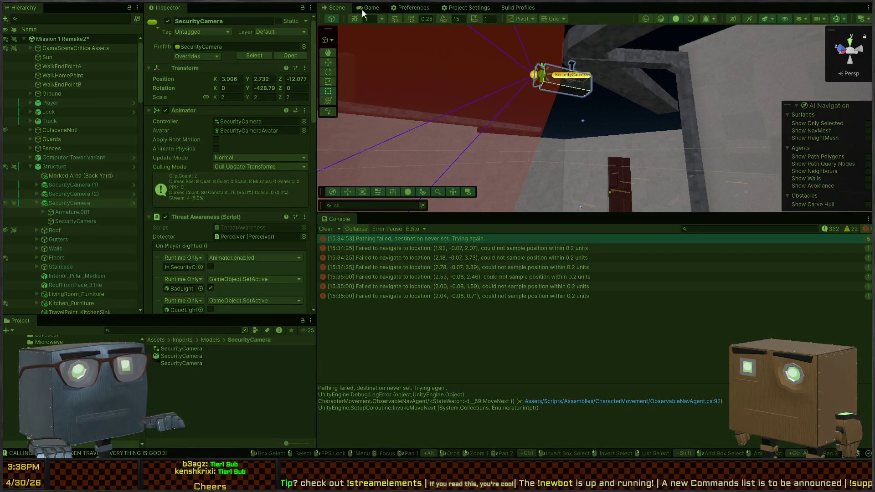
- Start Play mode, glance at the Scene view, then maximize and focus the Game view
left_click(365, 8)
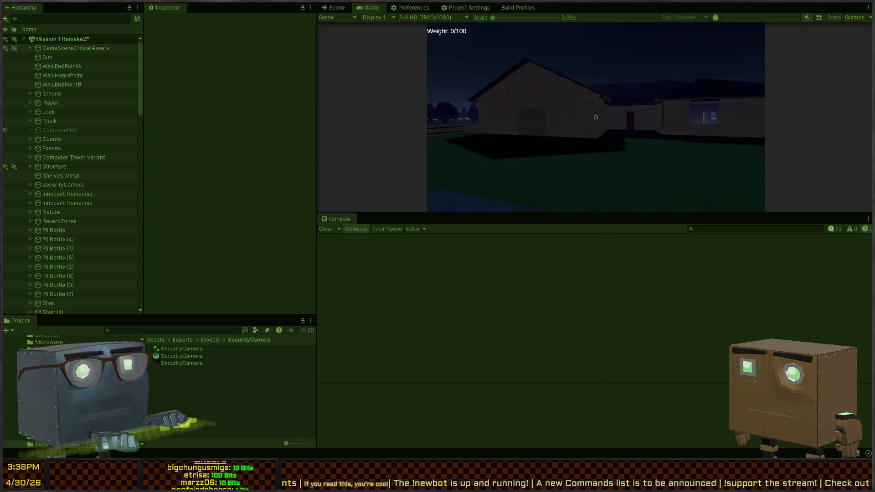
key("ctrl+1")
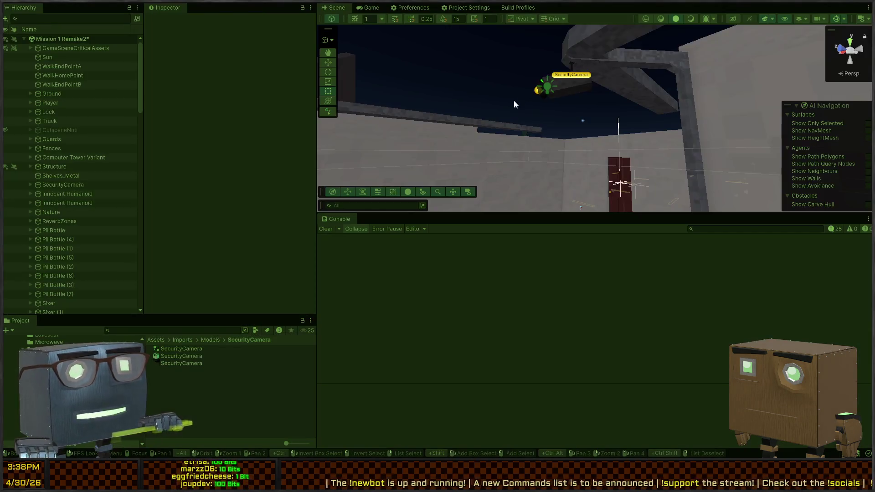
left_click(373, 8)
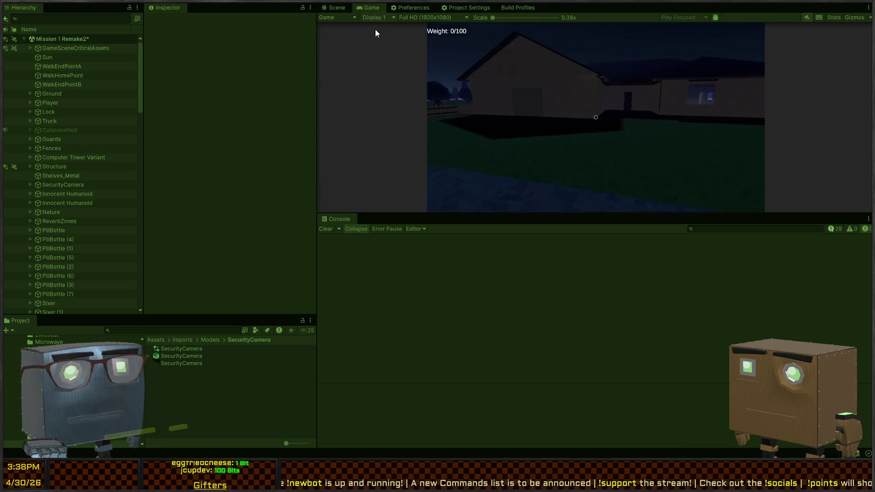
key("shift+space")
left_click(553, 156)
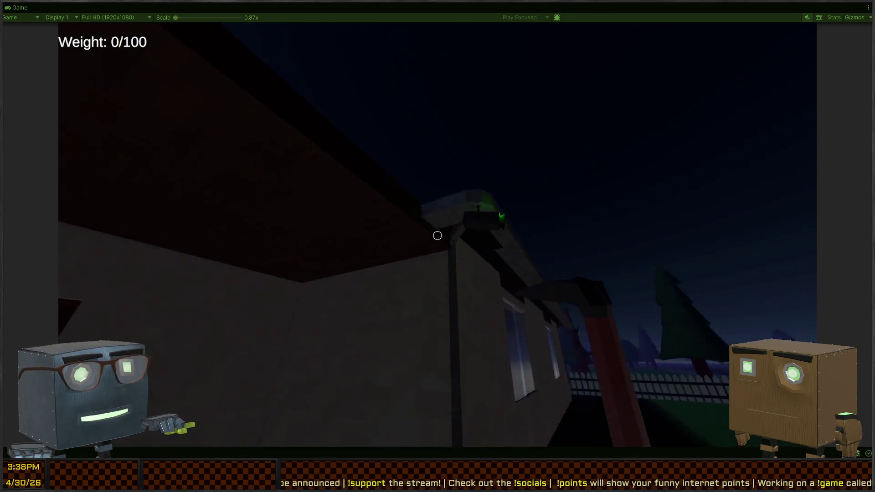
- Walk the player along the house walls, past the window, toward the fence and door corner
key("w")
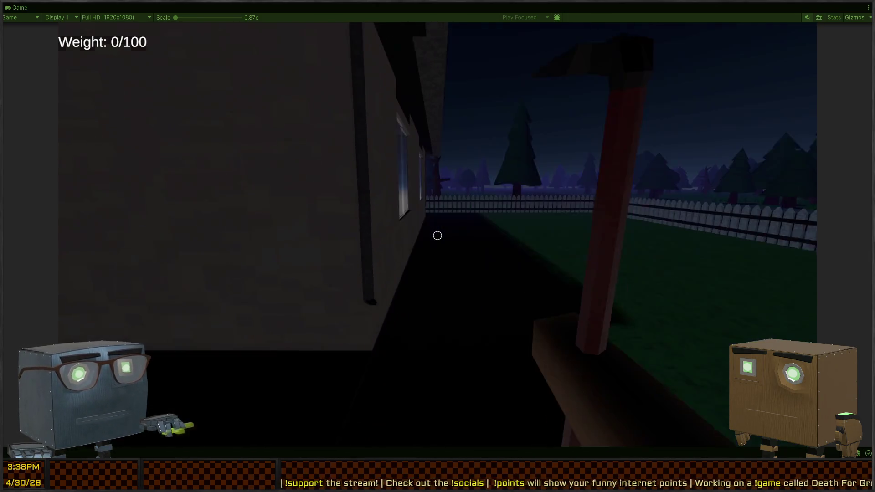
key("w")
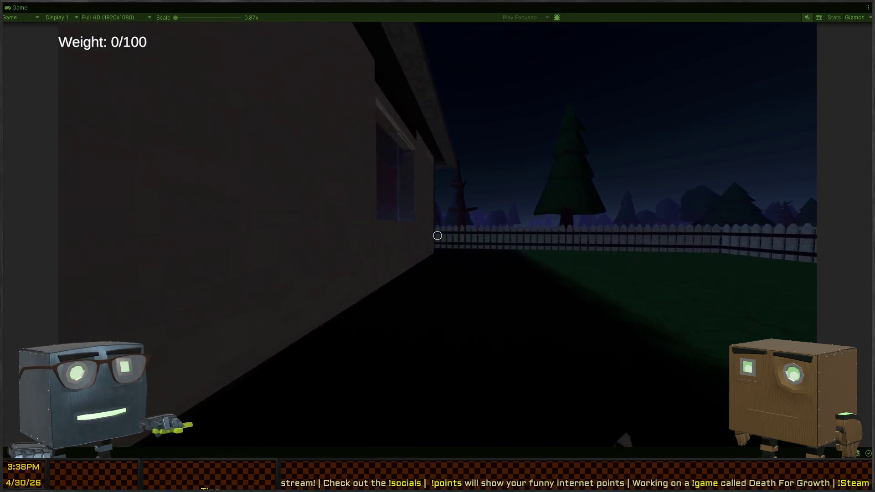
key("w")
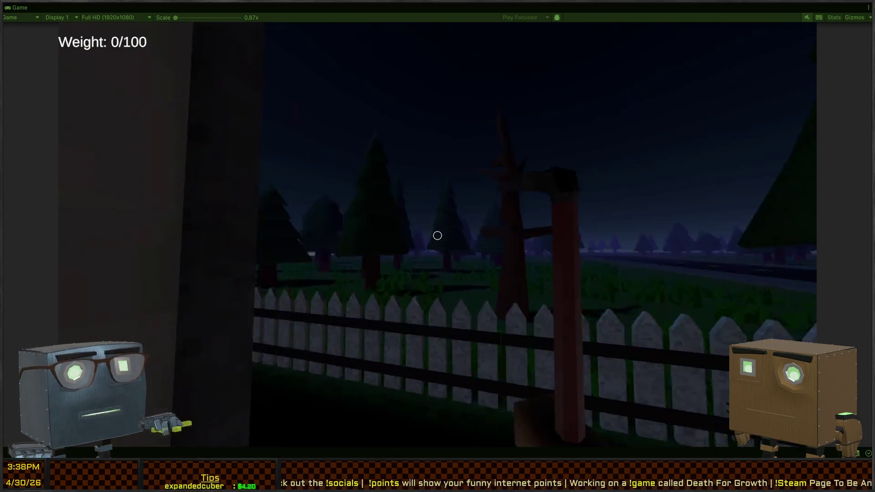
key("w")
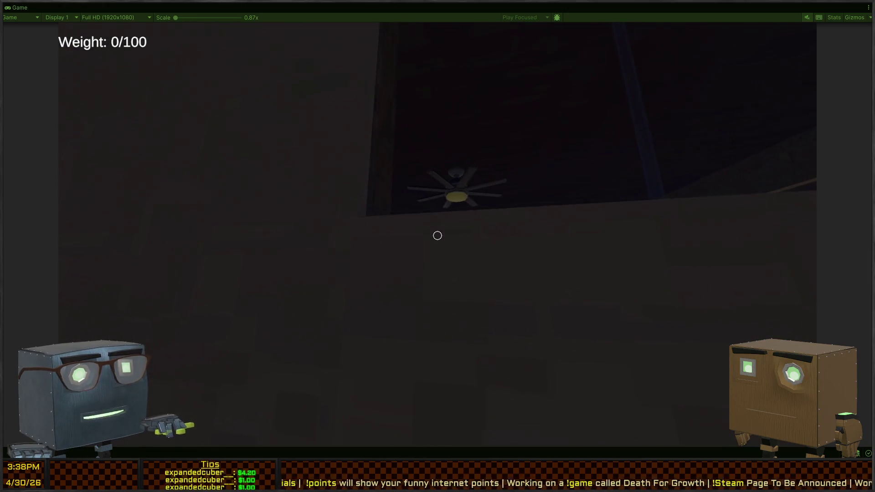
key("w")
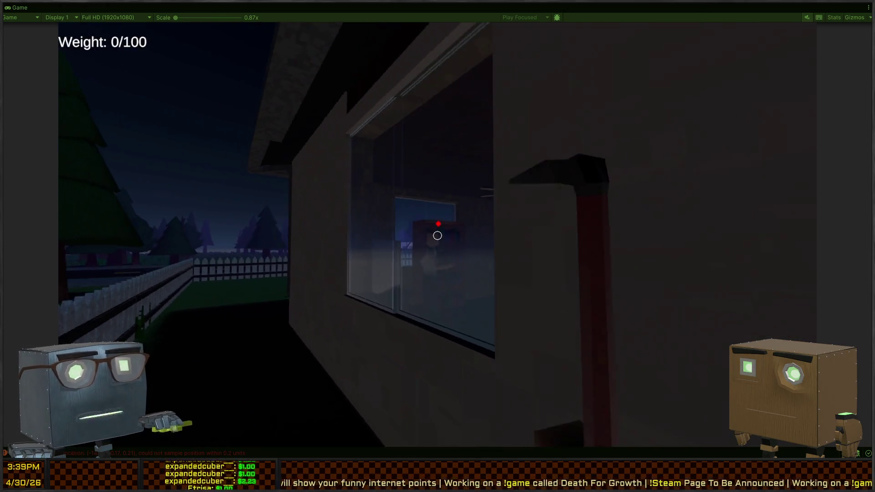
key("w")
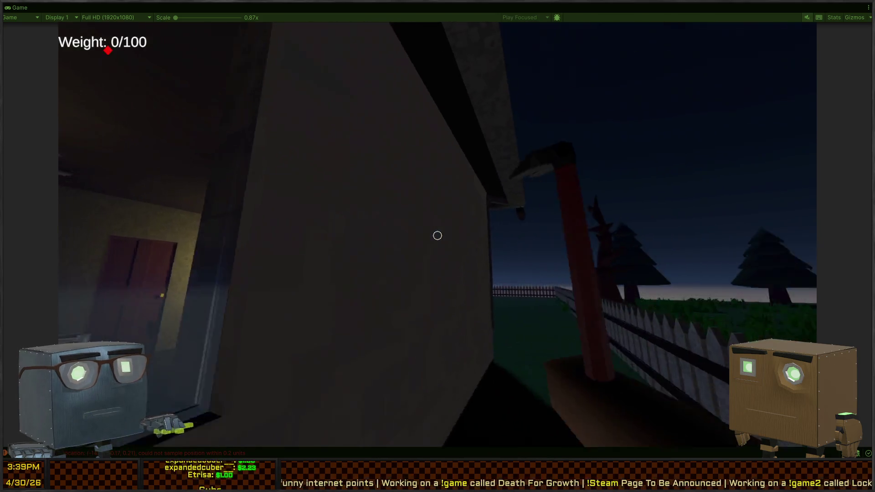
key("w")
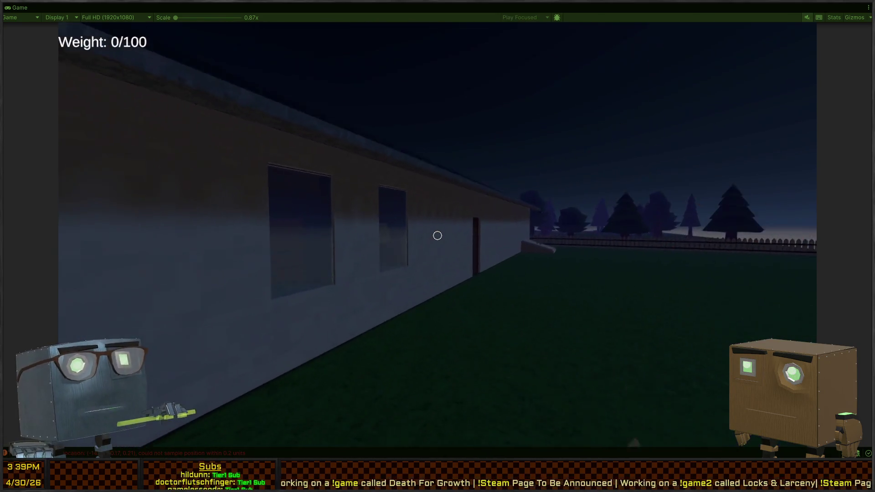
key("w")
- Swing the pickaxe repeatedly at the house corner, wall, roof eave and fence
left_click(438, 235)
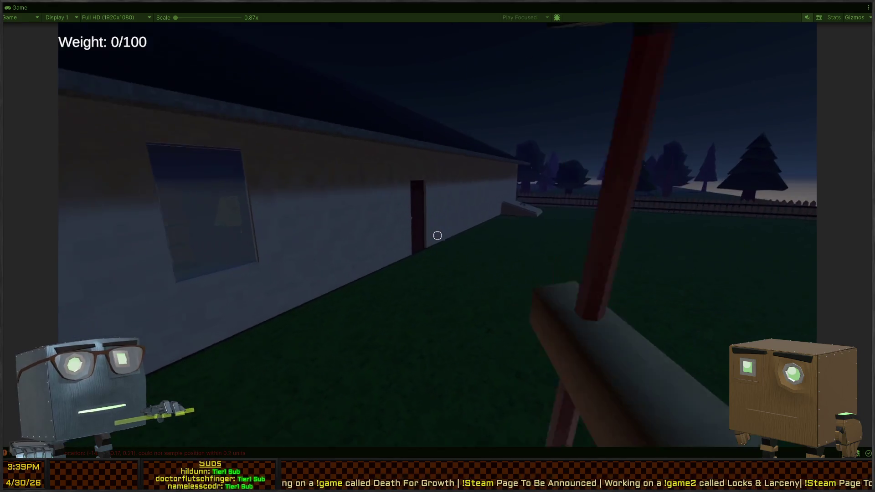
key("w")
left_click(438, 236)
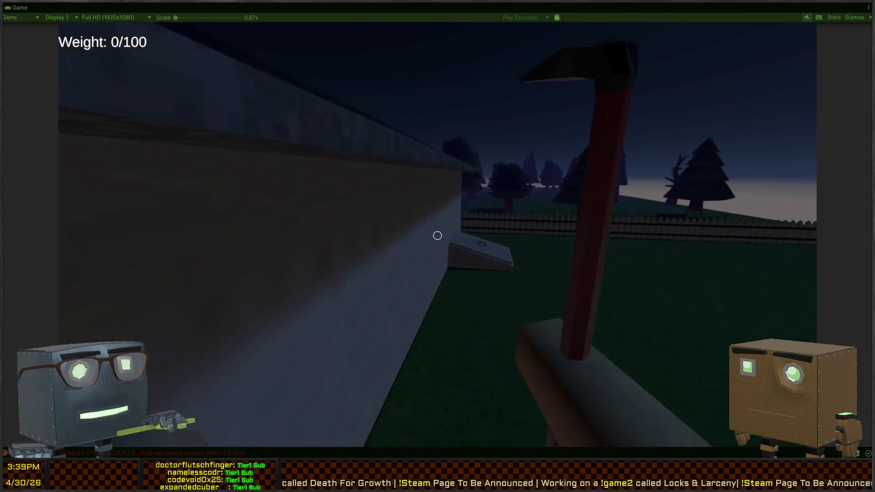
left_click(438, 235)
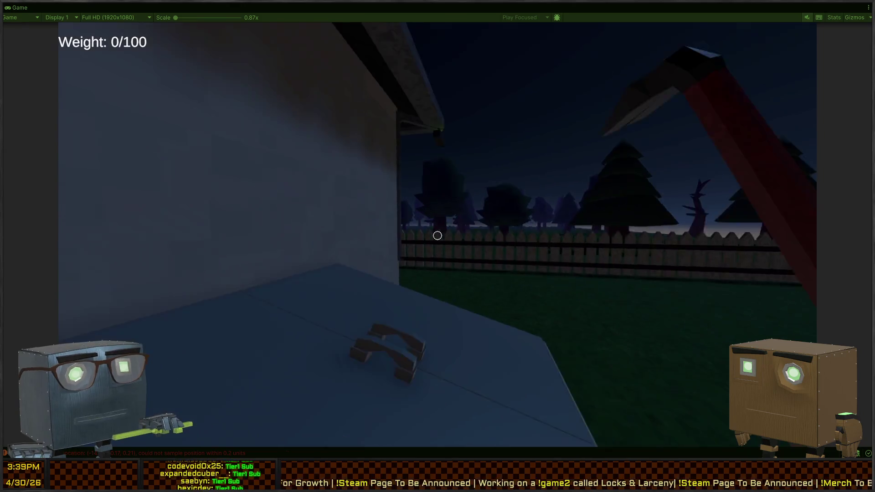
left_click(438, 236)
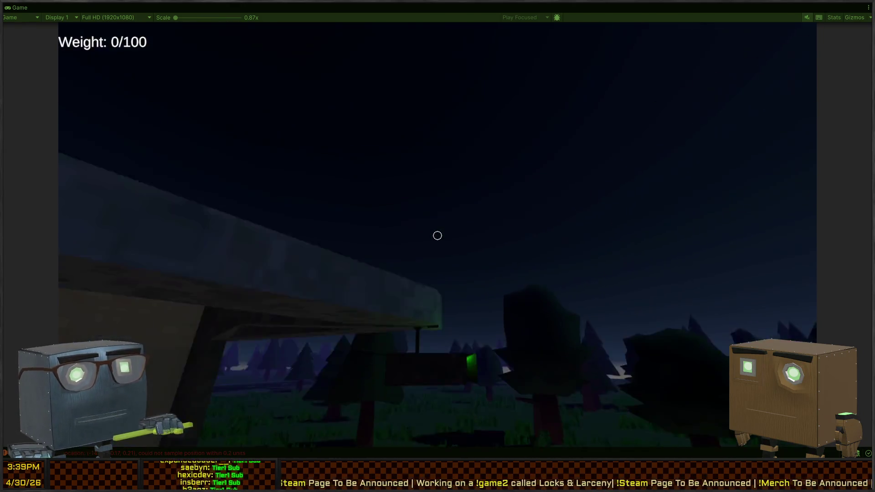
left_click(438, 235)
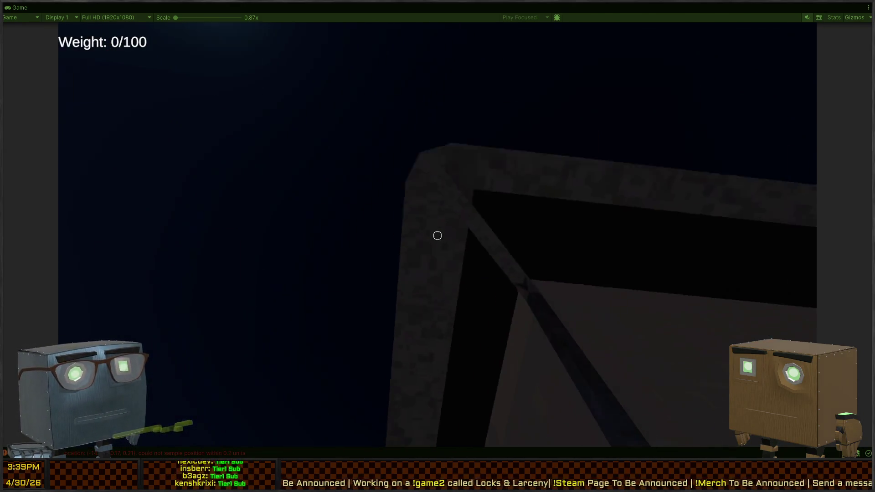
left_click(437, 236)
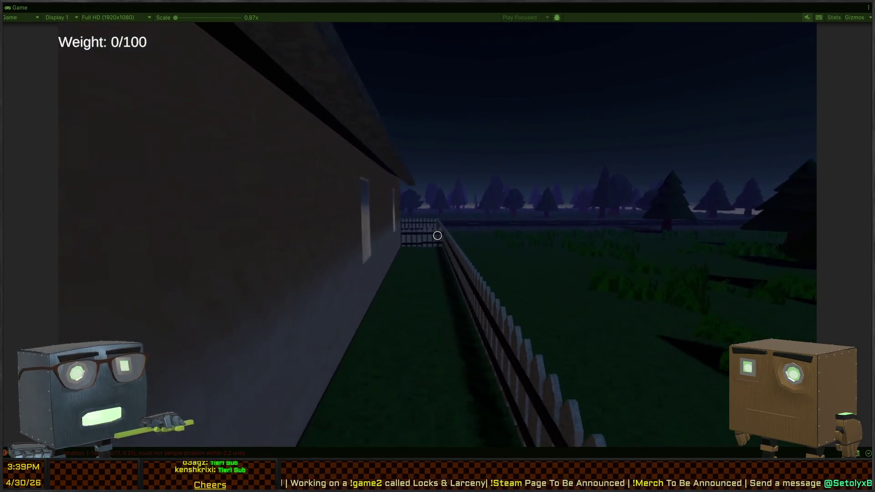
left_click(438, 235)
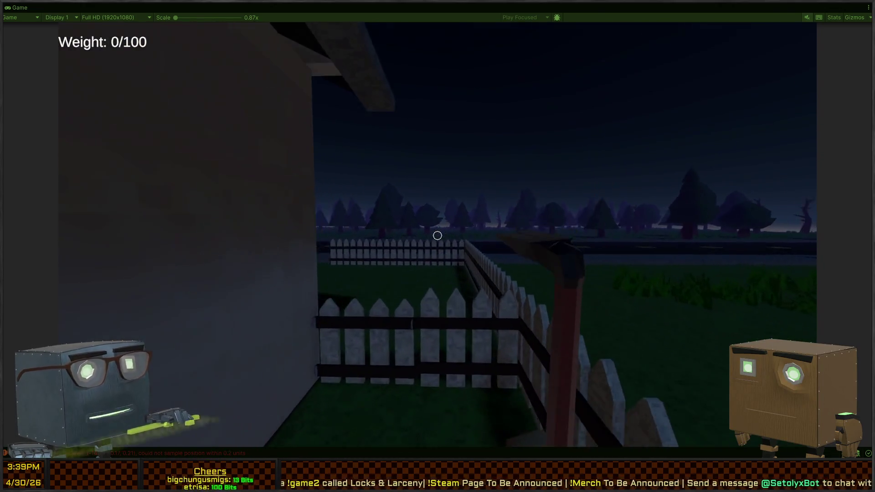
left_click(438, 236)
left_click(438, 235)
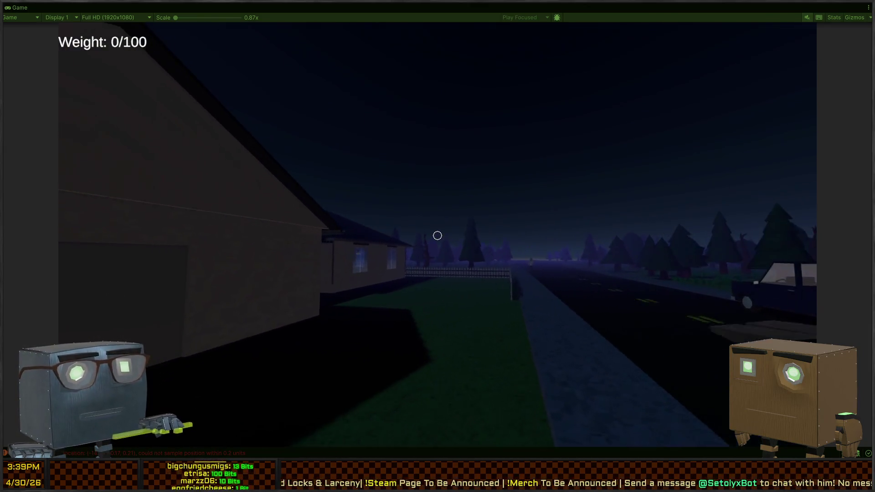
left_click(438, 235)
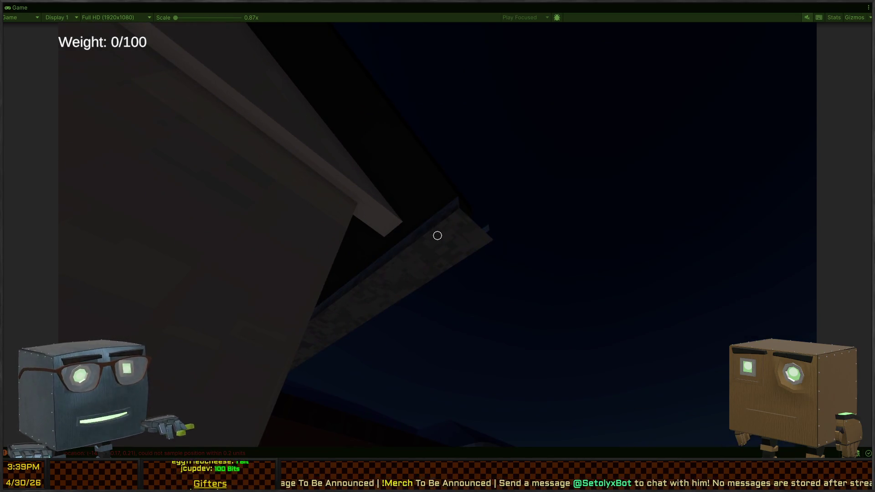
left_click(437, 236)
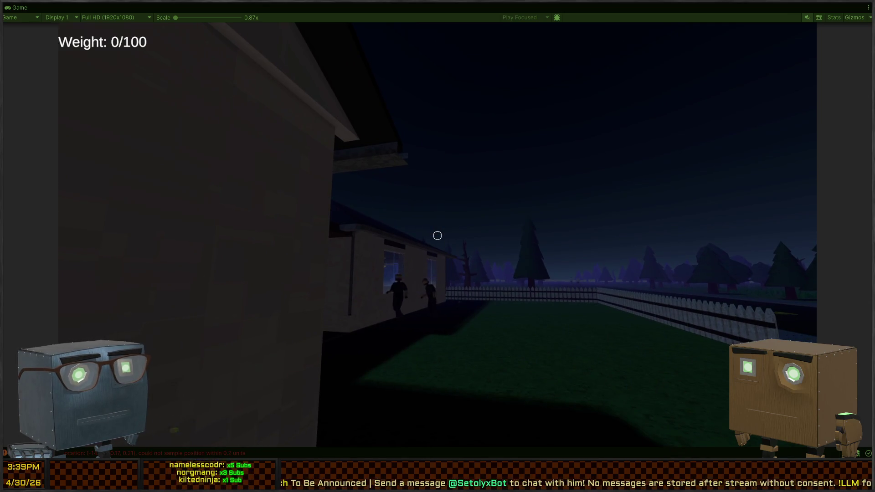
- Walk along the side yard, turn left, and pause the game
key("w")
key("w")
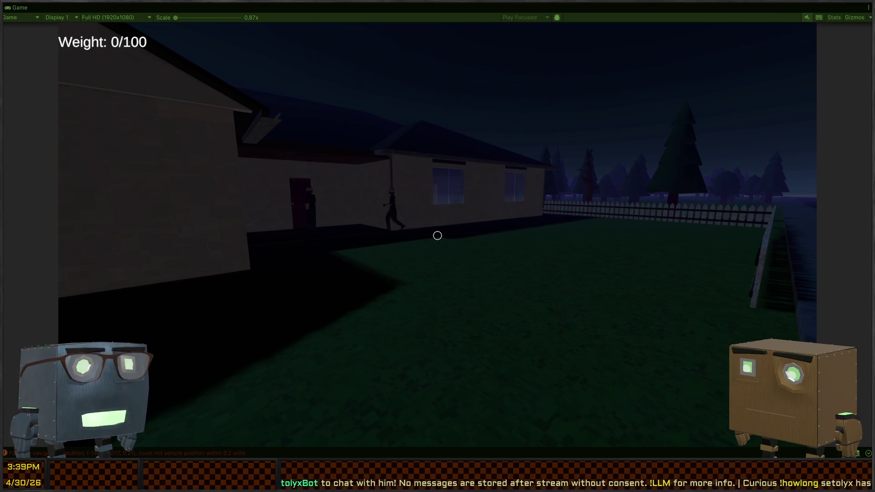
key("a")
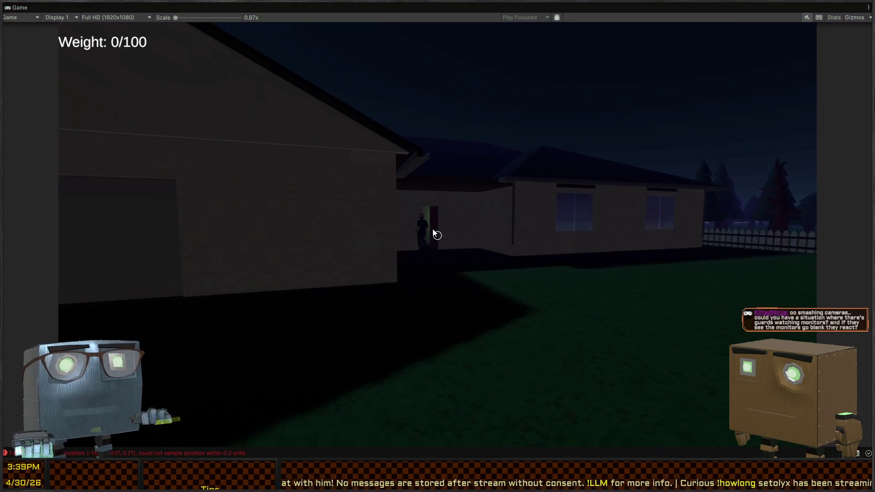
key("Escape")
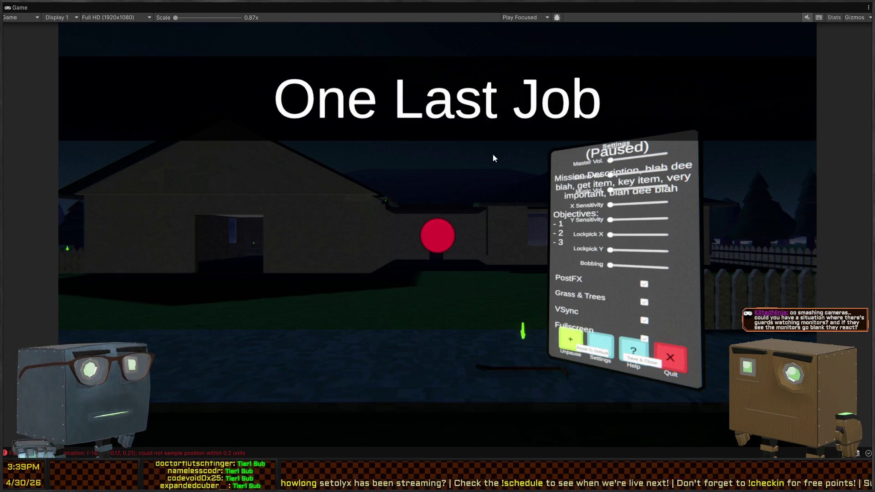
- Un-maximize the Game view, switch to the Scene view, and orbit above the building's side
key("shift+space")
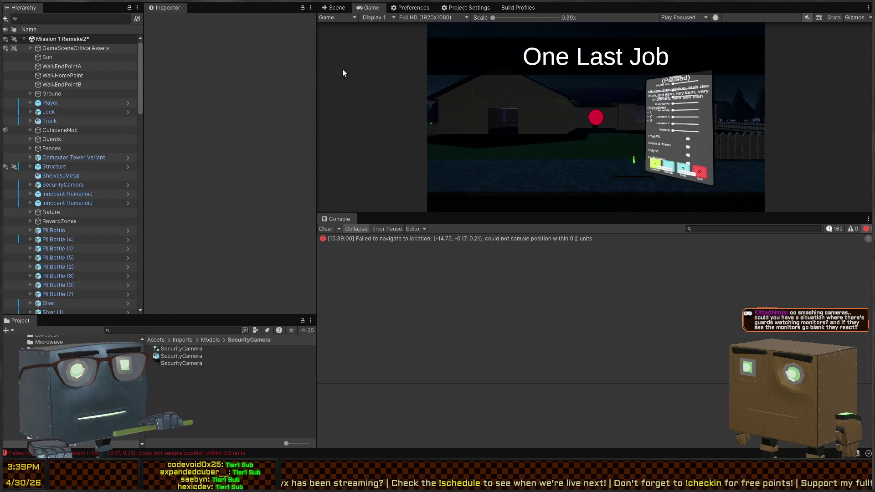
left_click(332, 10)
mouse_move(537, 120)
left_mouse_down()
mouse_move(564, 205)
mouse_move(506, 204)
mouse_move(571, 216)
mouse_move(633, 205)
mouse_move(695, 209)
mouse_move(641, 224)
mouse_move(626, 251)
mouse_move(541, 274)
mouse_move(568, 115)
mouse_move(594, 103)
mouse_move(541, 79)
left_mouse_up()
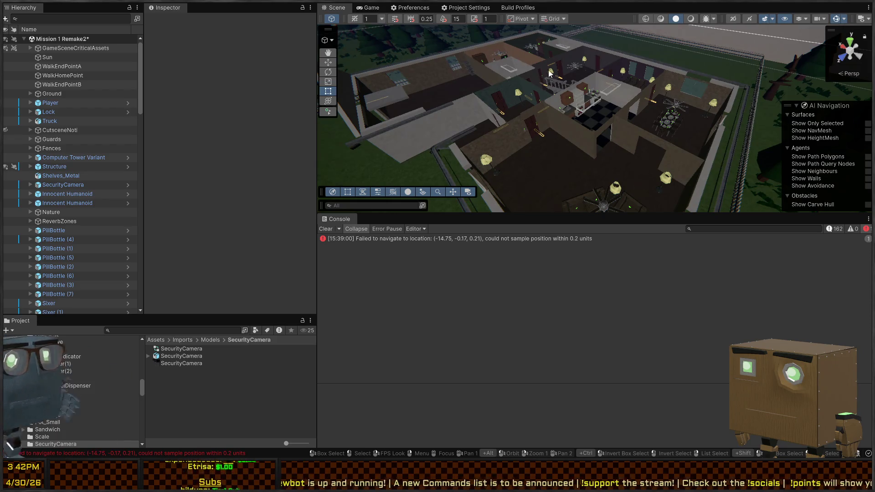
mouse_move(509, 111)
left_mouse_down()
mouse_move(617, 95)
mouse_move(263, 106)
mouse_move(453, 83)
mouse_move(589, 89)
mouse_move(677, 107)
mouse_move(663, 94)
mouse_move(529, 134)
left_mouse_up()
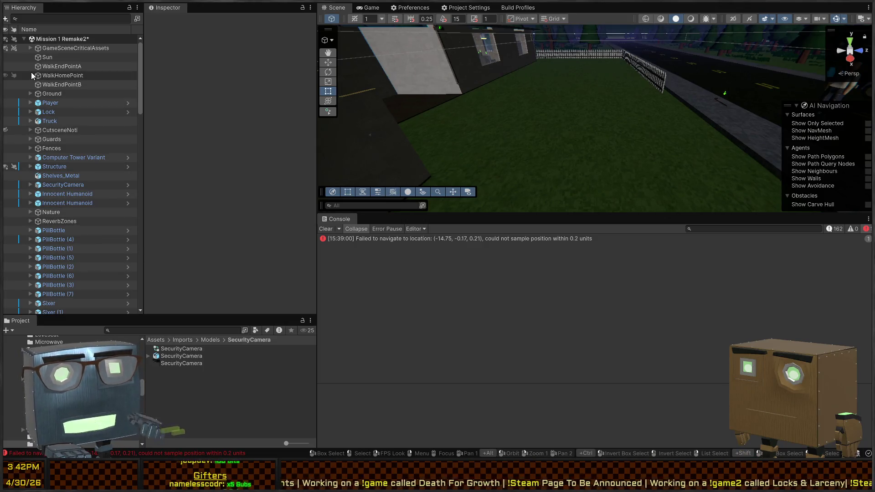
- Search the Hierarchy for 'canva' and select GameCanvas
left_click(30, 103)
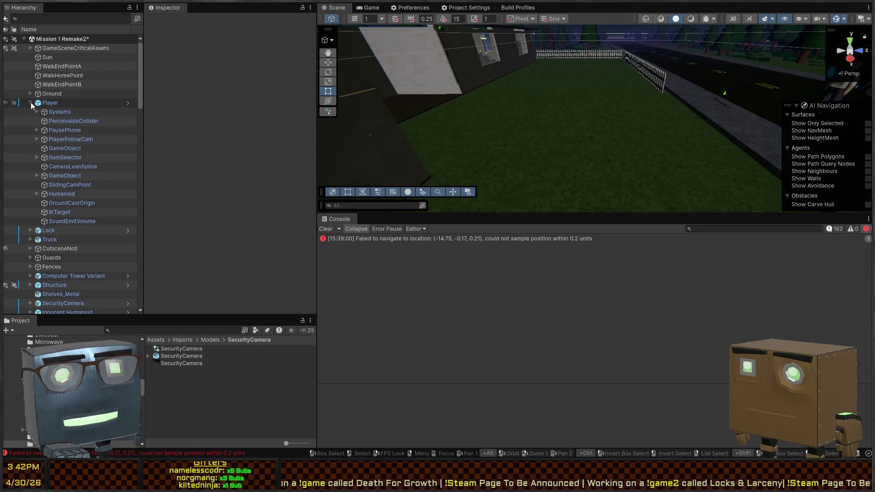
left_click(30, 103)
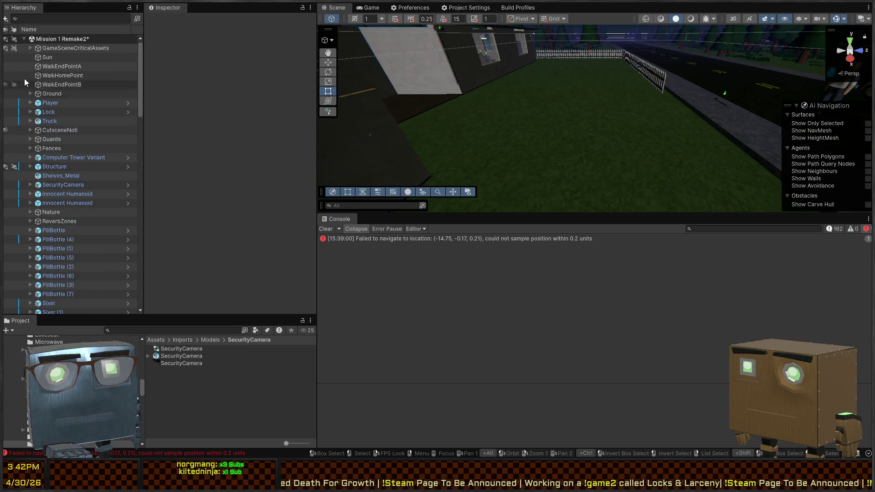
left_click(50, 20)
type("game")
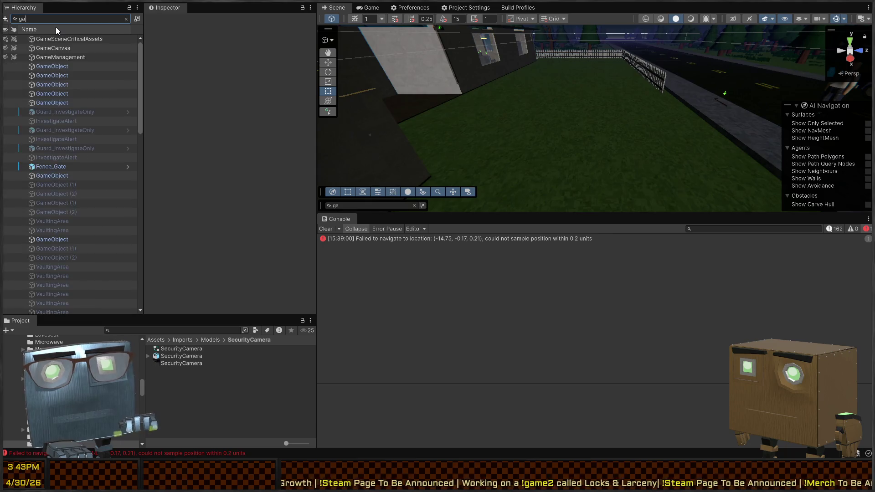
key("BackSpace")
key("BackSpace")
key("BackSpace")
type("can")
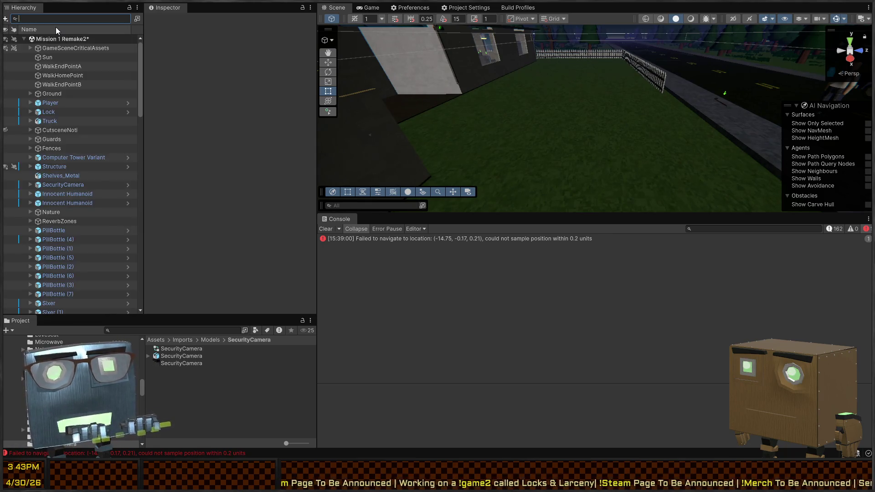
type("va")
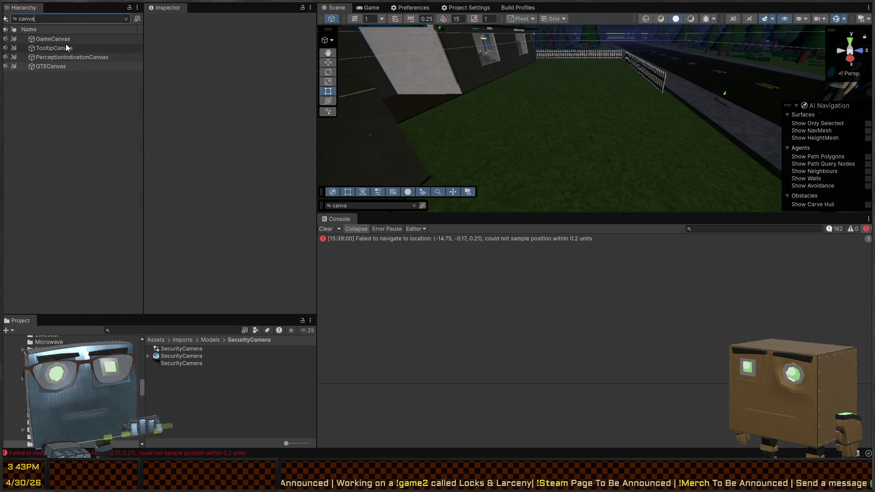
left_click(60, 39)
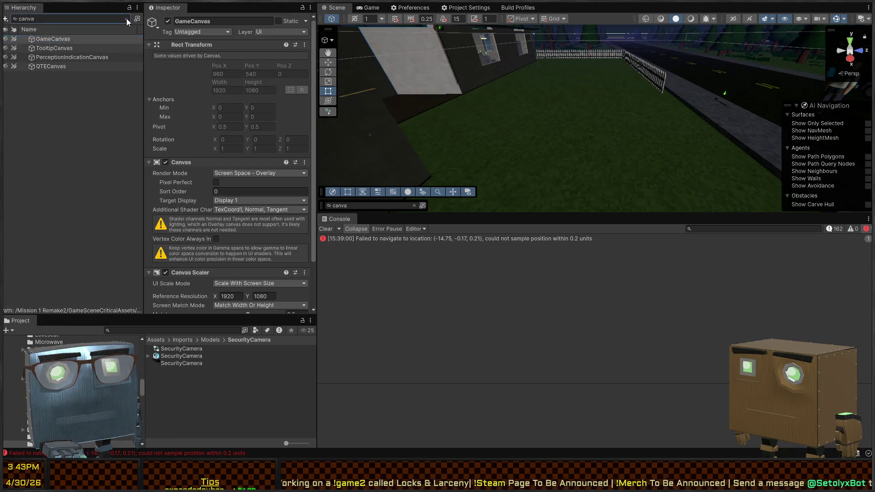
- Clear the search, expand GameCanvas, and inspect its Reticle and InteractLabel children
left_click(126, 19)
left_click(43, 85)
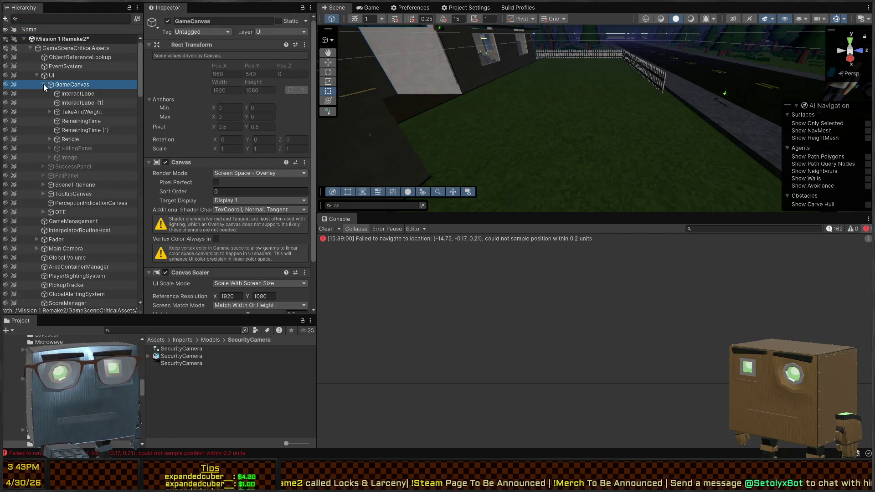
left_click(65, 138)
left_click(69, 93)
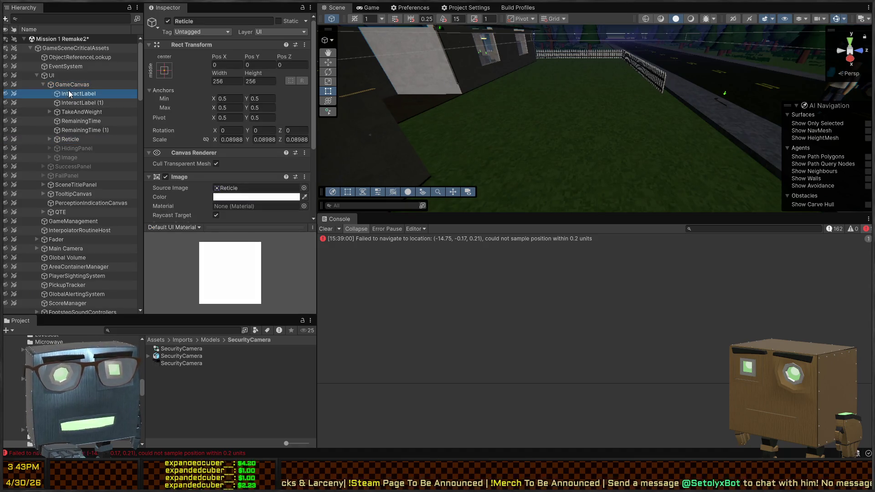
left_click(74, 83)
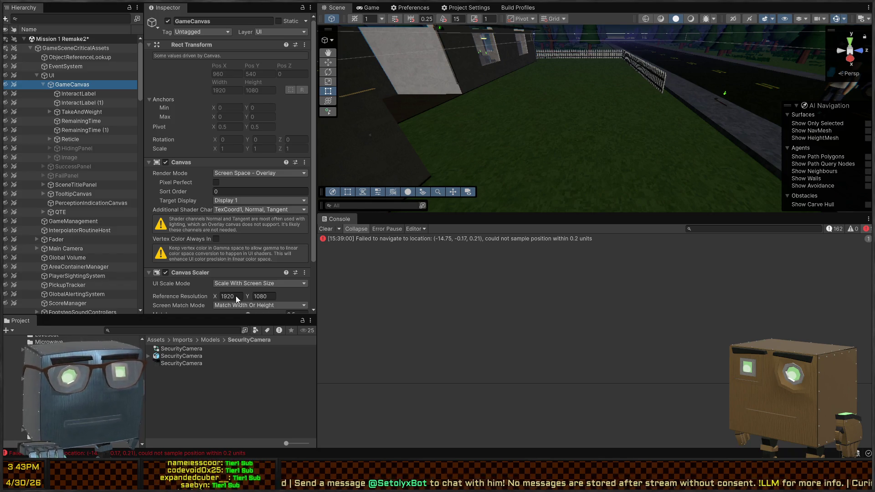
- Create a UI Image under GameCanvas with the UISprite source and Filled image type
key("ctrl+shift+n")
scroll(206, 170, "down", 3)
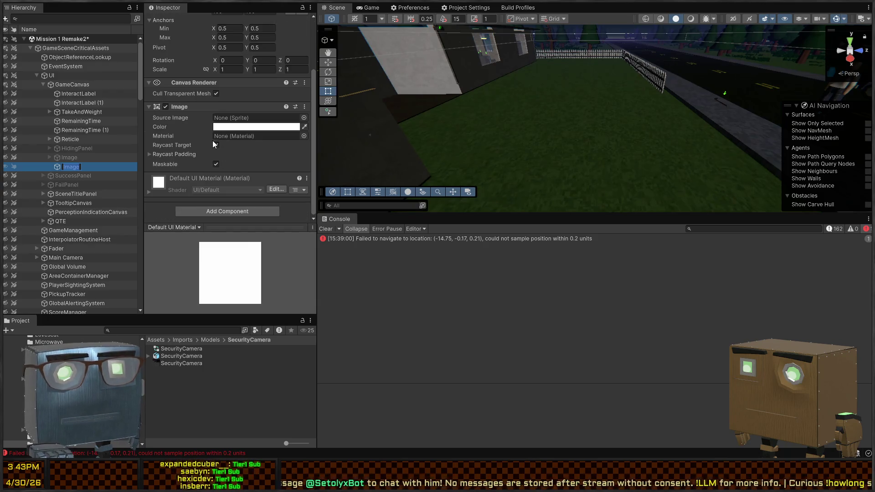
left_click(172, 148)
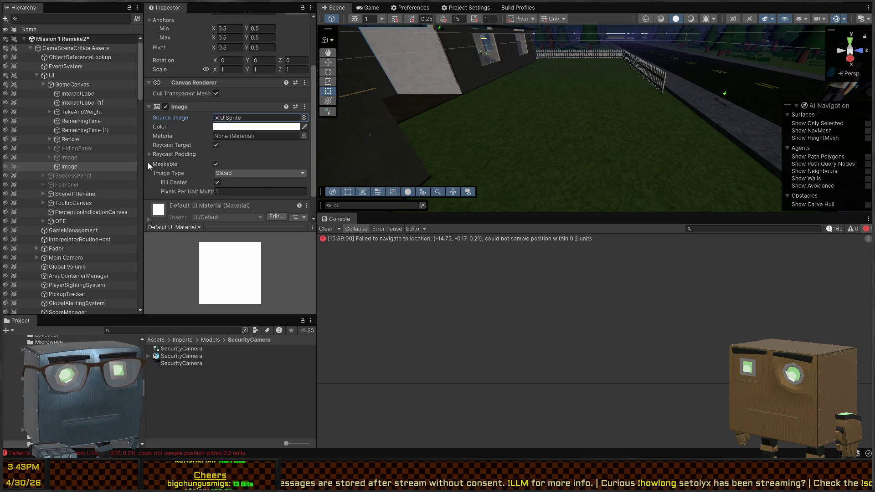
left_click(257, 173)
left_click(241, 209)
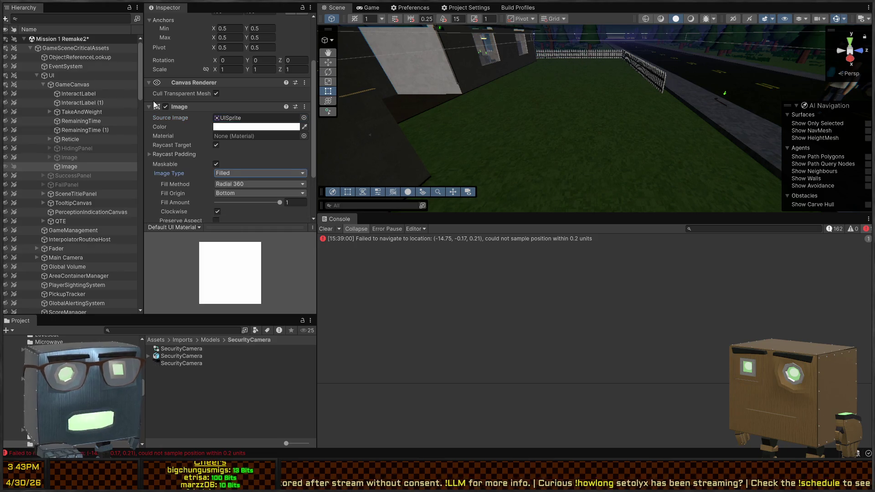
- Frame the new Image, toggle the scene gizmos, and switch the Scene view to 2D
key("f")
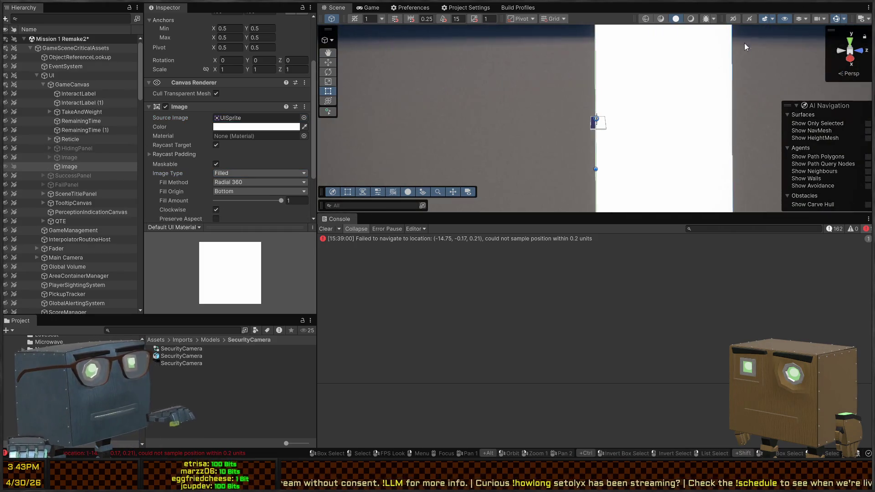
left_click(836, 19)
left_click(836, 18)
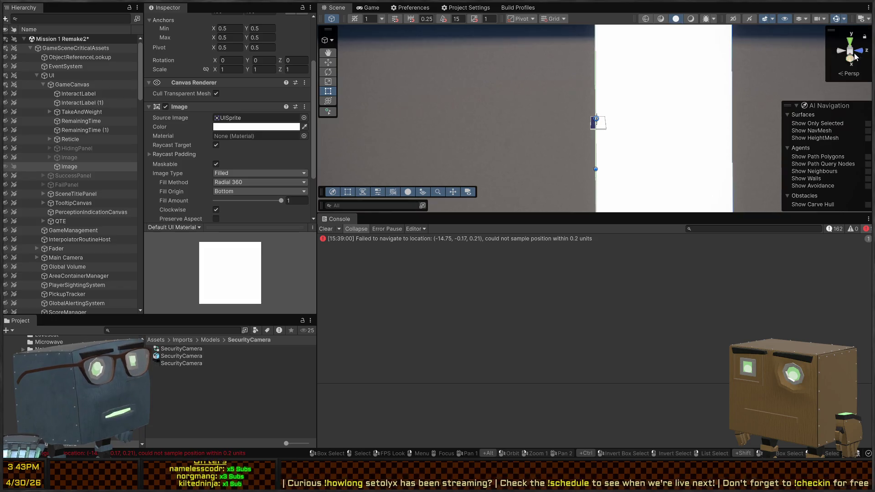
left_click(733, 19)
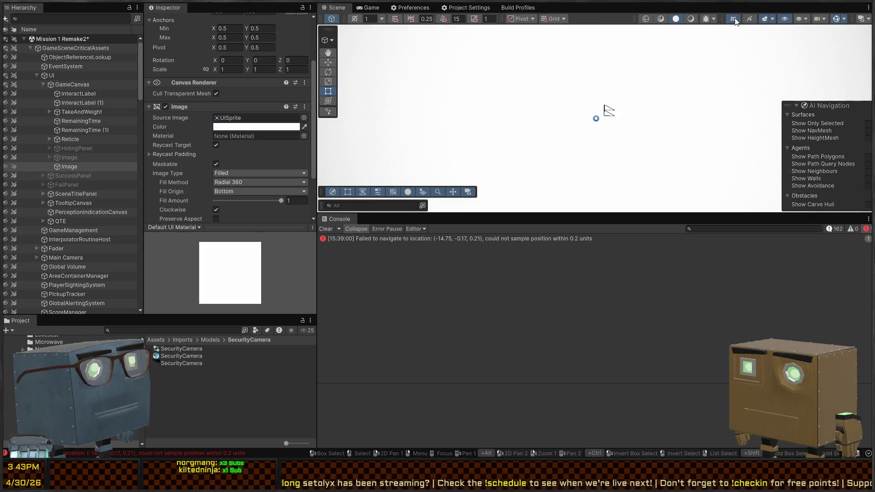
- Anchor the Image to the canvas's bottom-left and raise it up from the bottom
scroll(595, 112, "down", 10)
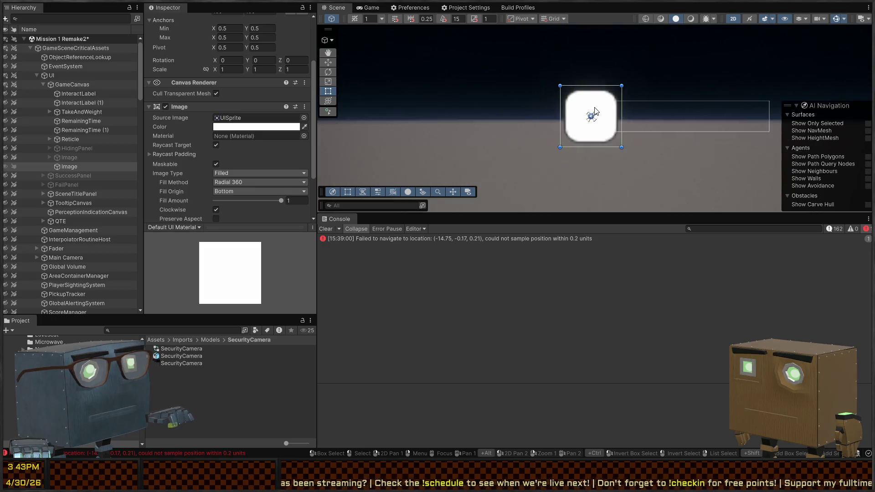
scroll(595, 110, "down", 5)
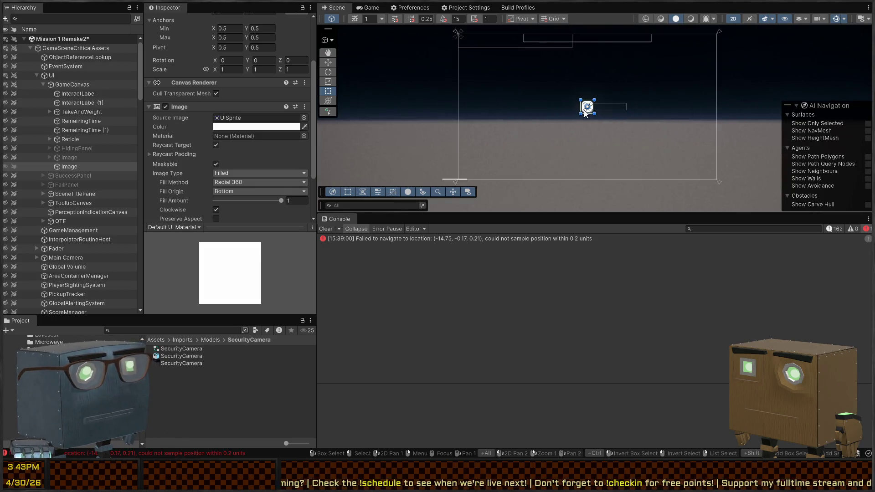
scroll(178, 119, "up", 3)
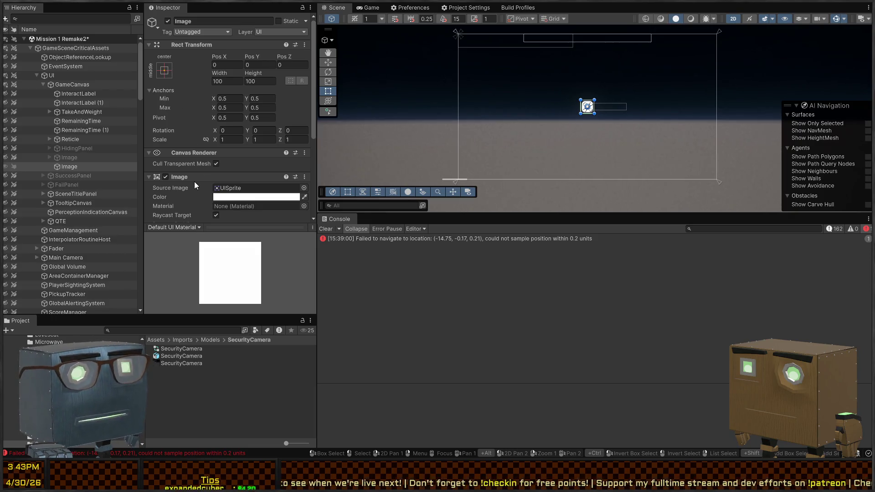
key("ctrl+z")
key("w")
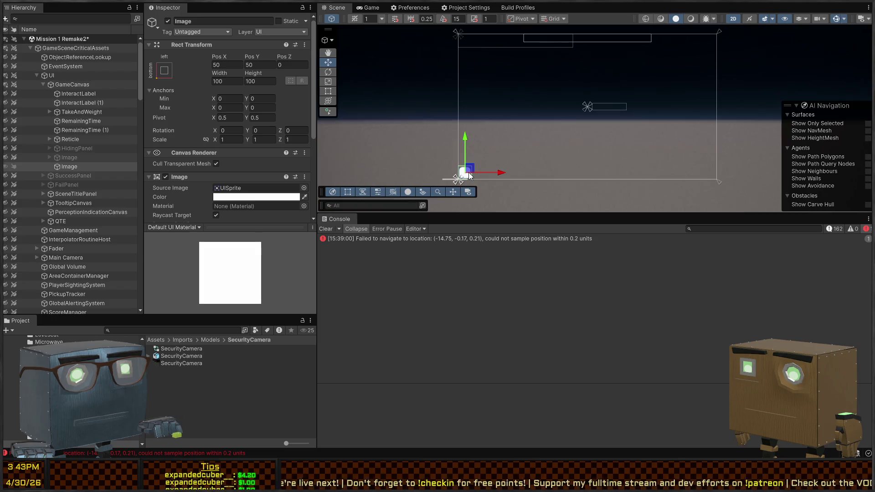
left_click_drag(466, 149, 465, 132)
- Resize the Image into a narrow 32.26 by 125.87 bar and test its Fill Amount
key("t")
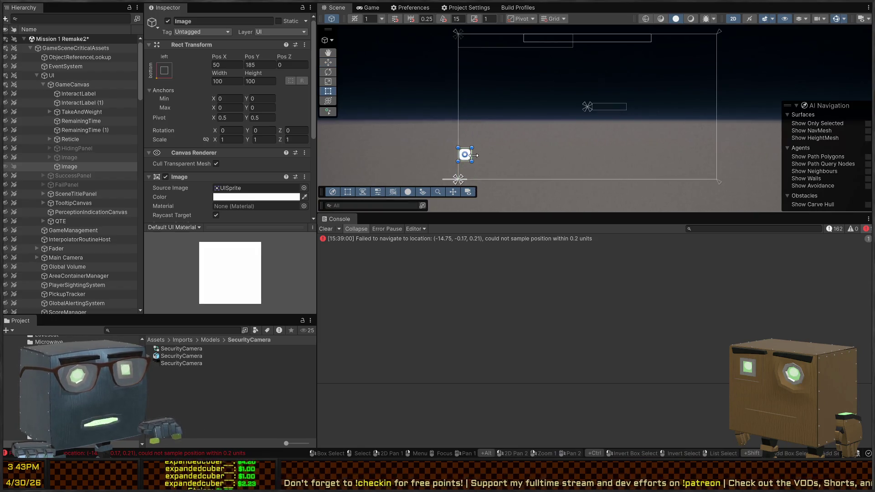
left_click_drag(472, 154, 468, 155)
key("f")
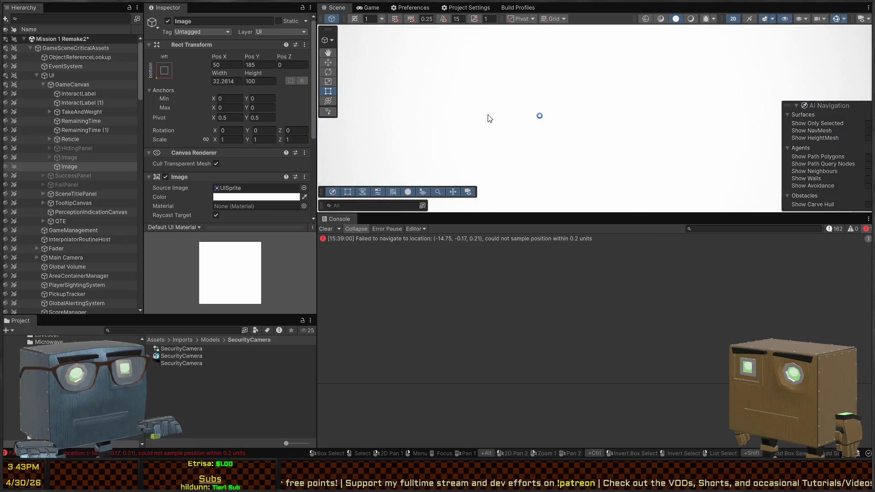
scroll(480, 126, "down", 4)
scroll(576, 121, "down", 6)
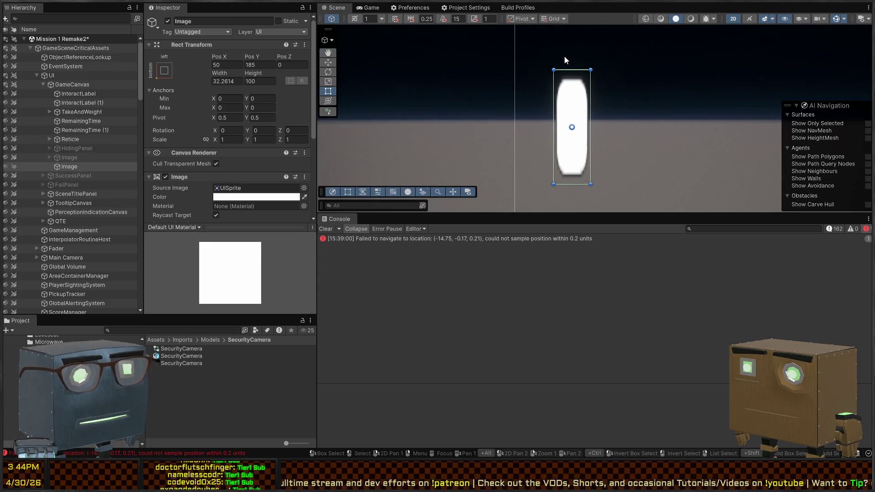
left_click_drag(573, 70, 572, 40)
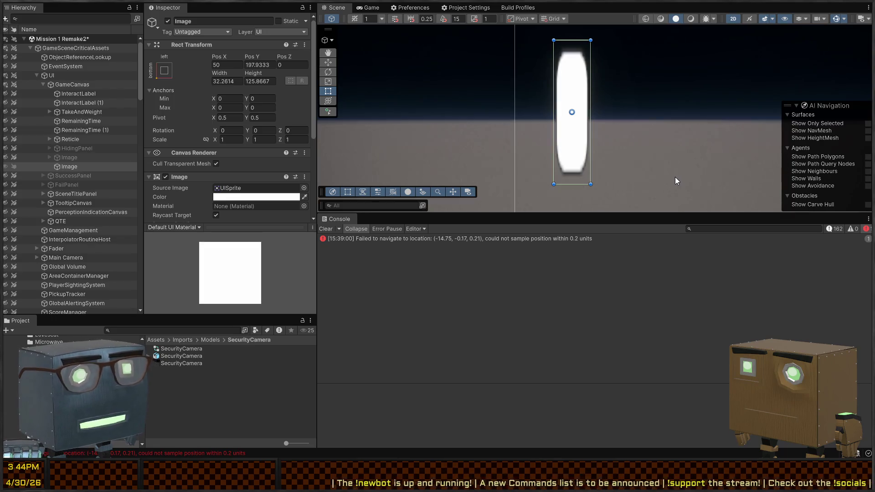
scroll(184, 203, "down", 5)
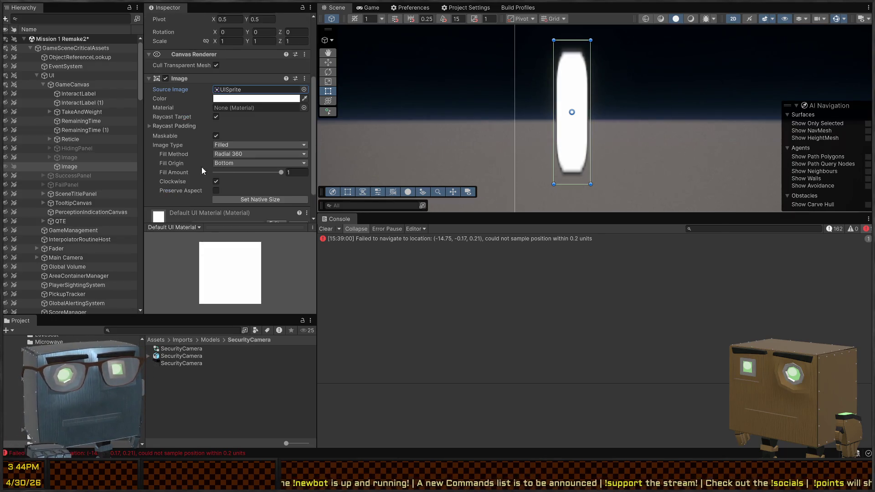
mouse_move(280, 172)
left_mouse_down()
mouse_move(240, 172)
mouse_move(283, 176)
left_mouse_up()
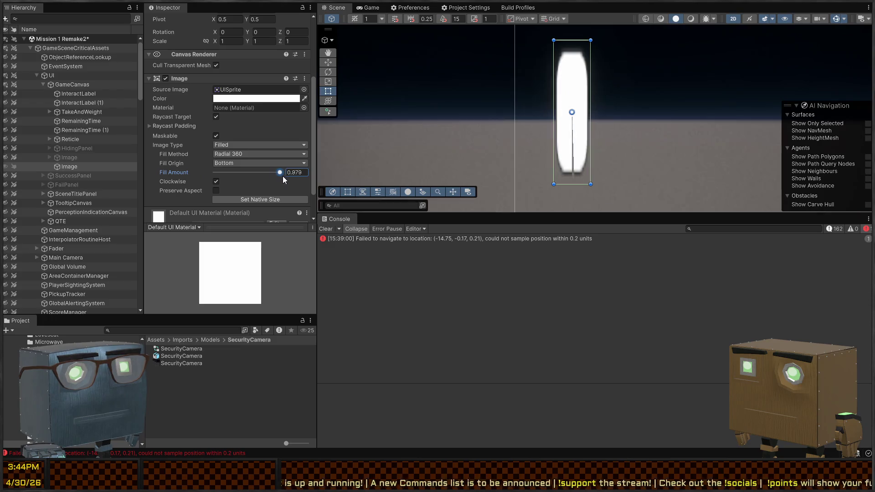
- Set the bar Image's Fill Method to Vertical, preview a lower Fill Amount, and frame the canvas
left_click(248, 155)
left_click(250, 173)
mouse_move(283, 174)
left_mouse_down()
mouse_move(213, 179)
mouse_move(241, 186)
mouse_move(335, 158)
mouse_move(390, 177)
left_mouse_up()
key("Escape")
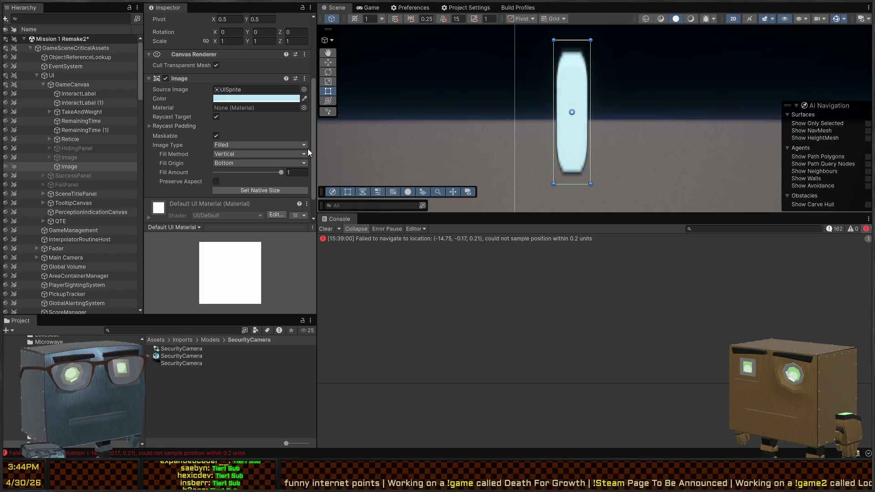
mouse_move(565, 117)
left_mouse_down()
mouse_move(535, 144)
mouse_move(570, 142)
left_mouse_up()
scroll(606, 127, "down", 3)
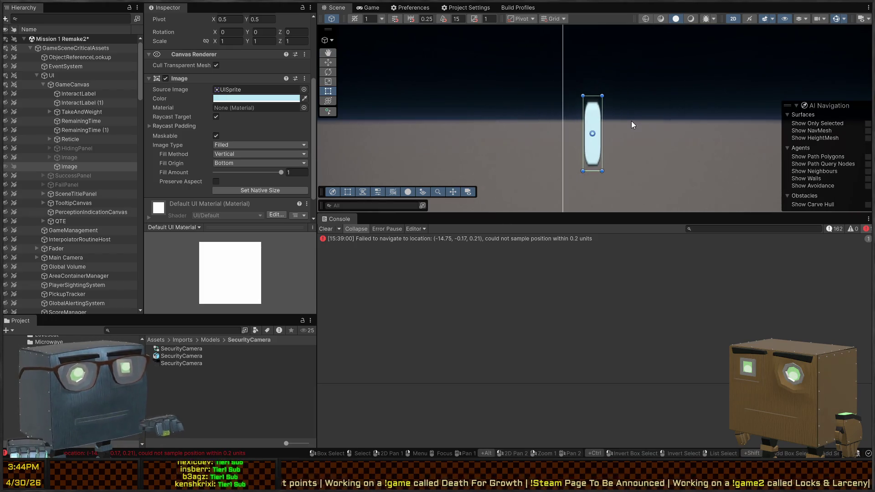
scroll(595, 130, "up", 5)
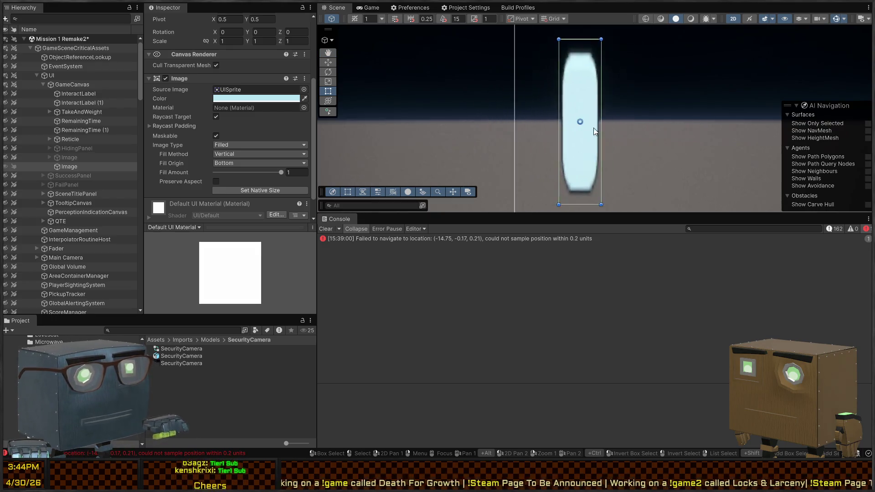
scroll(606, 131, "down", 3)
scroll(662, 133, "down", 5)
left_click_drag(699, 145, 541, 133)
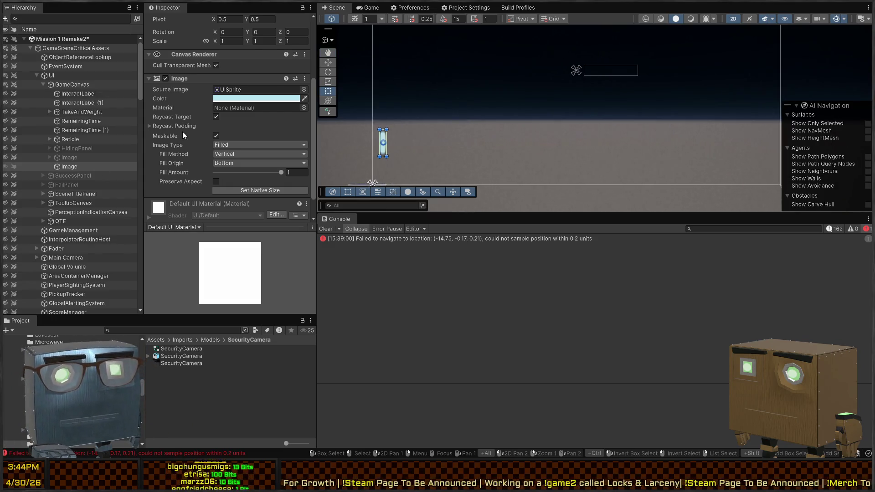
- Create a MonoBehaviour script named DecrementingBar in Assets/Scripts/UI
scroll(192, 141, "down", 2)
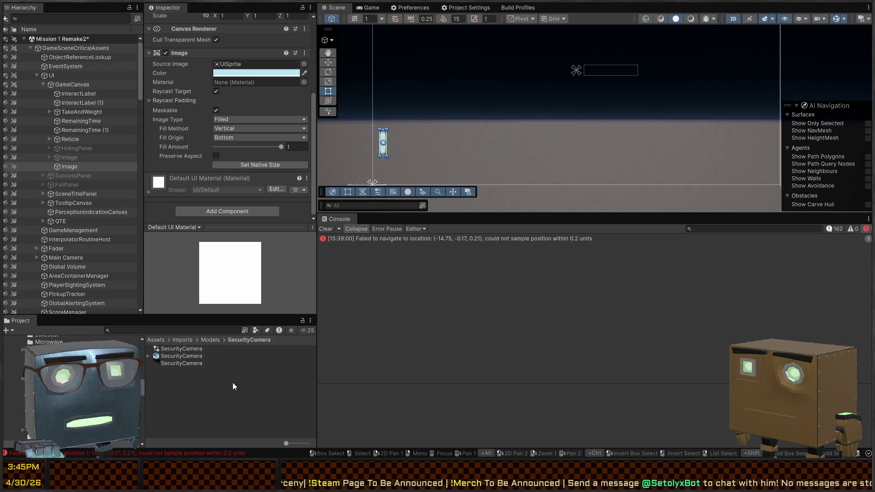
scroll(21, 382, "up", 8)
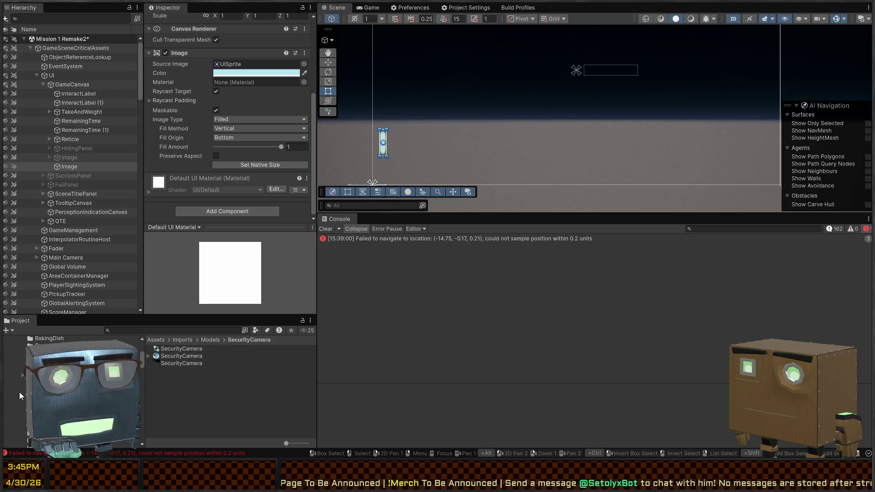
scroll(16, 392, "down", 5)
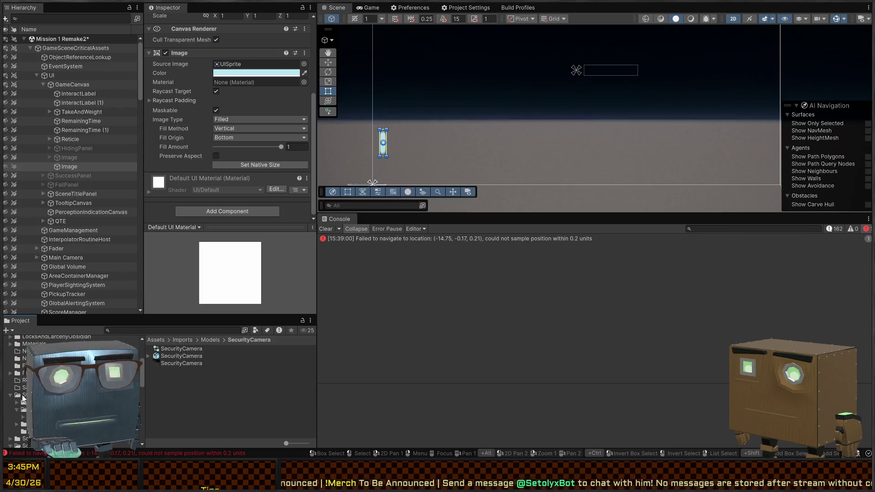
scroll(16, 402, "down", 3)
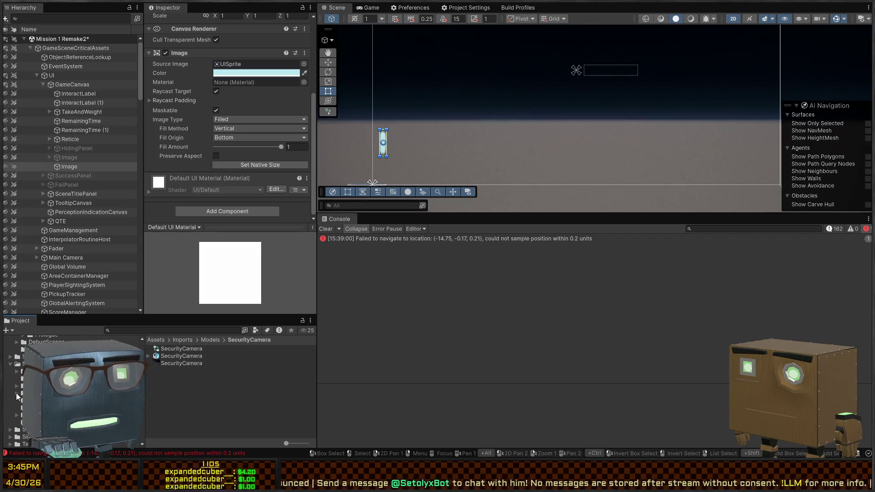
scroll(15, 397, "down", 3)
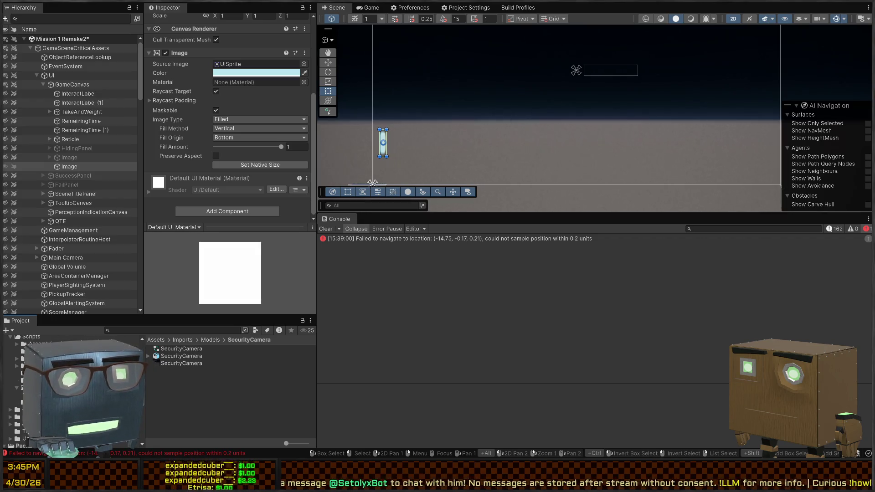
left_click(32, 388)
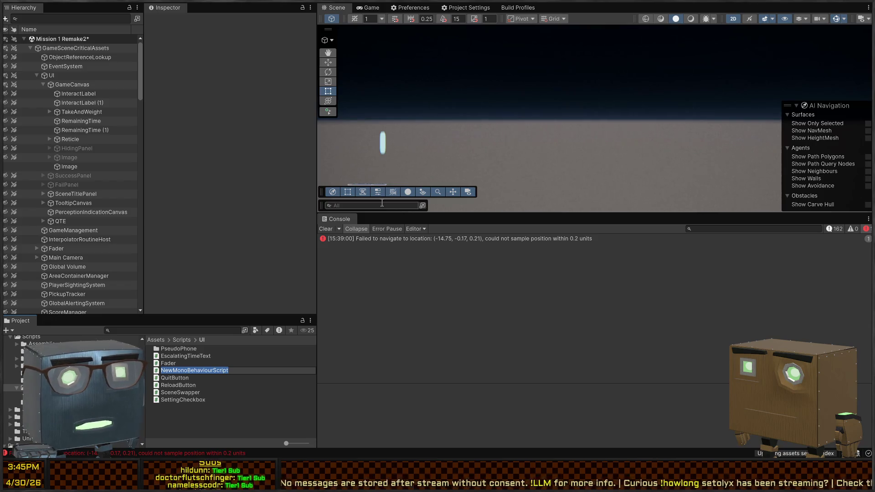
type("DecrementingBar")
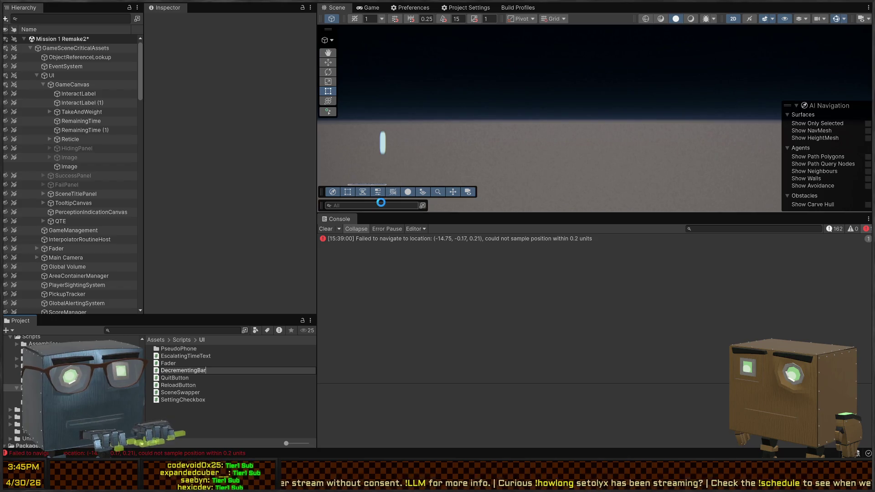
key("Return")
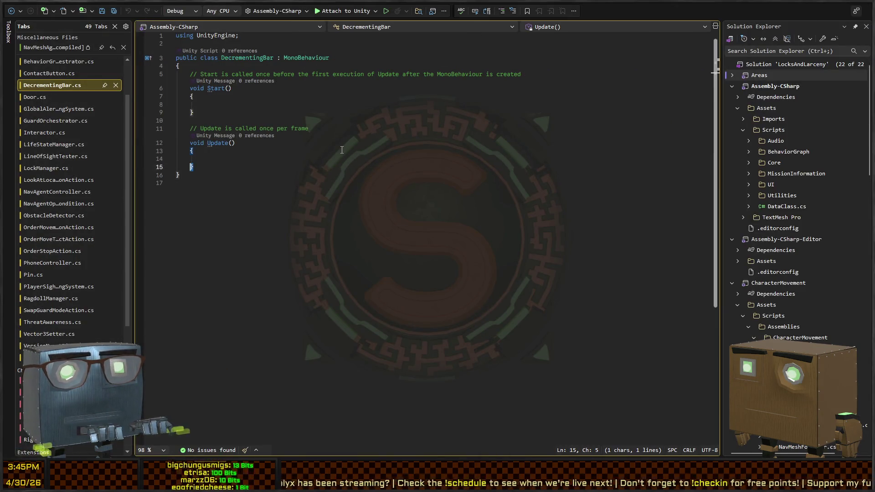
- Rename Update to LateUpdate and delete the Start method with its comments
key("Up")
key("Up")
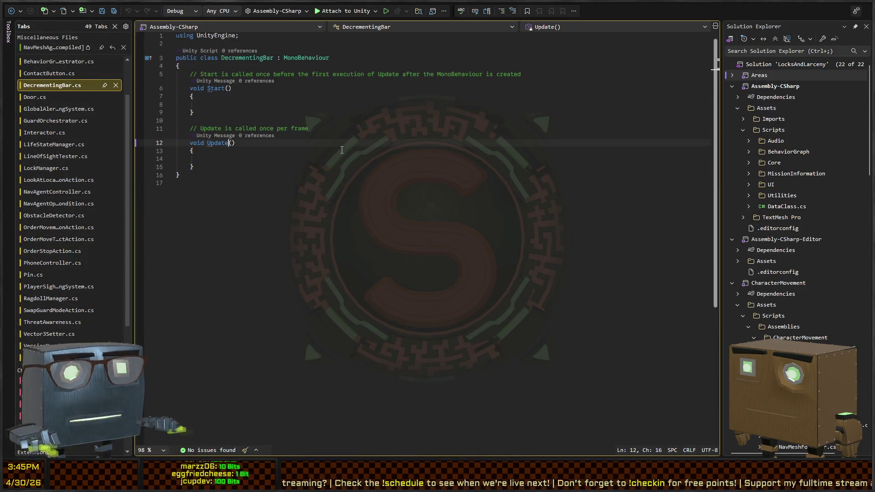
type("LateUpdate")
key("Up")
key("End")
key("shift+Home")
key("shift+Up")
key("shift+Up")
key("shift+Up")
key("shift+Up")
key("Delete")
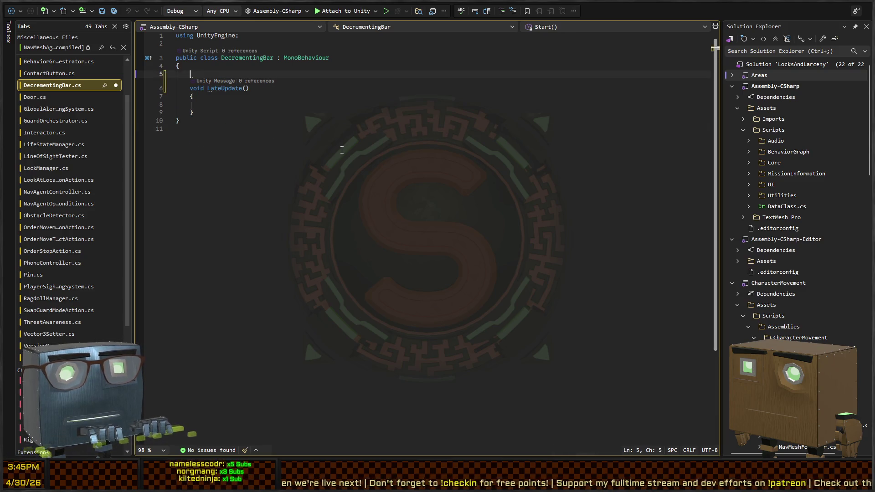
- Declare a public void IncrementValue(float amount) method
type("public f")
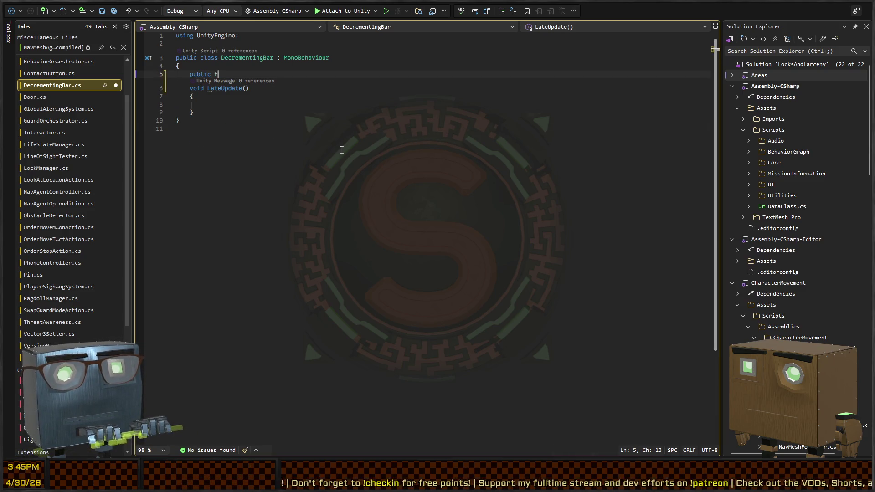
key("BackSpace")
type("void SetValue(f")
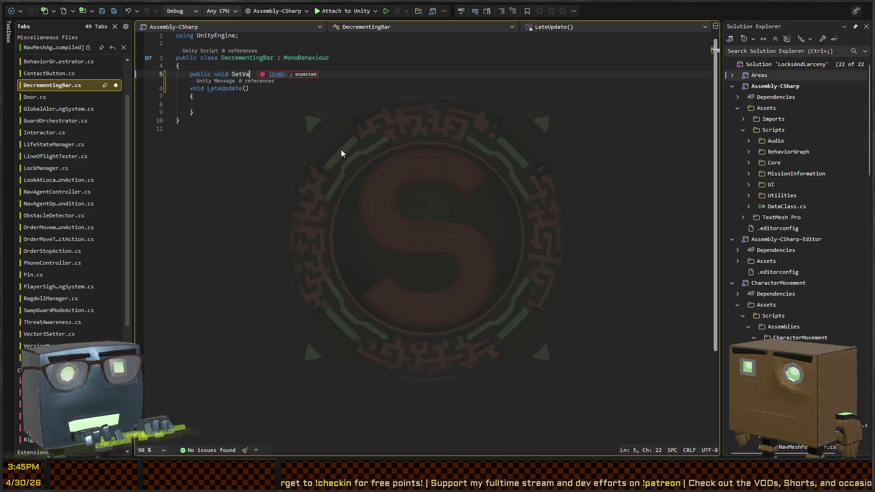
key("BackSpace")
key("BackSpace")
key("BackSpace")
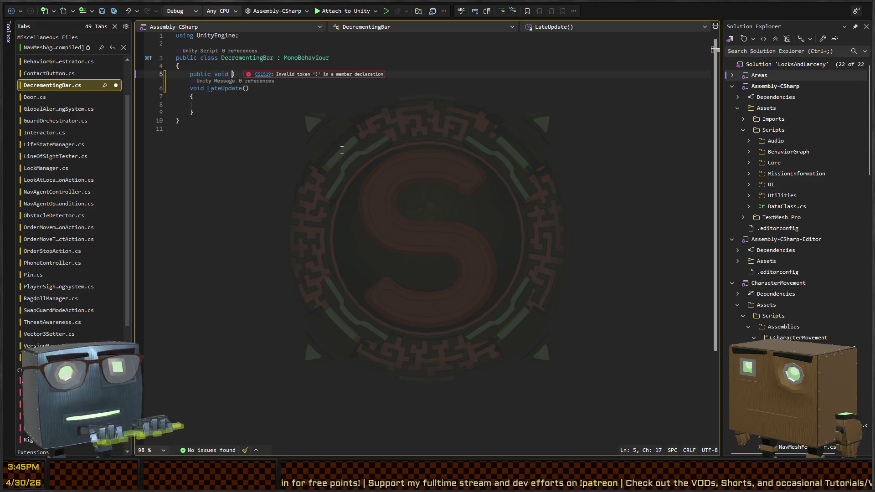
type("IncrementValu")
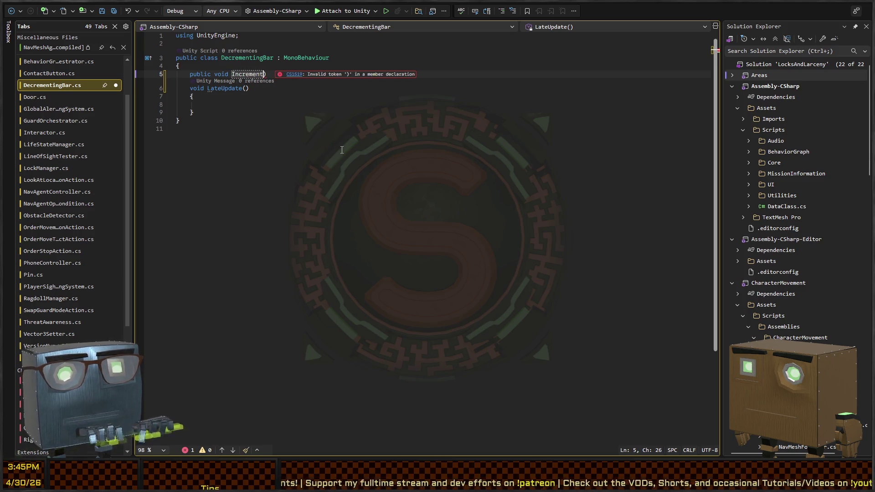
type("e(ShaderVariantCollection ")
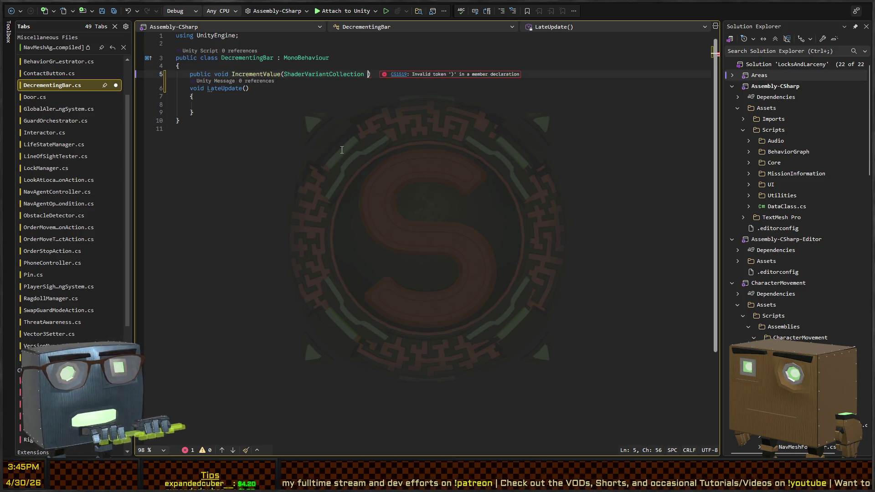
type("float amount")
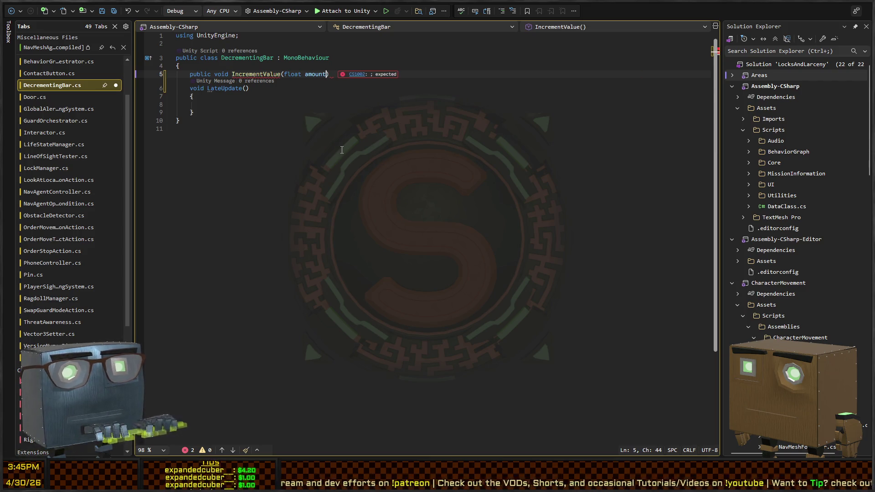
- Add a 'private float _value;' field above IncrementValue
key("ctrl+Return")
type("ublic float")
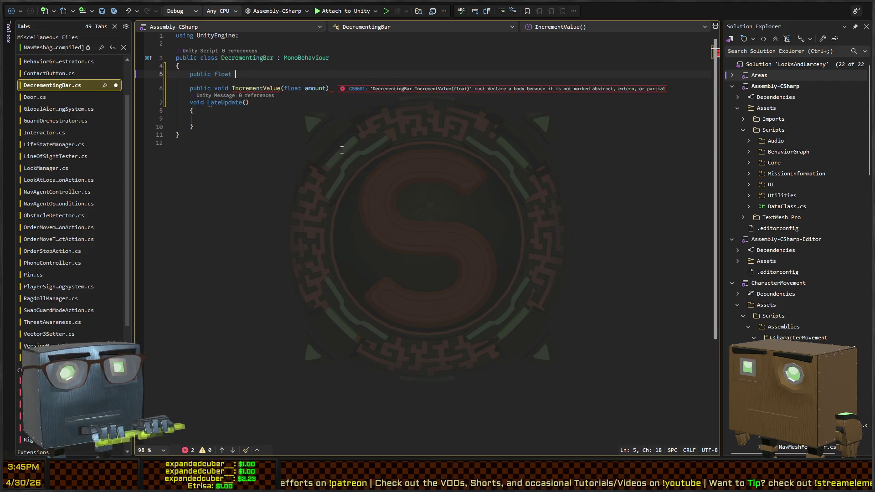
key("ctrl+BackSpace")
key("ctrl+BackSpace")
key("ctrl+BackSpace")
type("private f")
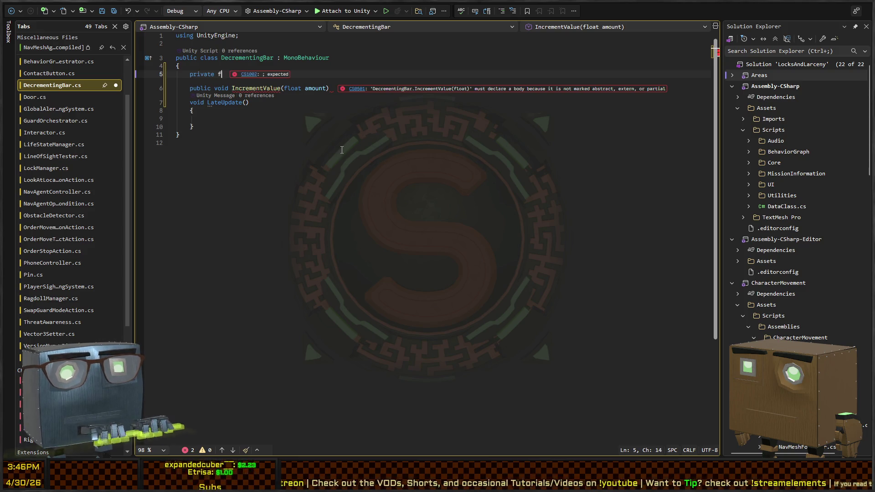
type("loat _value;")
key("Down")
- Give IncrementValue the expression body '=> _value+=amount;'
key("End")
type("v")
key("BackSpace")
key("BackSpace")
type("=> _value+=amount;")
key("Down")
key("Down")
key("Down")
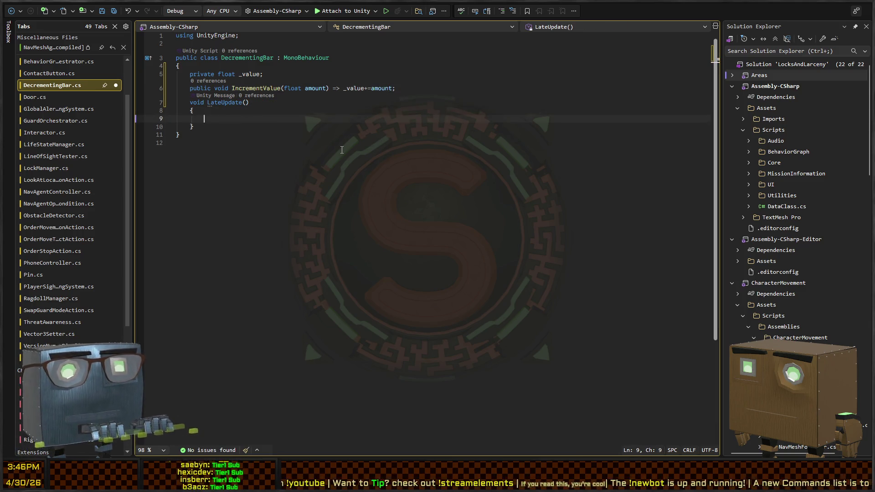
- In LateUpdate write if(_value>0) _value = Mathf.Max(0, _value-=DrainSpeed*Time.deltaTime);
type("_value")
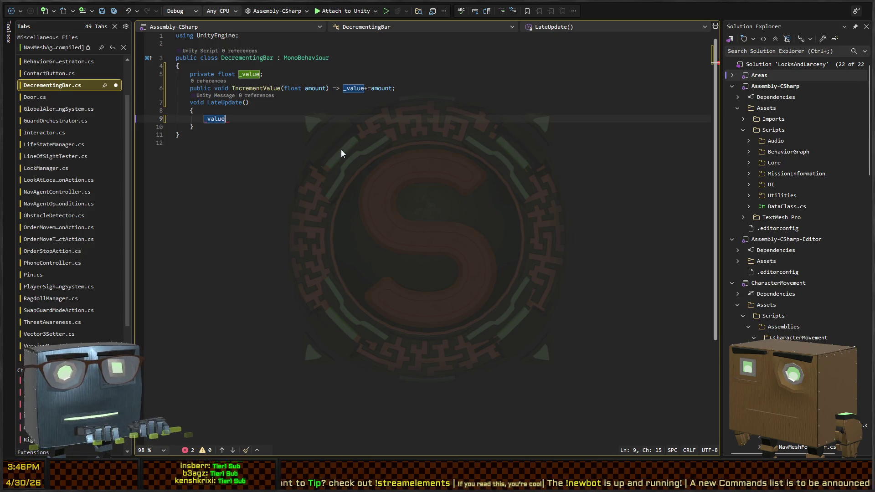
type("= ")
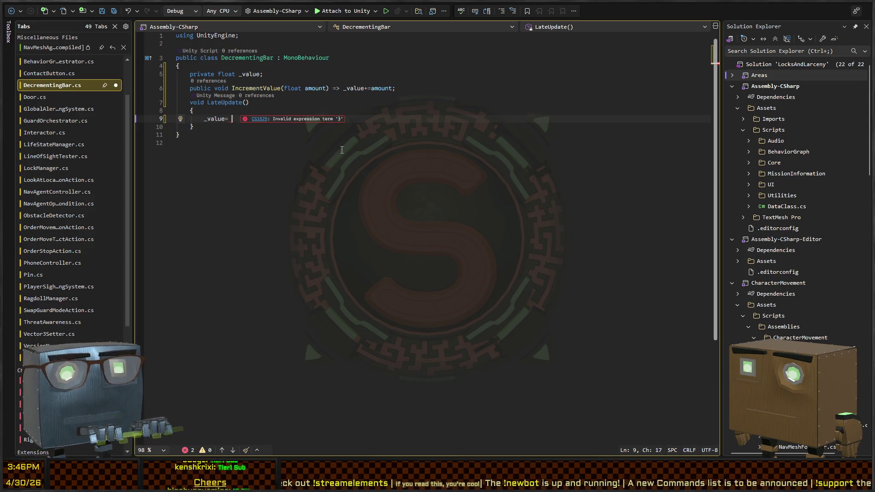
type("Mathf.Max(")
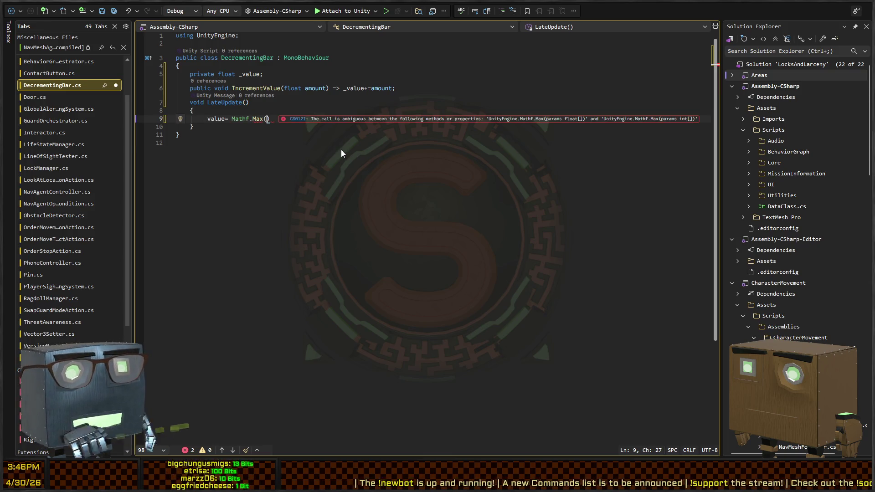
key("Home")
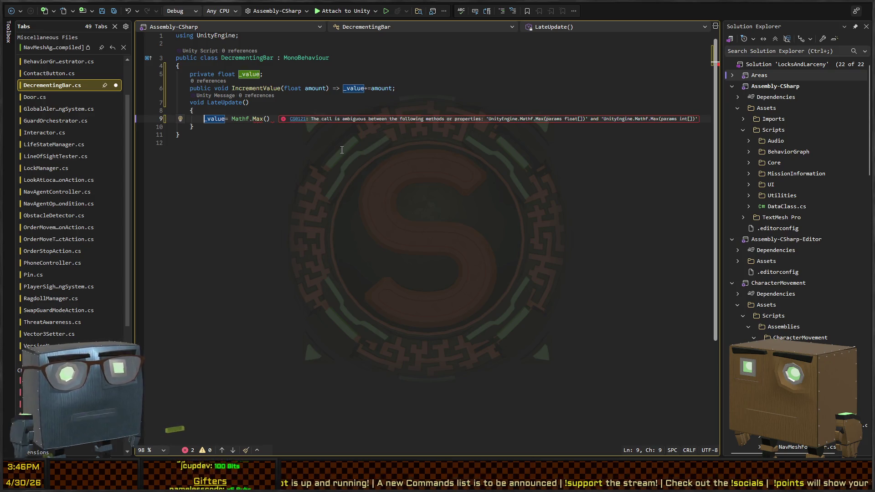
type("if(_value")
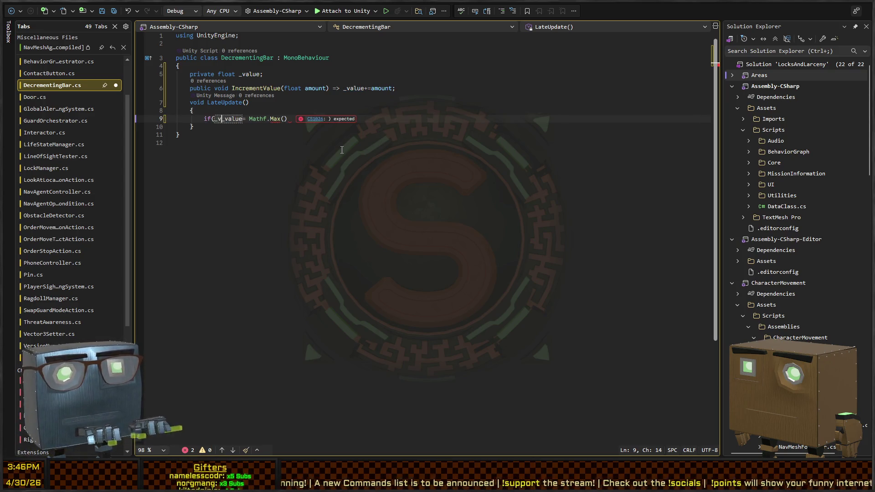
type(">0)")
key("End")
key("Left")
type("9")
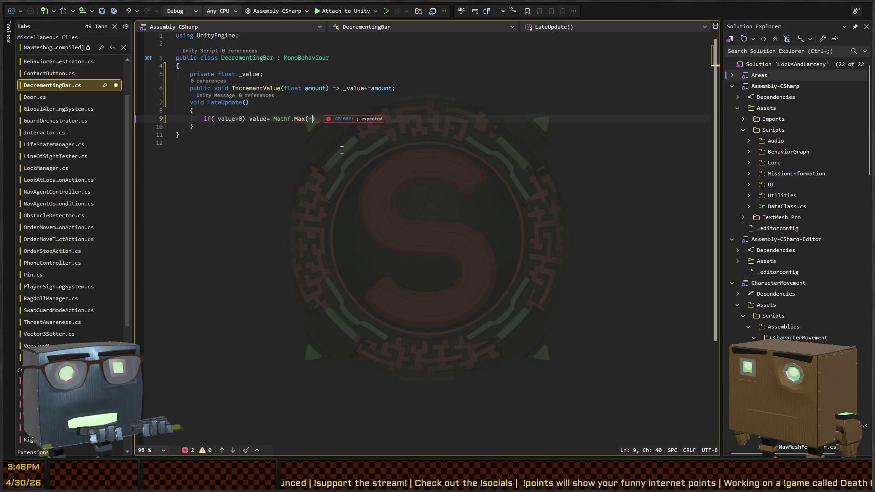
key("BackSpace")
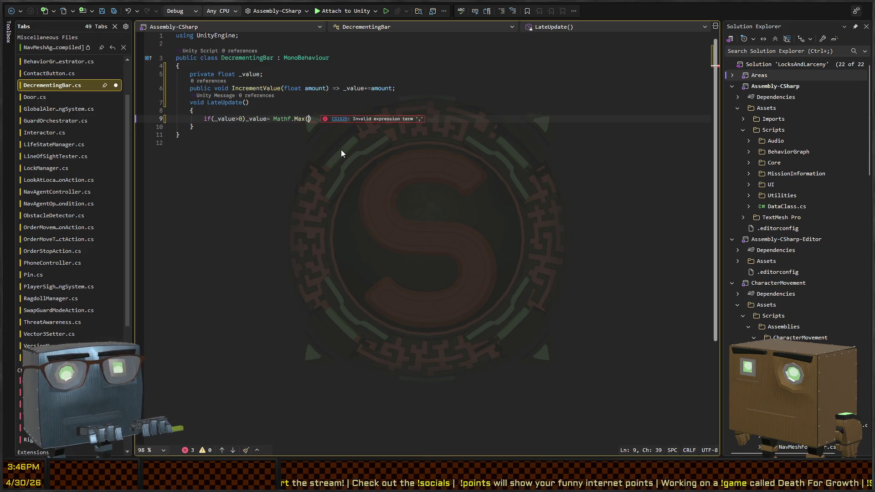
type("0,")
type(" _value")
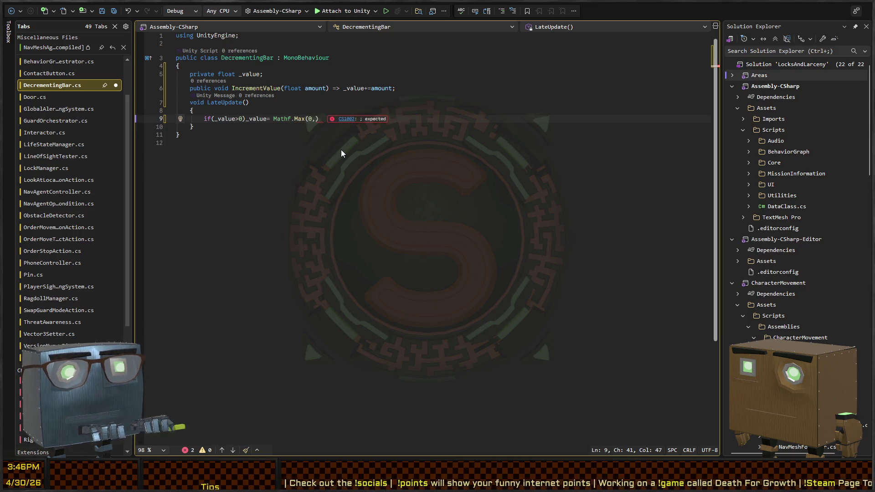
type("-=")
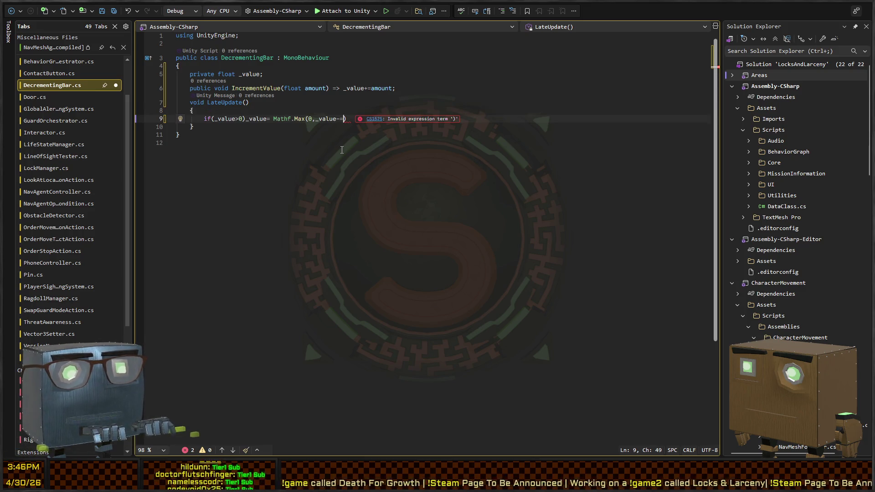
type("DrainSpeed*T")
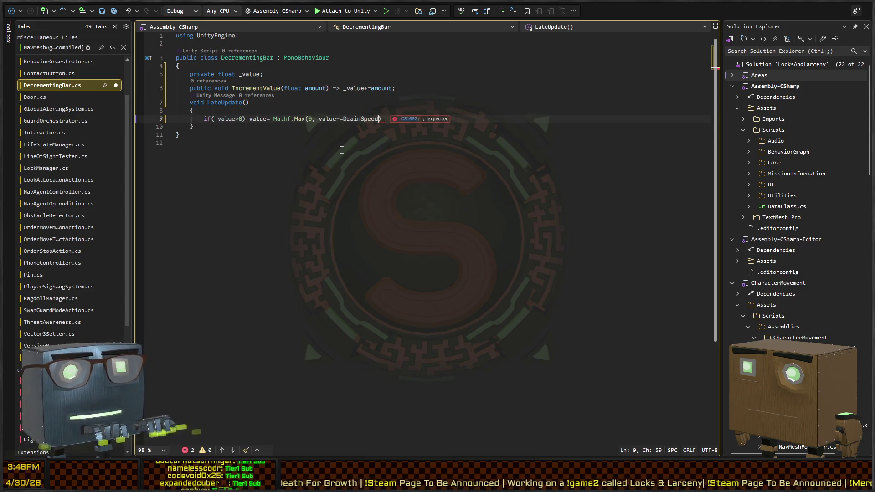
type("ime.")
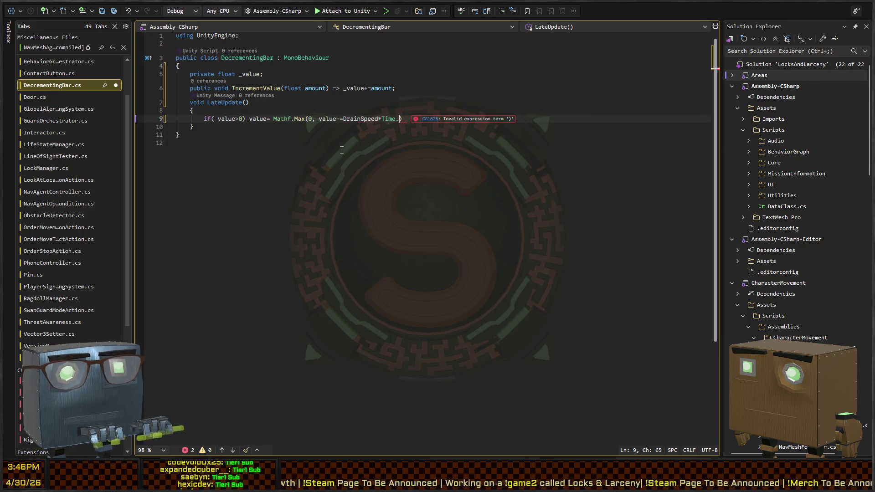
type("deltaTime")
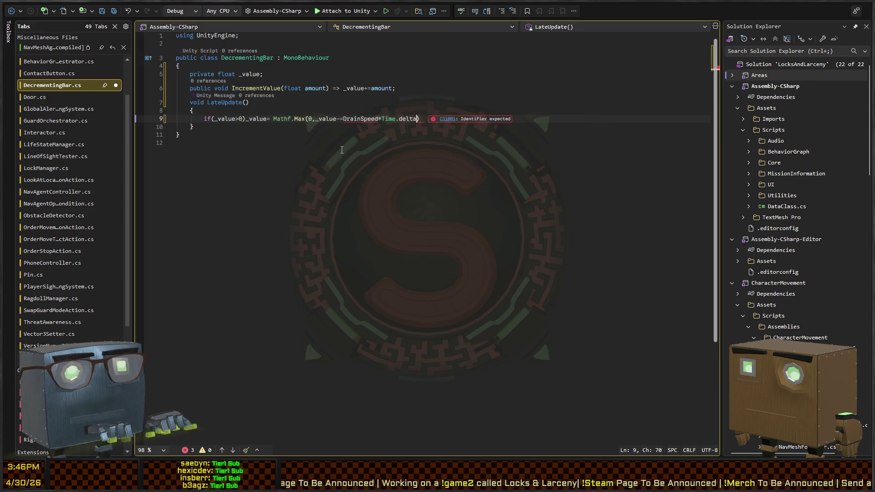
key("Up")
key("Up")
key("Up")
key("Down")
key("Down")
key("Down")
key("End")
type(";")
- Add a 'public float DrainSpeed = 1f;' field at the top of the class
key("Up")
key("Up")
key("Up")
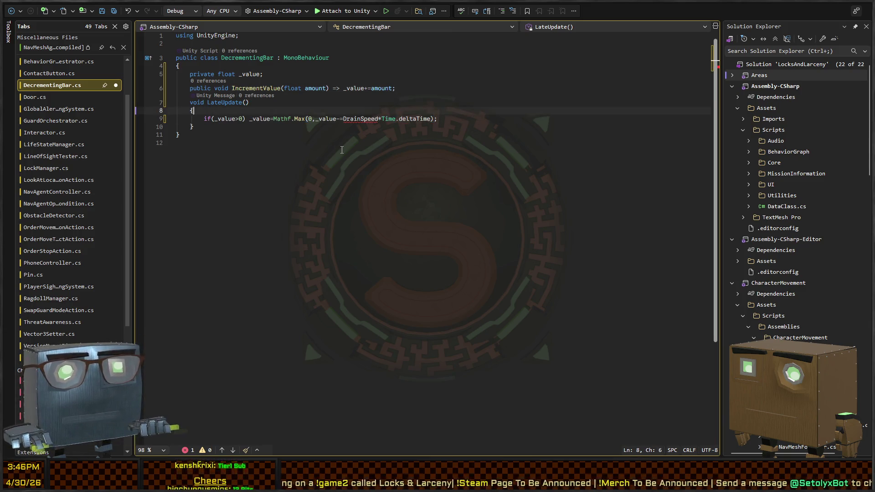
key("Return")
type("public float ")
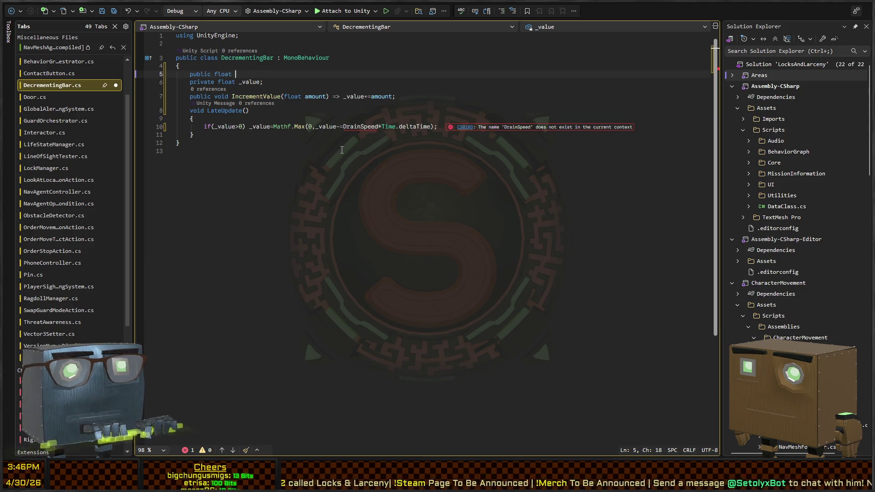
type("DrainSpeed = ")
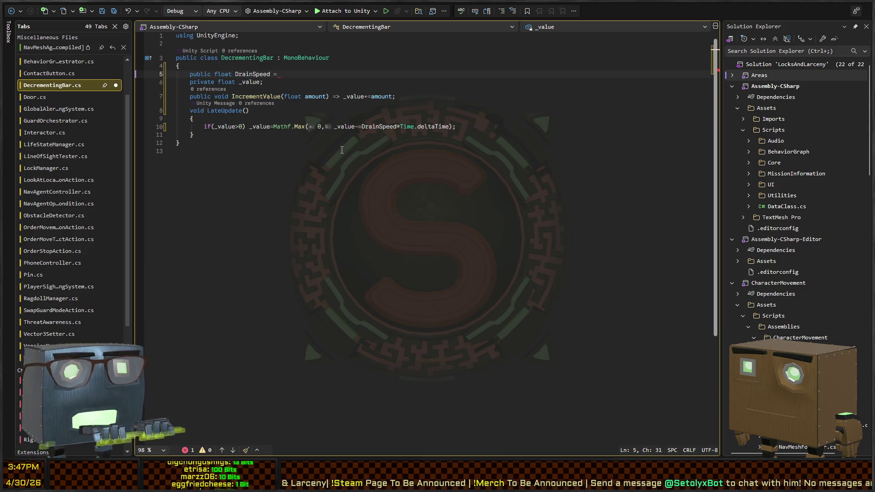
type("1f;")
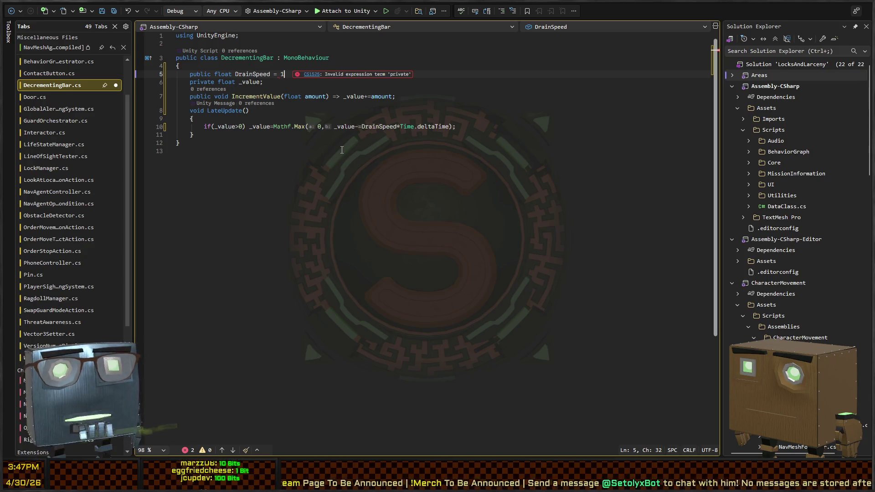
key("Down")
key("Down")
key("Down")
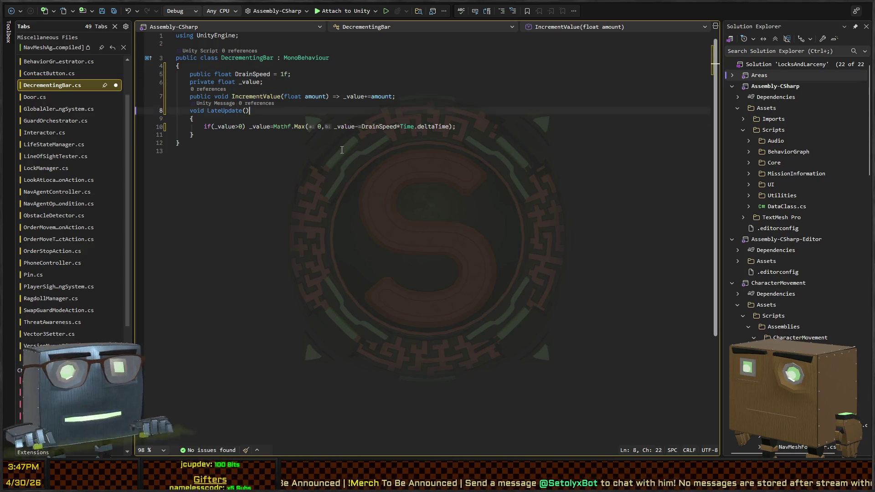
key("Up")
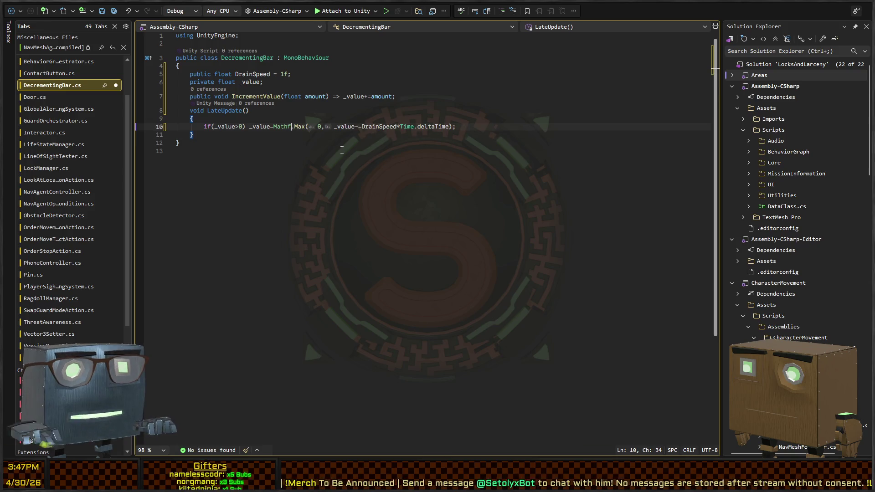
type(",")
key("ctrl+Right")
key("ctrl+Right")
key("ctrl+Right")
key("ctrl+Left")
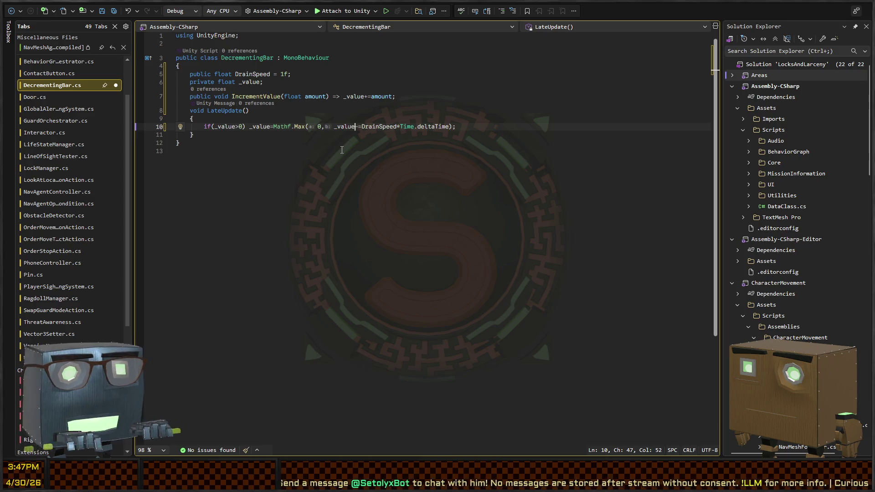
- Change the guard to if(_value==0) return; with the clamp on its own line
key("Up")
key("Up")
key("Up")
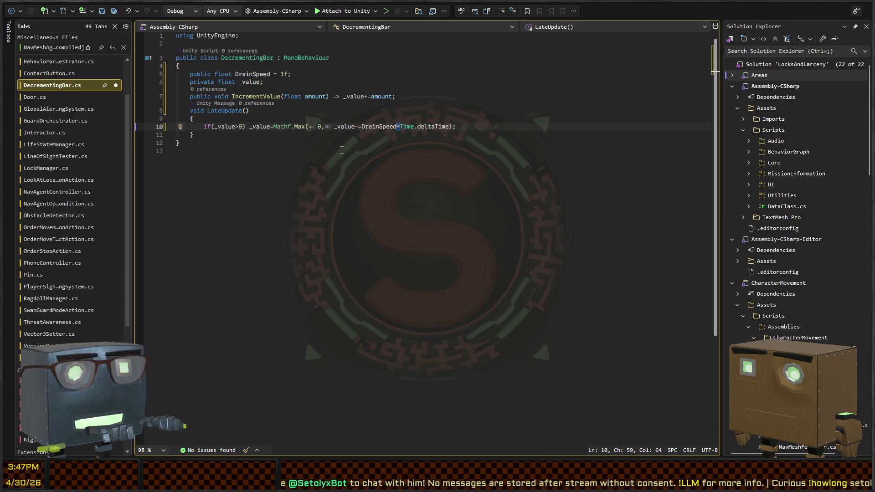
key("Down")
key("Down")
key("Down")
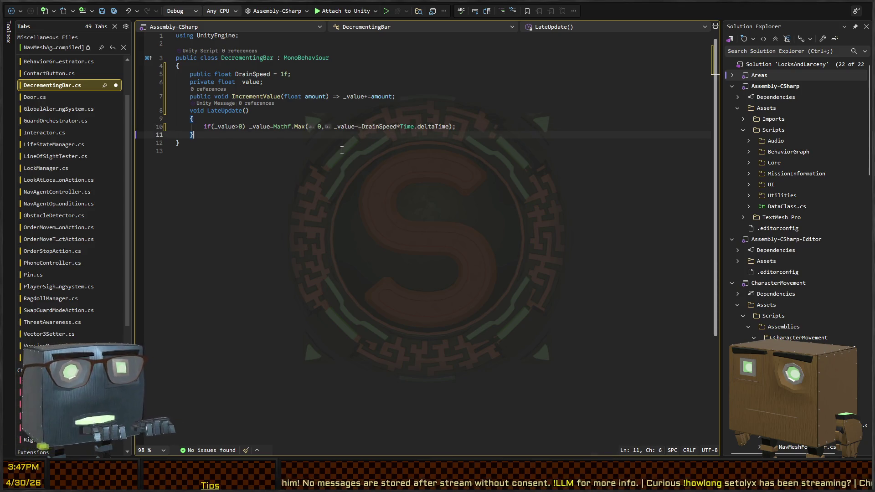
key("Up")
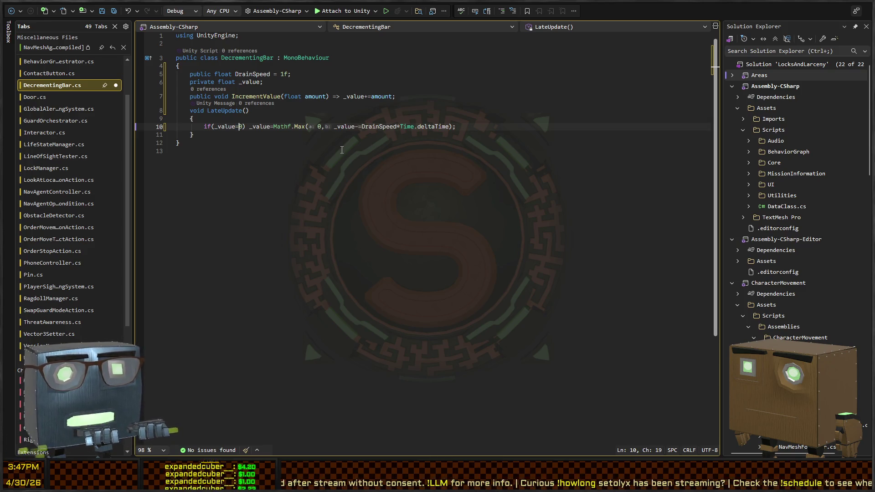
type("=")
key("Right")
type("return;")
key("Return")
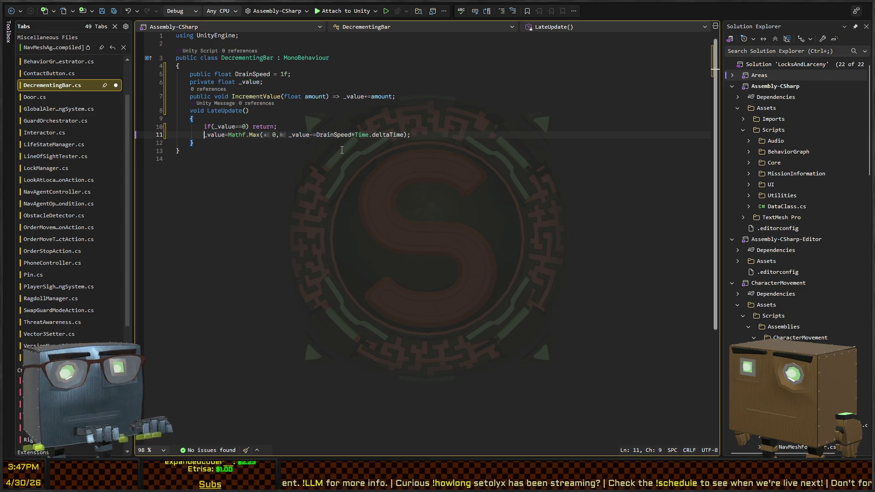
- Fix the closing brace layout and insert a blank line at the top of the class
key("Down")
key("End")
key("BackSpace")
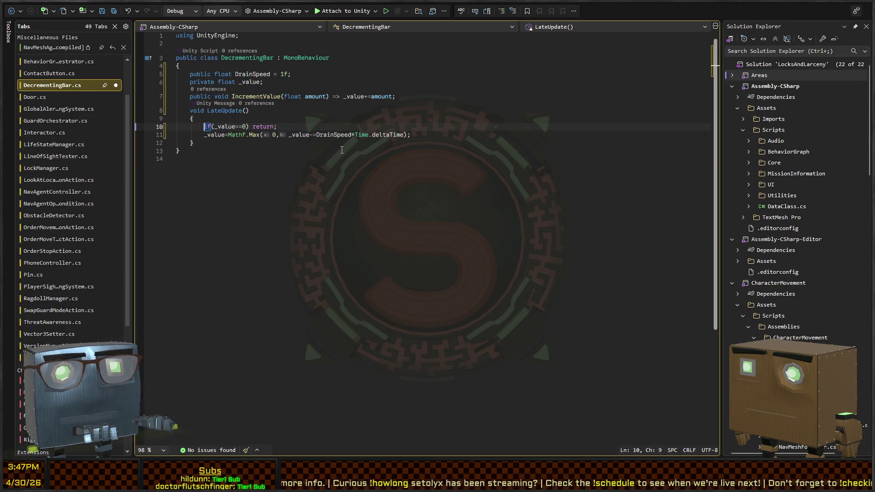
type("}")
key("Up")
key("Up")
key("Up")
key("End")
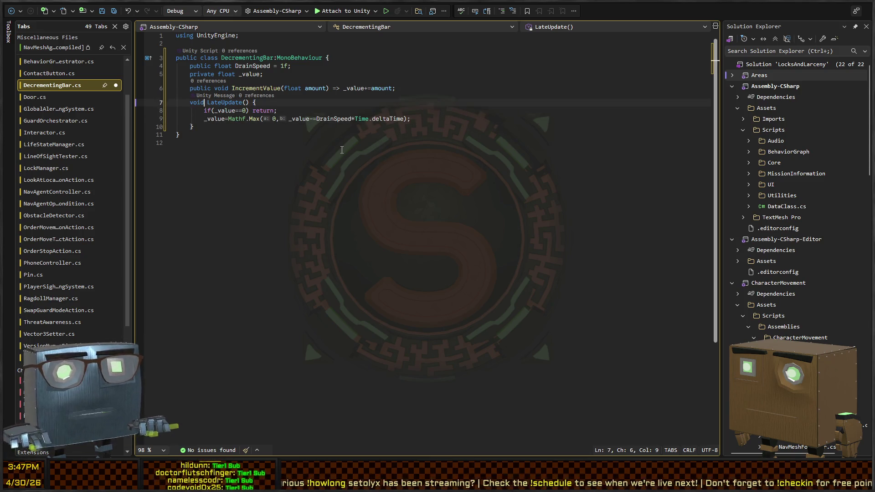
key("Return")
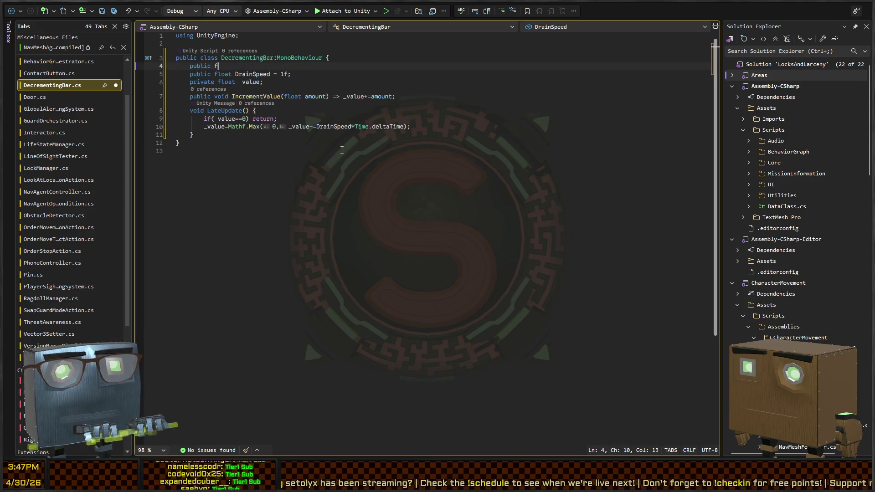
- Declare a 'UnityEngine.UI.Image Image;' field
key("BackSpace")
key("BackSpace")
key("BackSpace")
type("UnityEngine.UI.I")
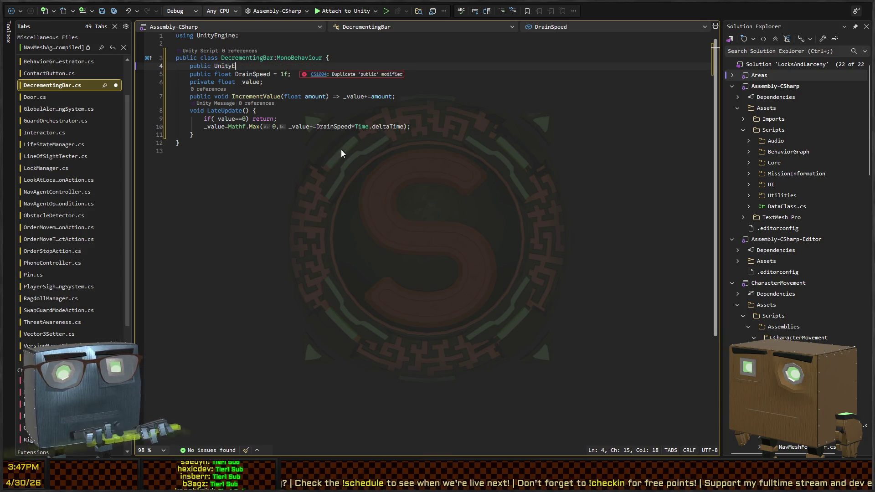
type("mage I")
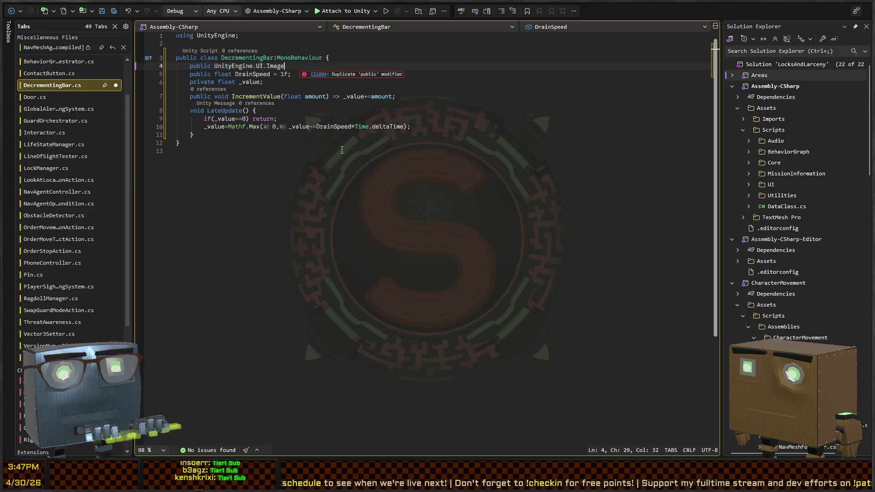
key("BackSpace")
type("mage;")
- In LateUpdate set Image.fillAmount=_value/1f;
key("Down")
key("Down")
key("Down")
type("ge.fillAmount=_value;")
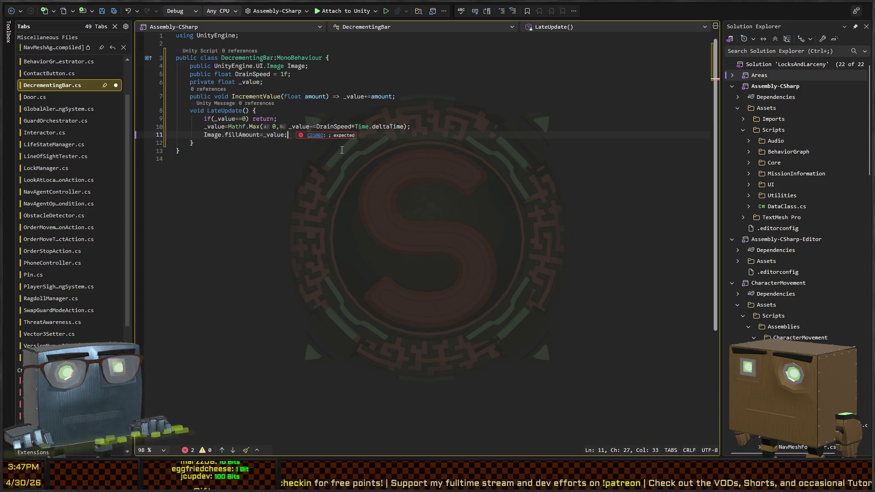
key("Left")
type("/1f")
- Declare Color fields EmptyColor and FullColor above DrainSpeed
key("Up")
key("Up")
key("Up")
key("Up")
key("ctrl+Left")
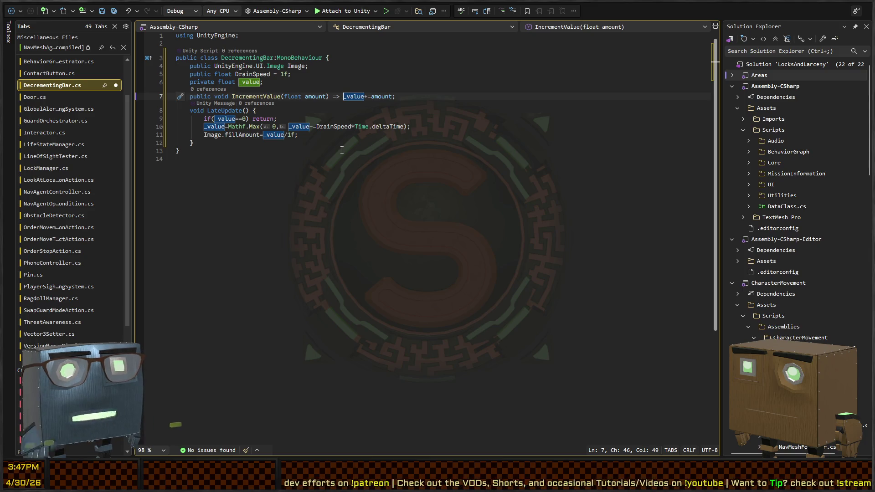
key("Up")
key("Up")
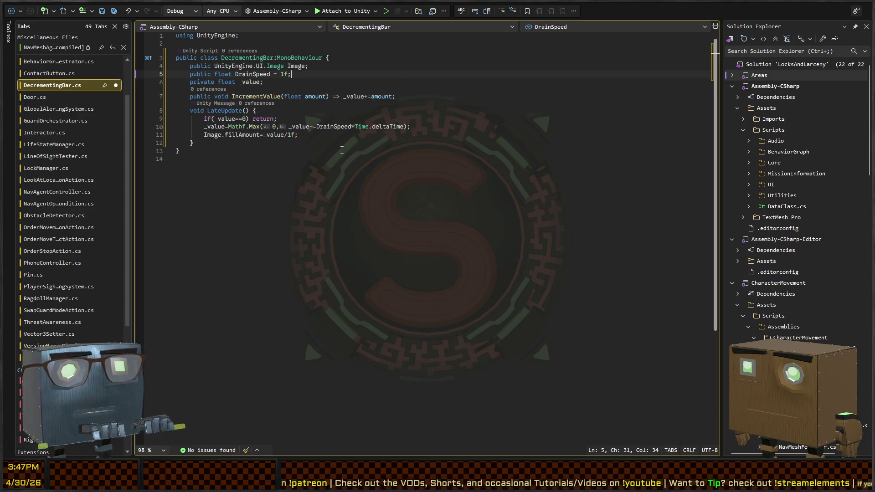
key("ctrl+Return")
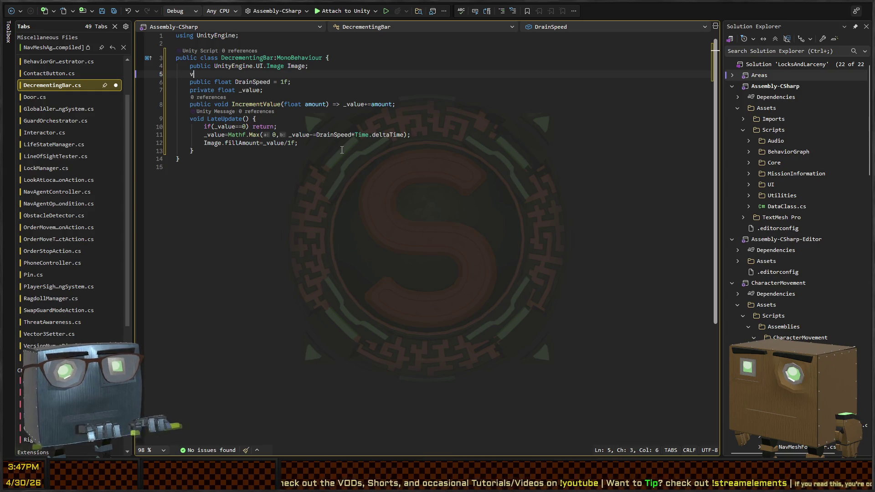
key("BackSpace")
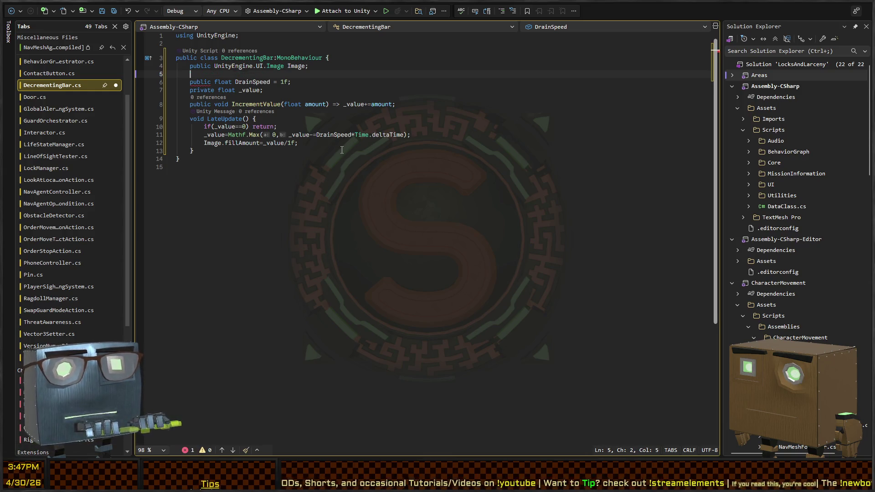
type("public Color EmptyColor =")
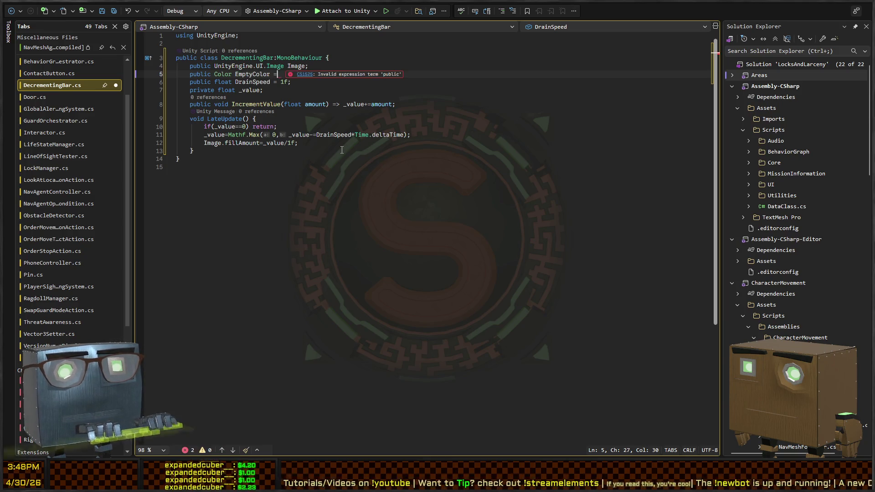
key("BackSpace")
key("BackSpace")
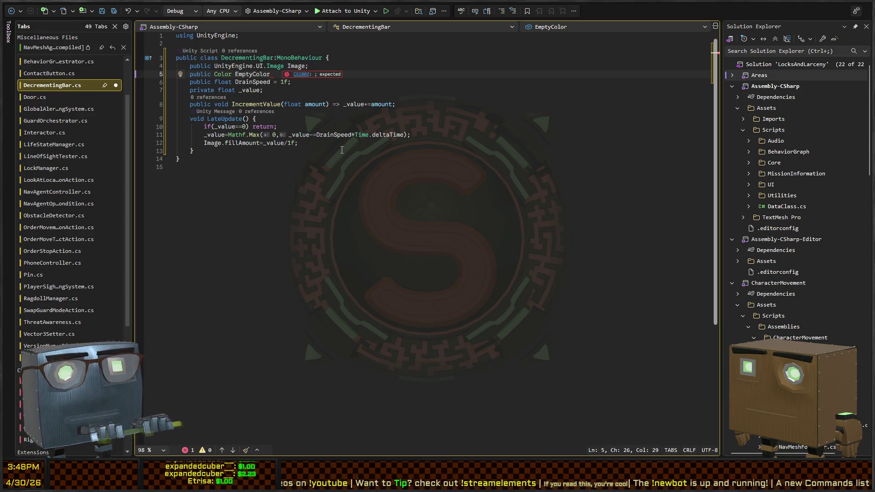
key("BackSpace")
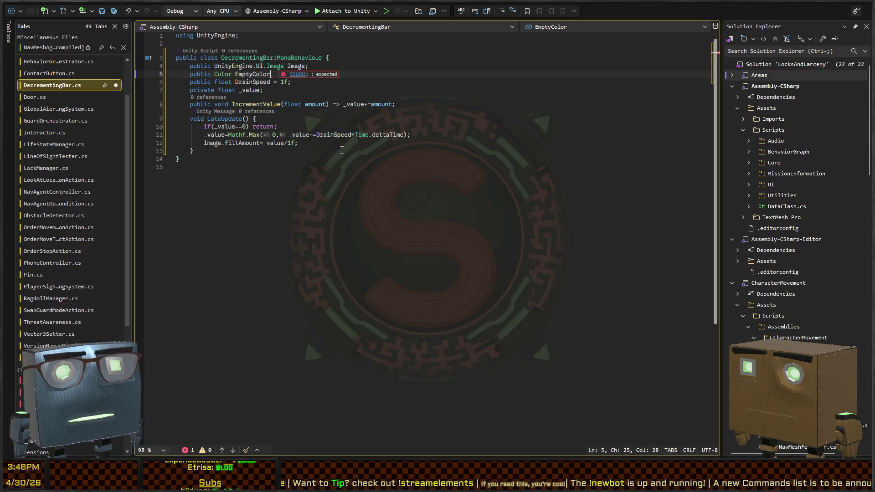
type(", Fu")
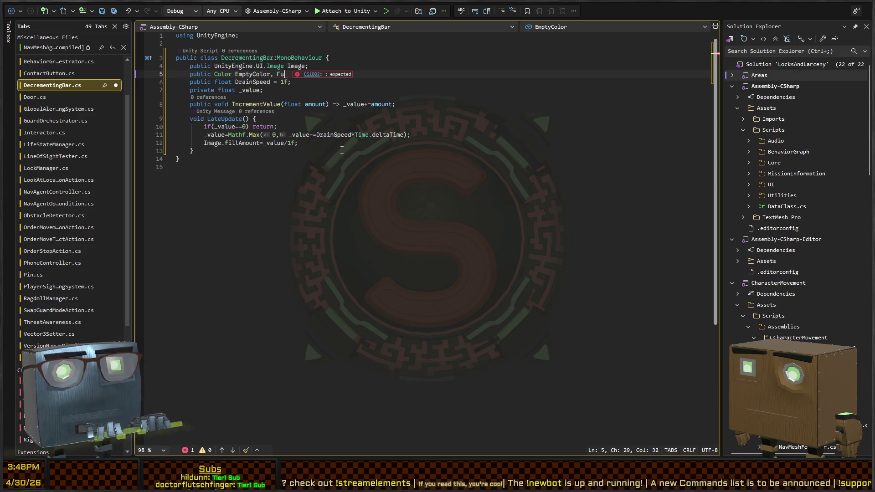
type("llColor;")
key("Down")
key("Down")
key("Down")
key("Down")
key("Down")
key("Up")
key("Up")
key("Down")
key("Up")
key("Right")
key("Right")
key("Right")
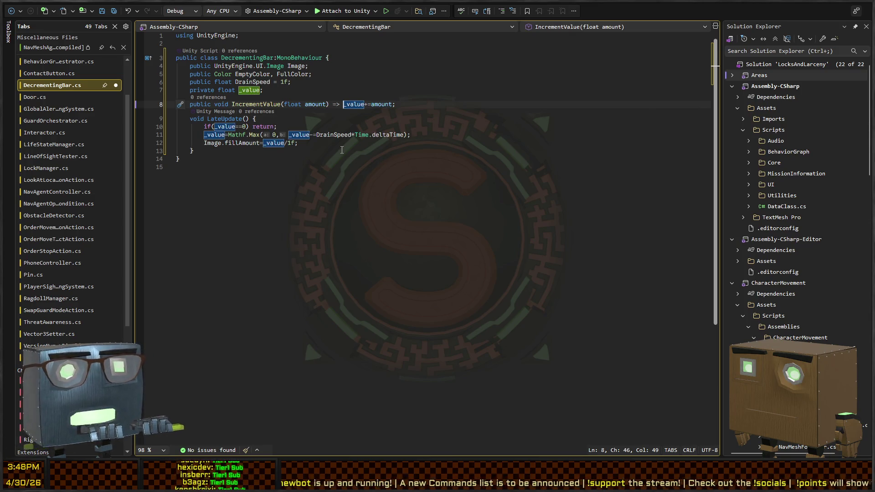
- Make IncrementValue assign Mathf.Clamp01(_value+amount) to _value
key("Left")
key("Left")
key("Left")
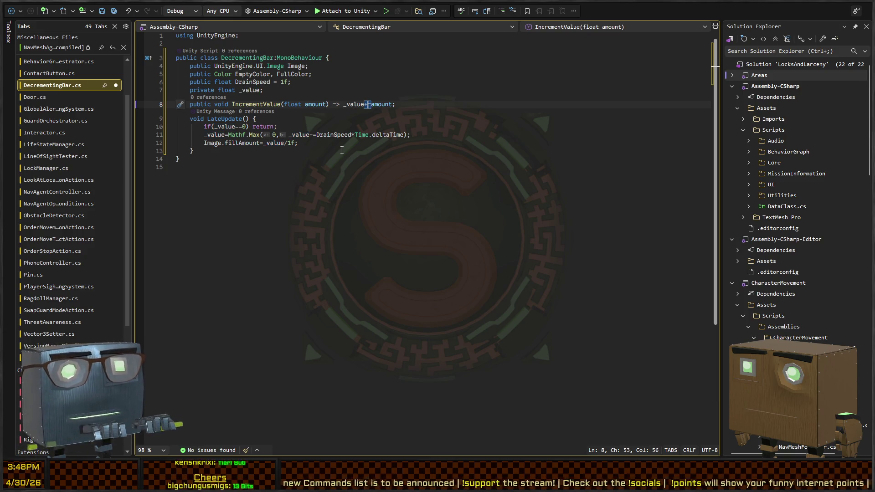
type("value+")
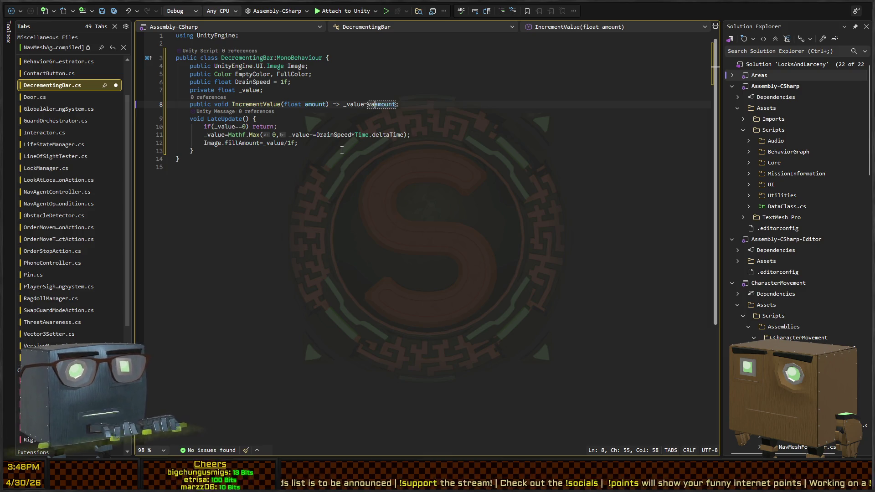
key("Left")
key("Left")
key("Left")
type("_")
key("Left")
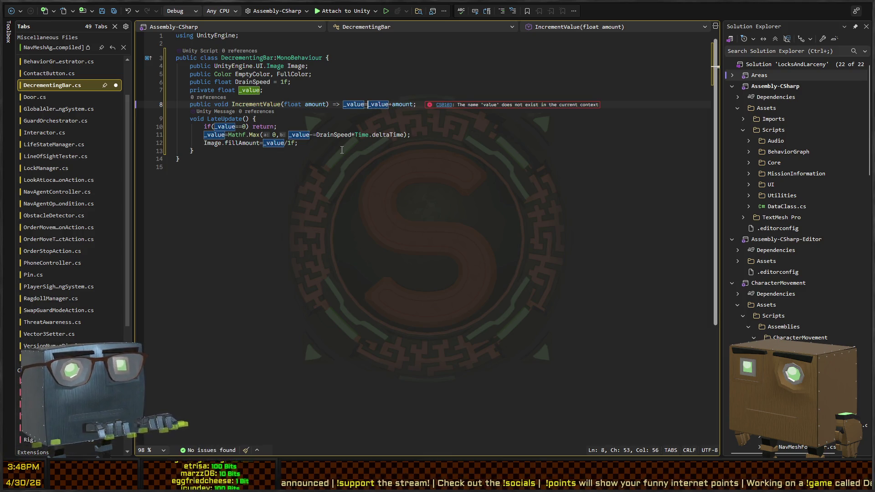
key("shift+ctrl+Right")
key("shift+ctrl+Right")
key("shift+ctrl+Right")
type("(")
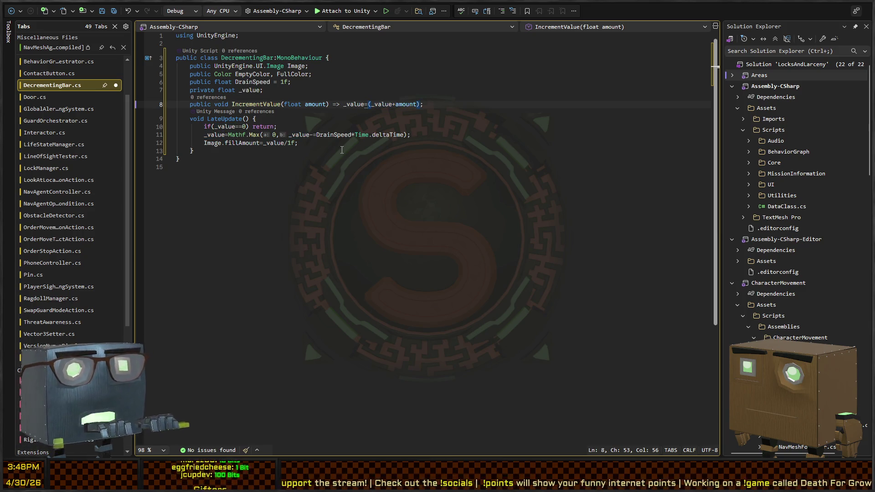
type("Mathf.clamp0")
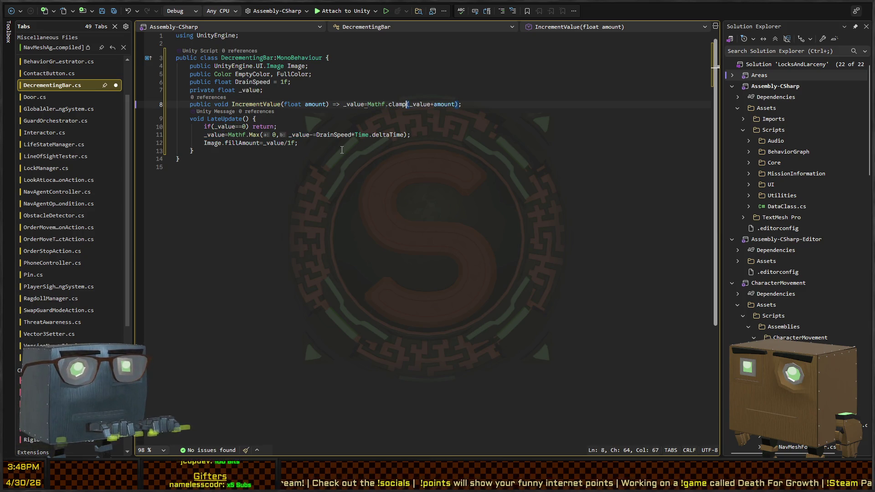
type("1")
key("Tab")
- Replace Mathf.Max(0, ...) with Mathf.Clamp01(...) in the LateUpdate drain line
key("Down")
key("Down")
key("Down")
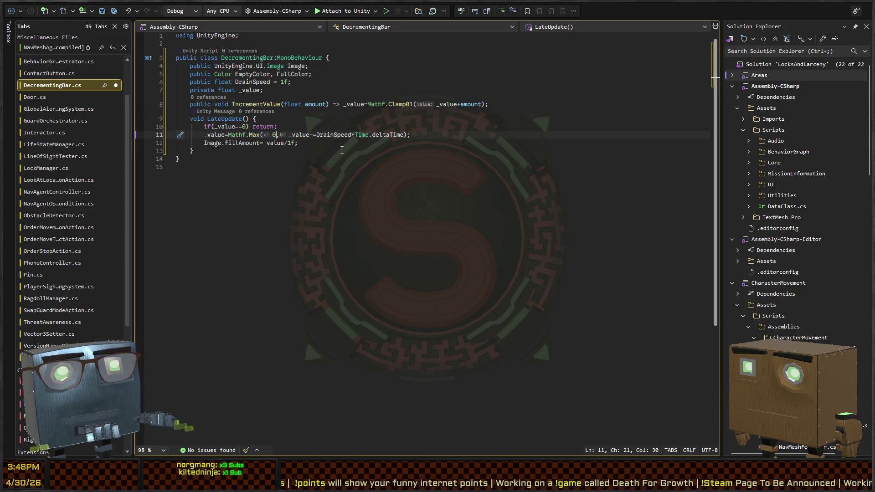
key("Right")
key("ctrl+shift+Left")
key("ctrl+shift+Left")
key("ctrl+shift+Left")
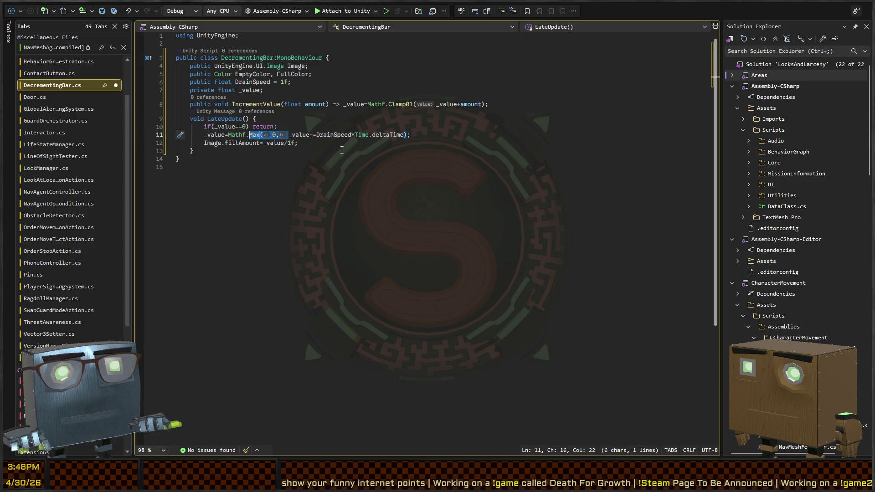
type("Mathf.Clamp01(")
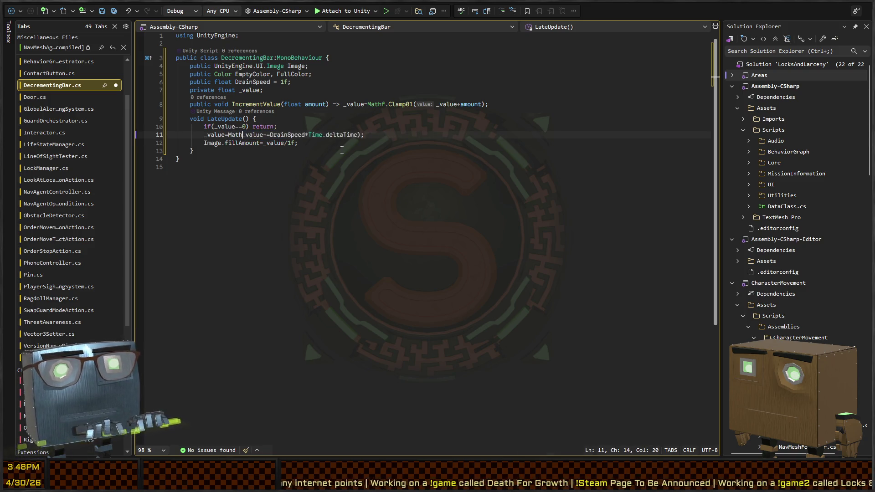
key("End")
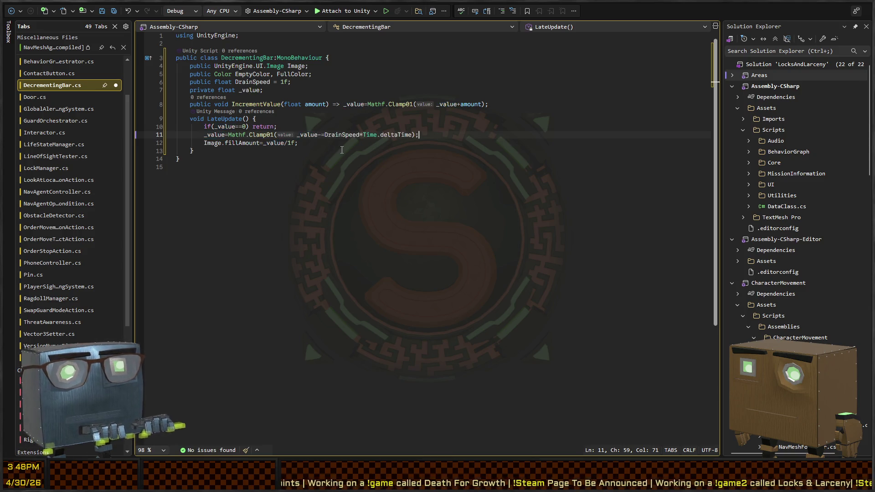
key("Down")
key("Down")
key("Up")
key("Up")
key("Up")
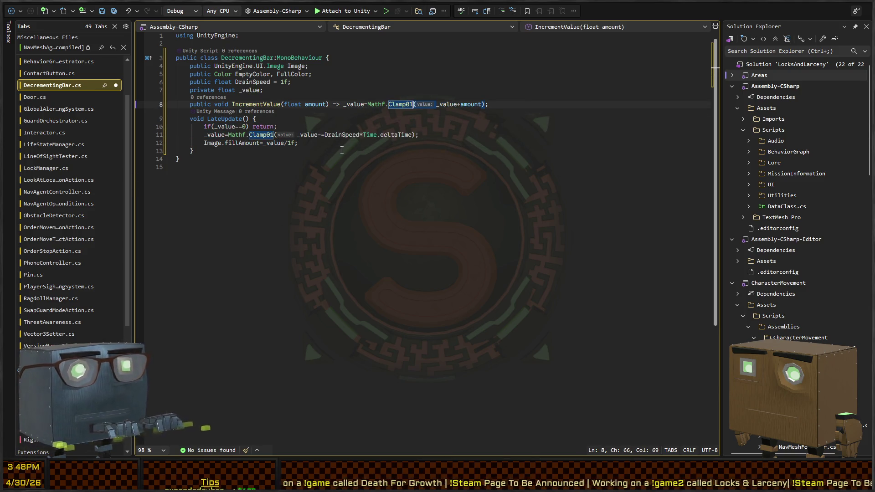
- Convert IncrementValue into a braced block that also sets Image.fillAmount=_value
key("Left")
key("Left")
key("Left")
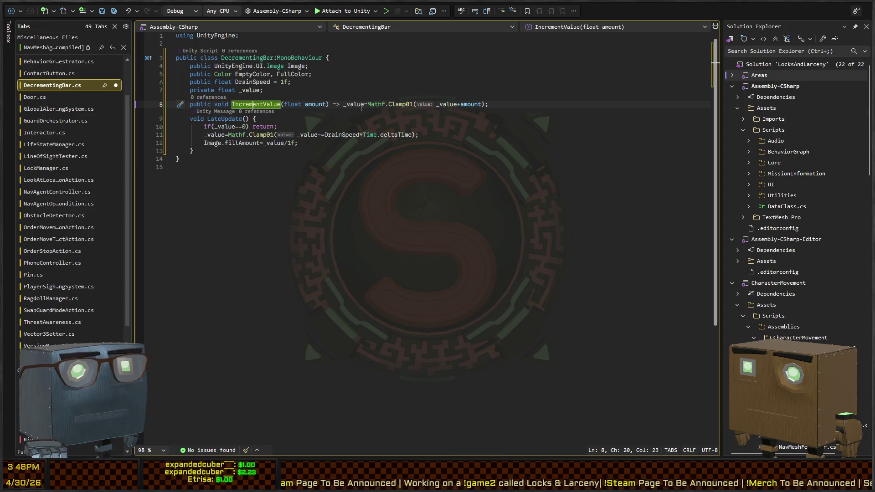
key("Right")
key("Right")
key("Right")
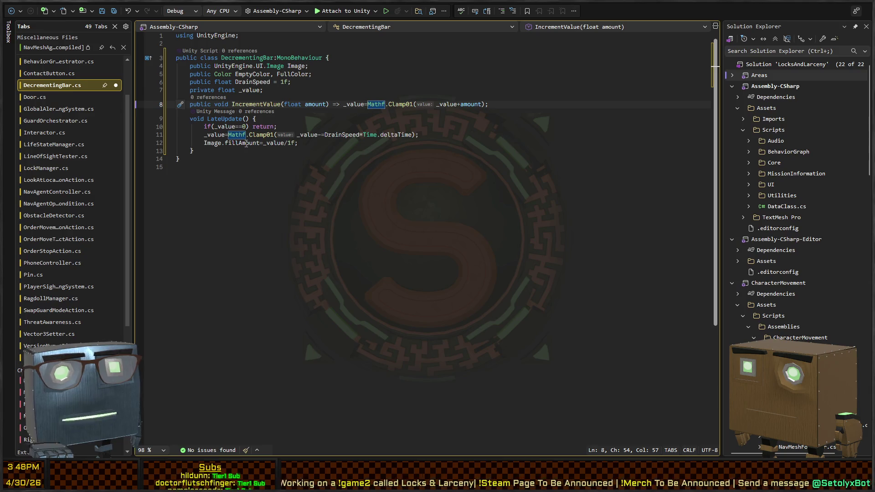
key("Down")
key("Down")
key("Down")
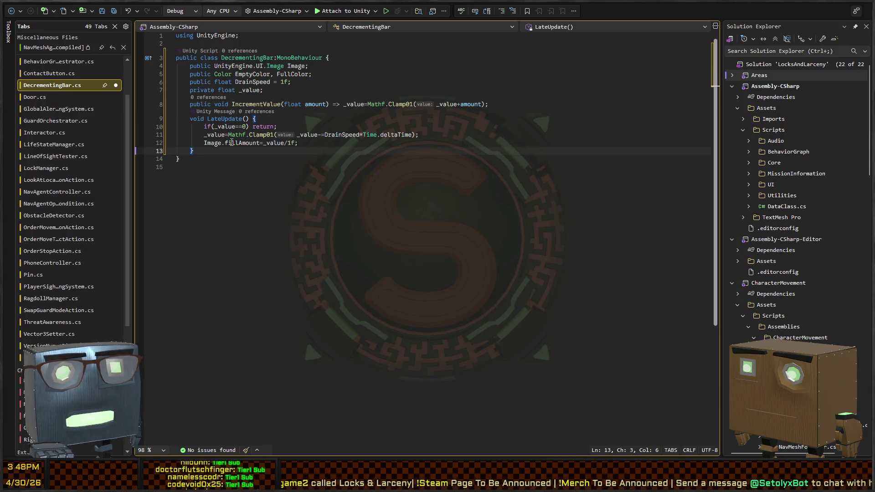
key("Up")
key("Up")
key("Up")
key("Up")
key("ctrl+Right")
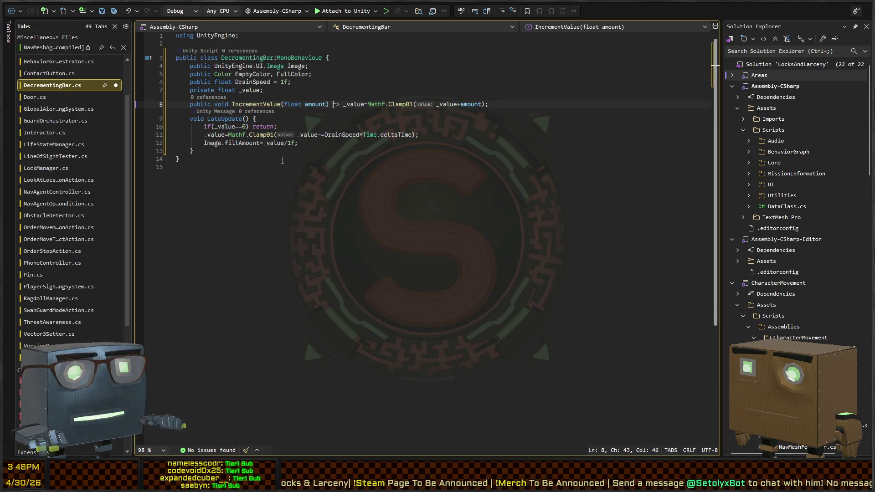
key("shift+End")
type("{")
key("Left")
key("ctrl+Left")
key("ctrl+Left")
key("ctrl+Left")
key("BackSpace")
key("BackSpace")
key("BackSpace")
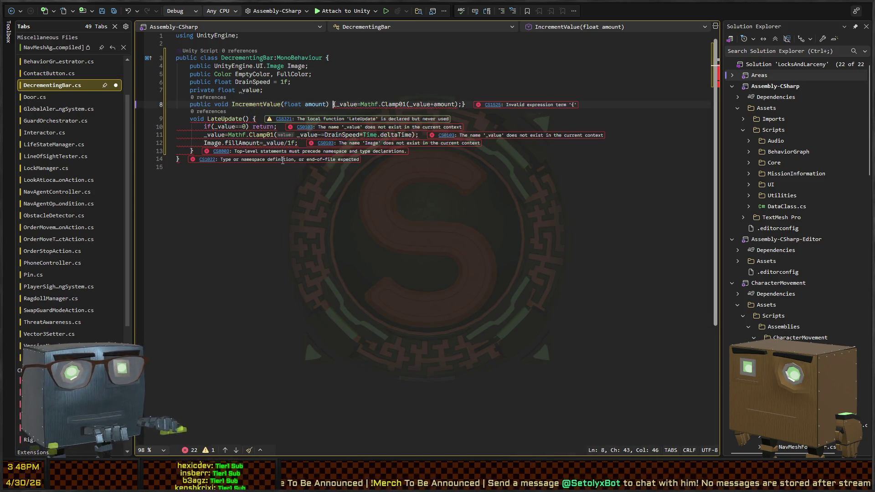
key("End")
key("Left")
key("Left")
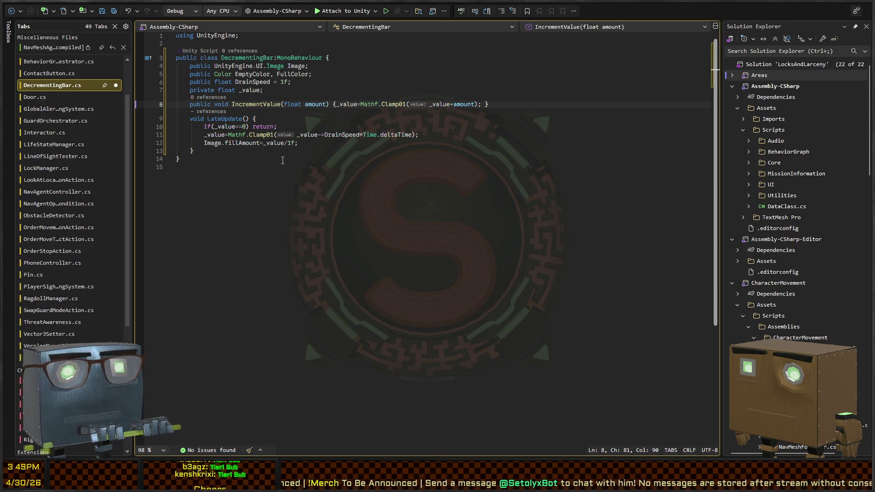
type("Amount=")
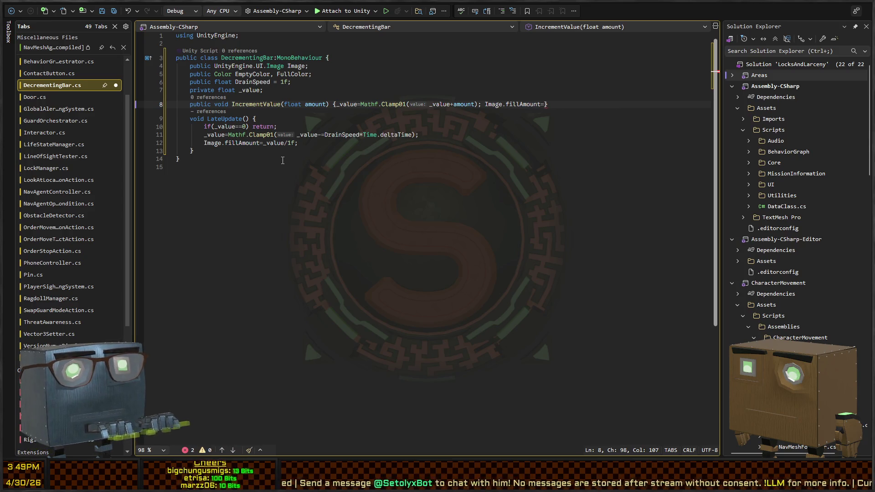
type("_value;")
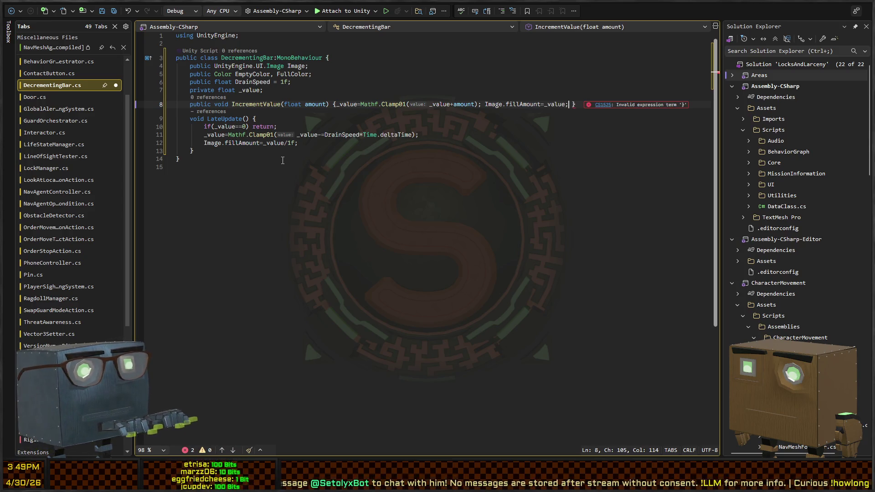
- Save the DecrementingBar script and switch back to the Unity editor
left_click(496, 176)
key("ctrl+s")
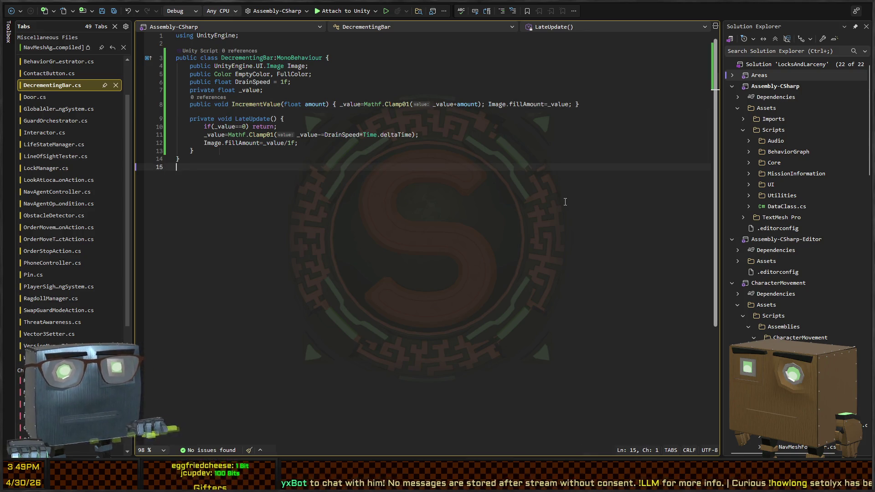
left_click(247, 106)
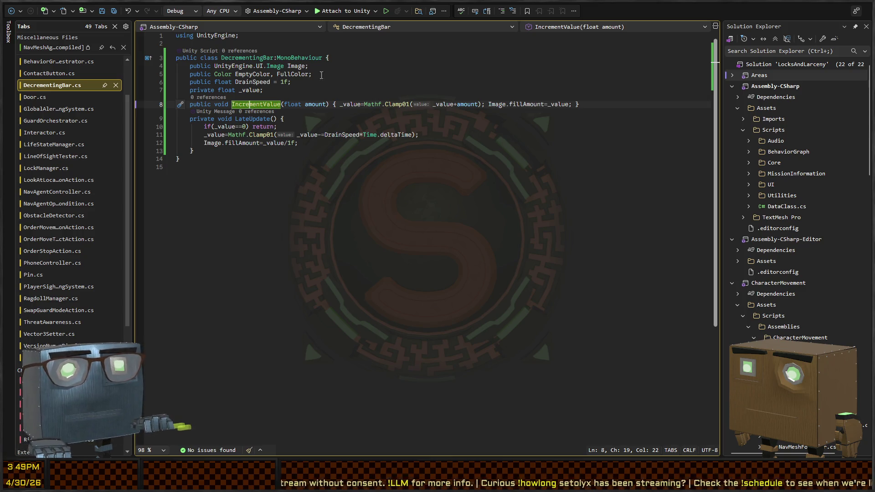
left_click(342, 58)
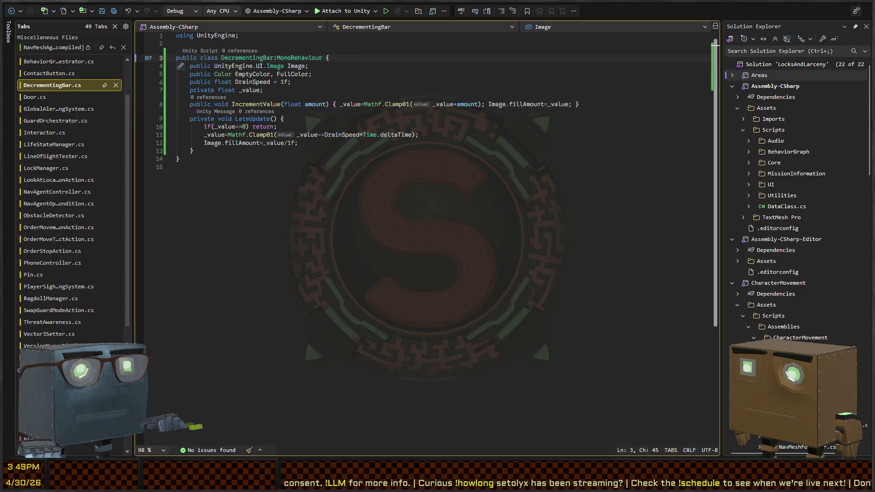
key("alt+Tab")
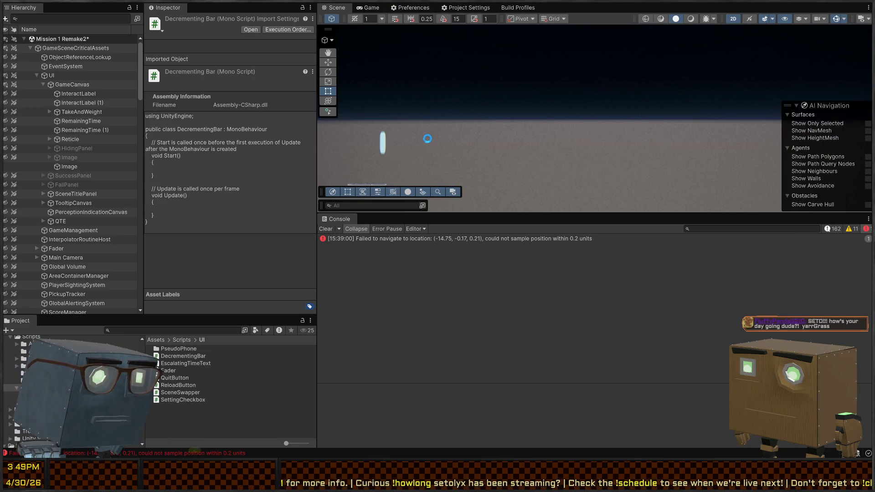
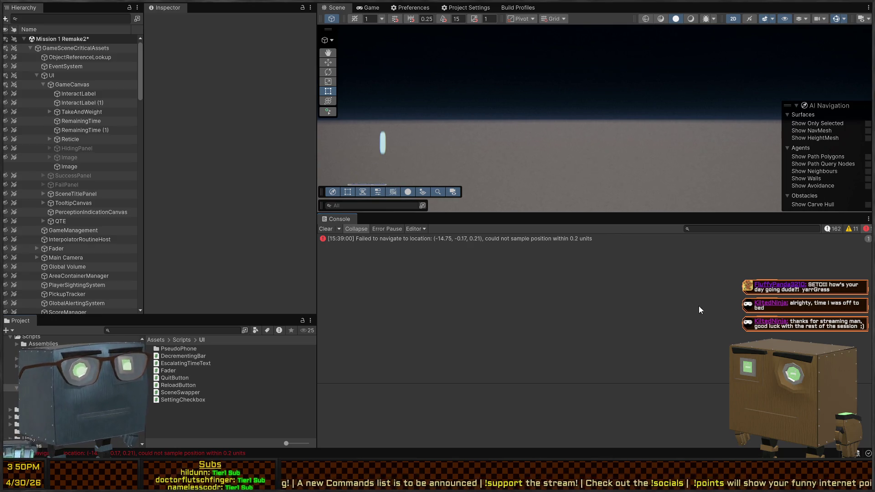
- Rename the second Image under GameCanvas to SoundIndicator
key("q")
mouse_move(561, 88)
left_mouse_down()
mouse_move(561, 109)
mouse_move(698, 66)
left_mouse_up()
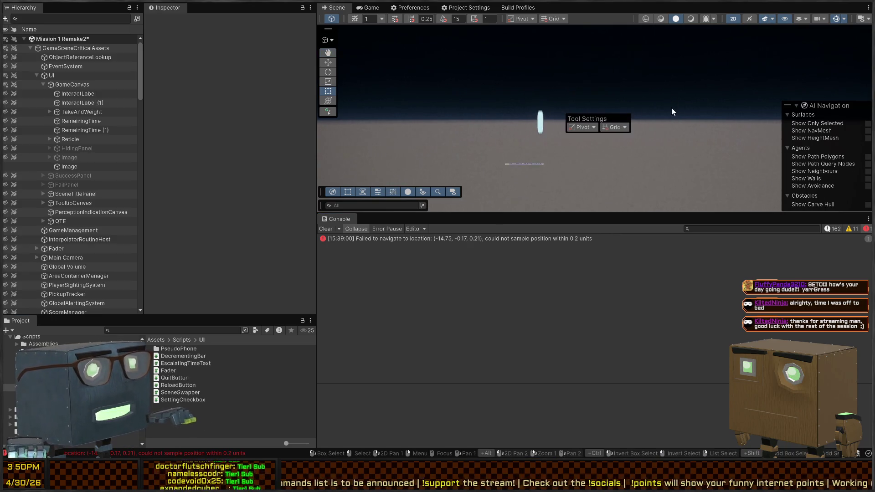
key("t")
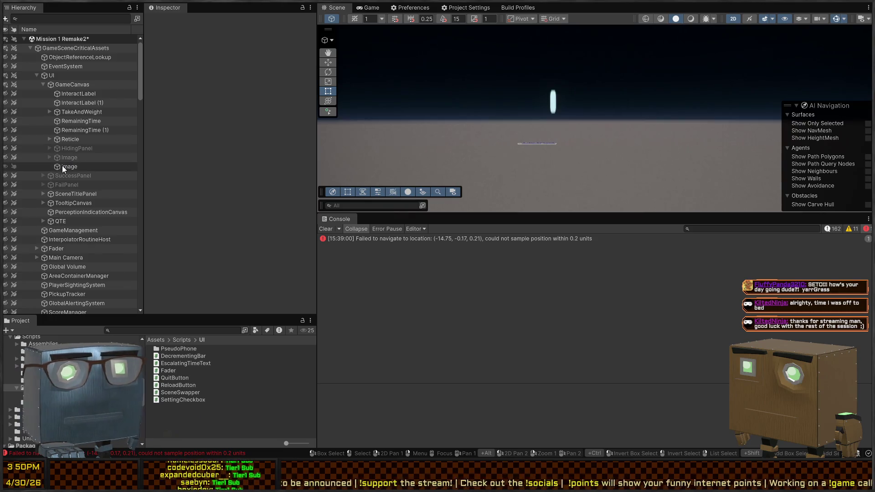
left_click(62, 166)
key("F2")
type("Sound")
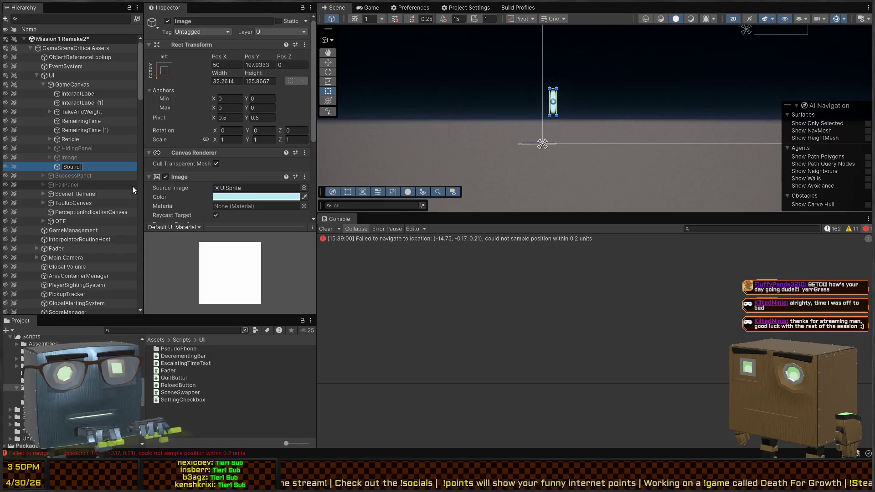
type("Indicator")
key("Return")
- Attach the DecrementingBar script to SoundIndicator from the Project panel
scroll(201, 149, "down", 5)
left_click(202, 205)
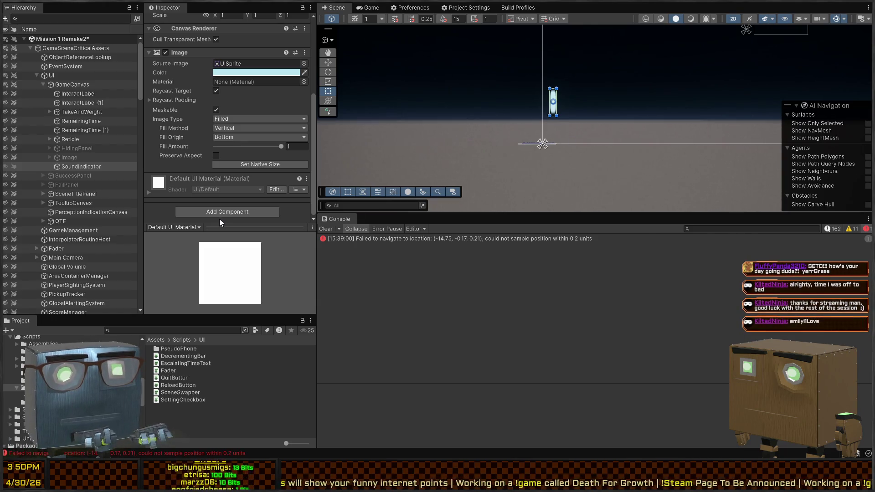
left_click_drag(219, 218, 219, 219)
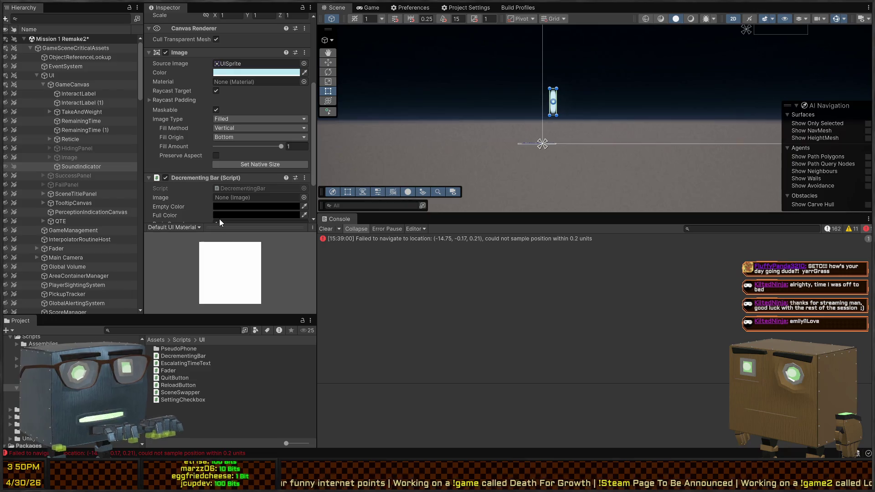
- Link the Decrementing Bar's Image field to SoundIndicator's own Image component
scroll(226, 170, "down", 2)
left_click(302, 148)
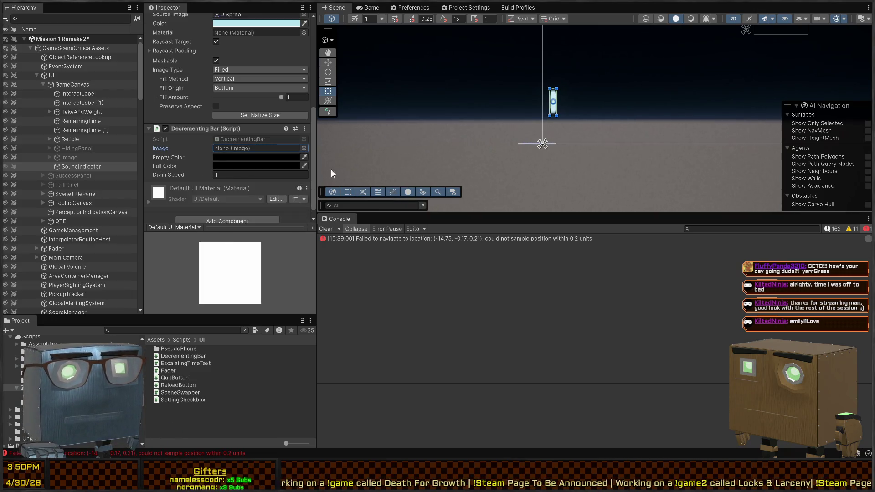
scroll(212, 49, "up", 3)
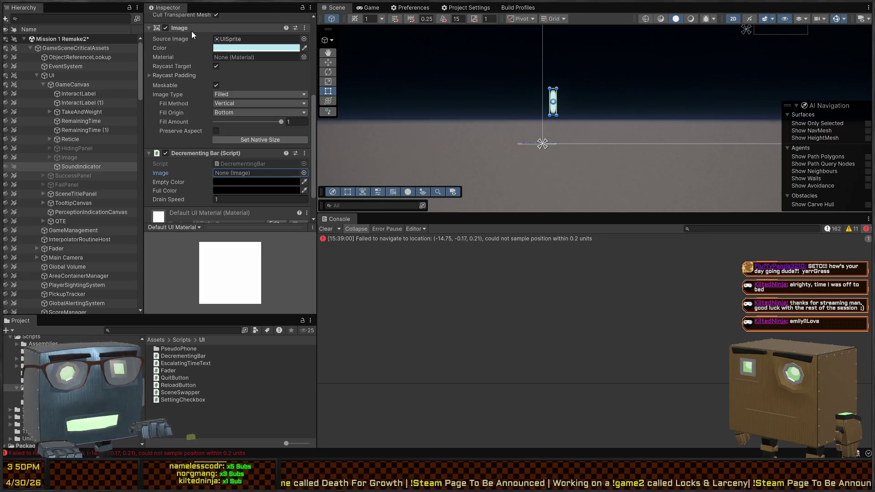
left_click_drag(240, 163, 241, 176)
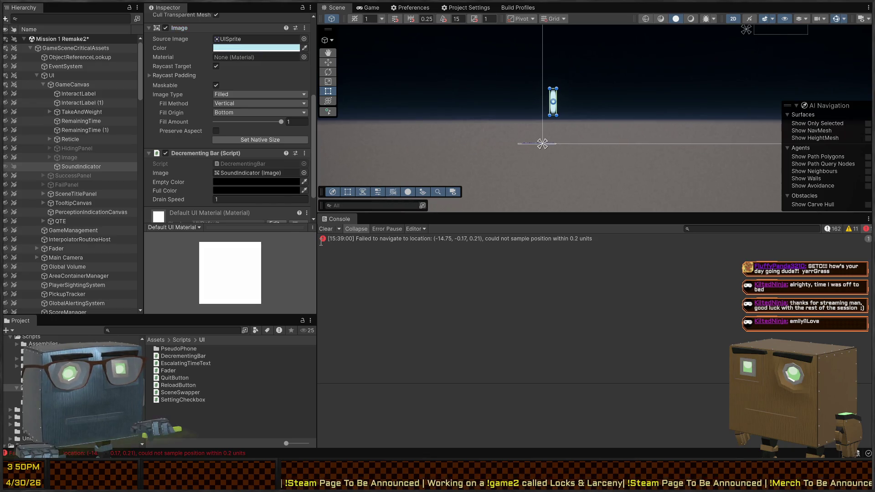
- Set Empty Color to light blue, Full Color to pink, and Drain Speed to 1
left_click(249, 181)
key("ctrl+v")
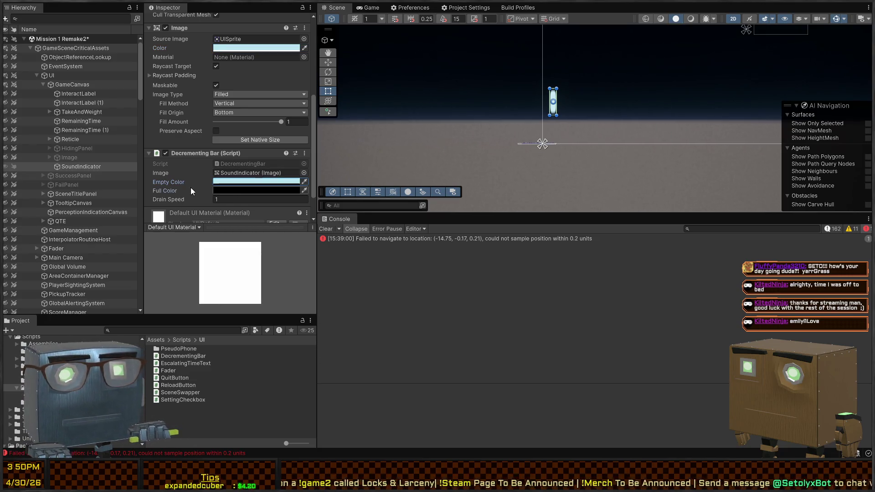
key("ctrl+v")
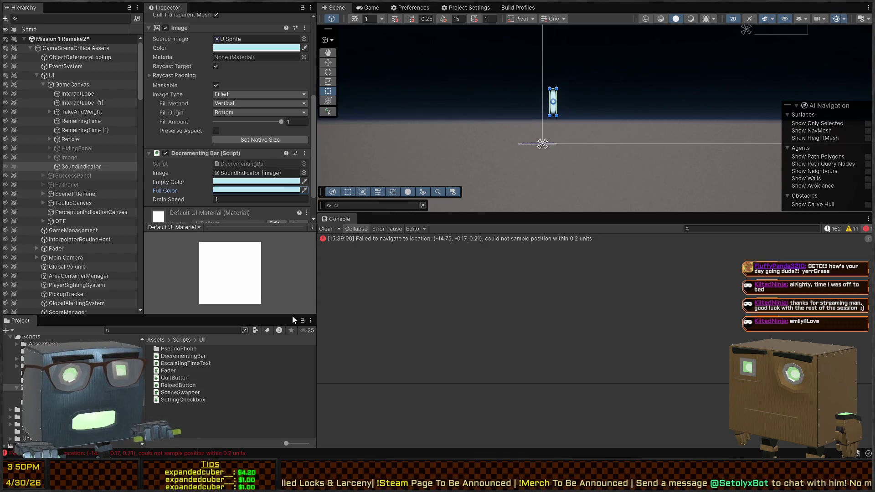
key("ctrl+v")
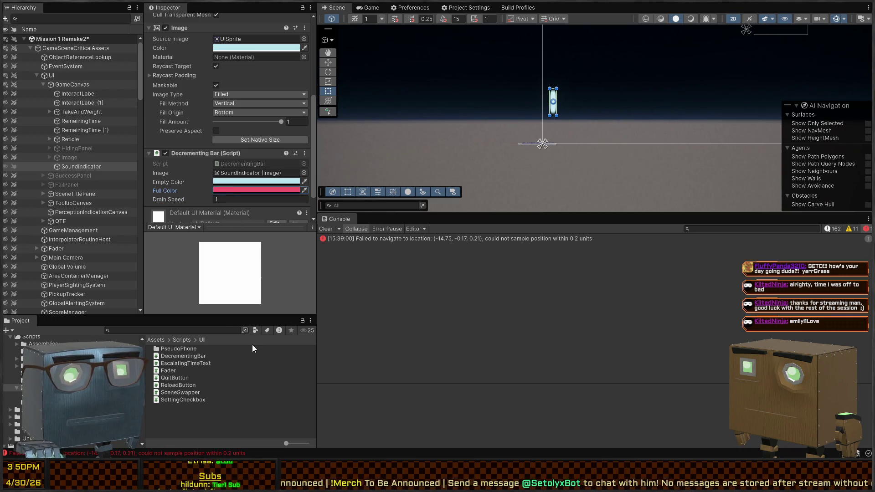
left_click(218, 182)
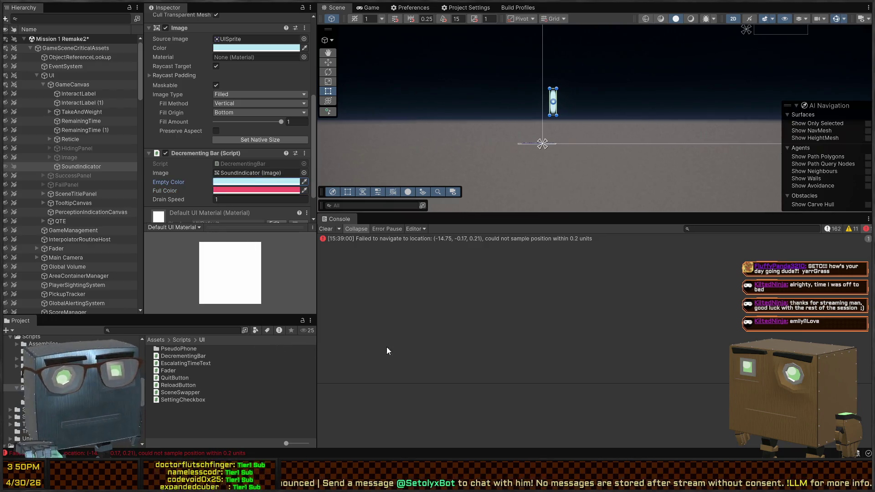
left_click(175, 195)
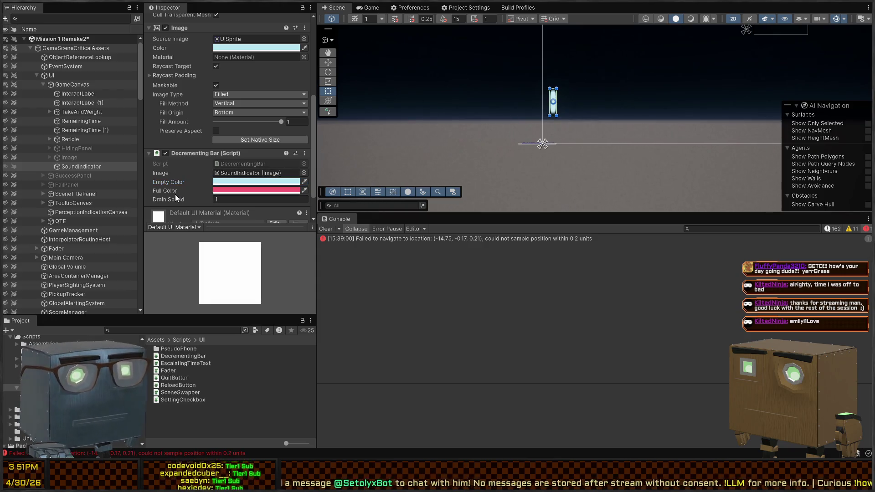
type("1")
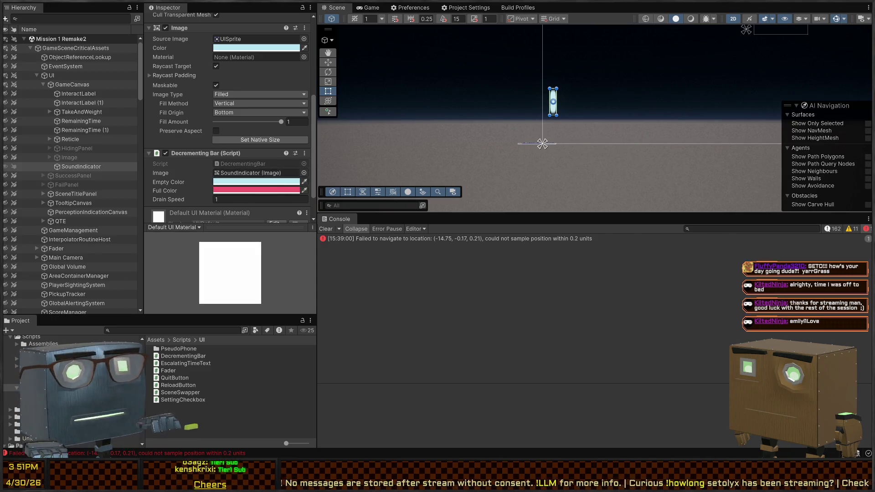
key("alt+Tab")
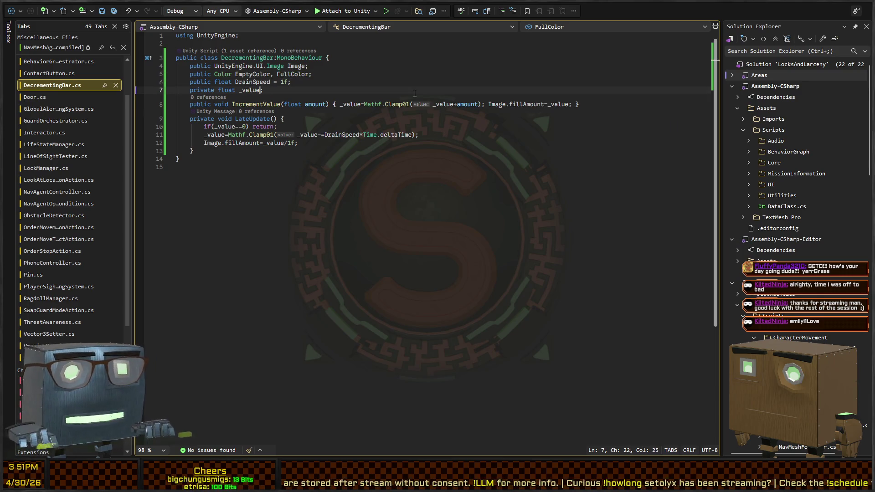
- Initialise DecrementingBar's _value field to 1f, then return to Unity
type("1f;")
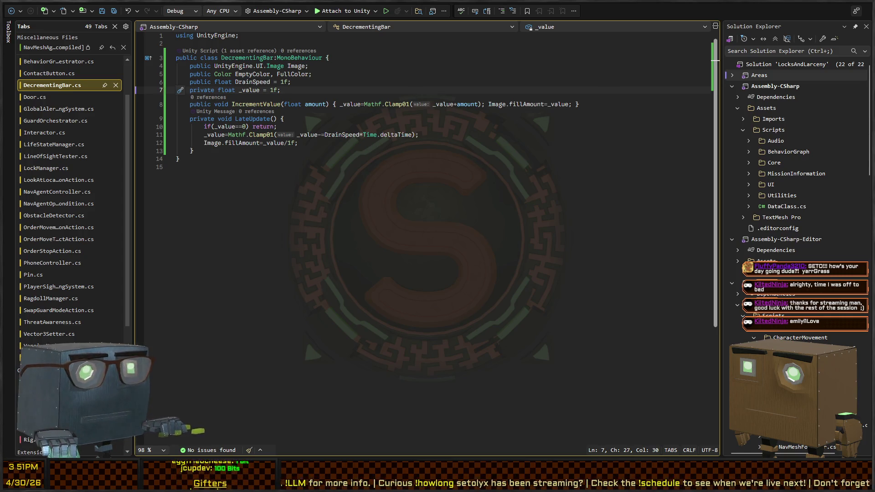
key("alt+Tab")
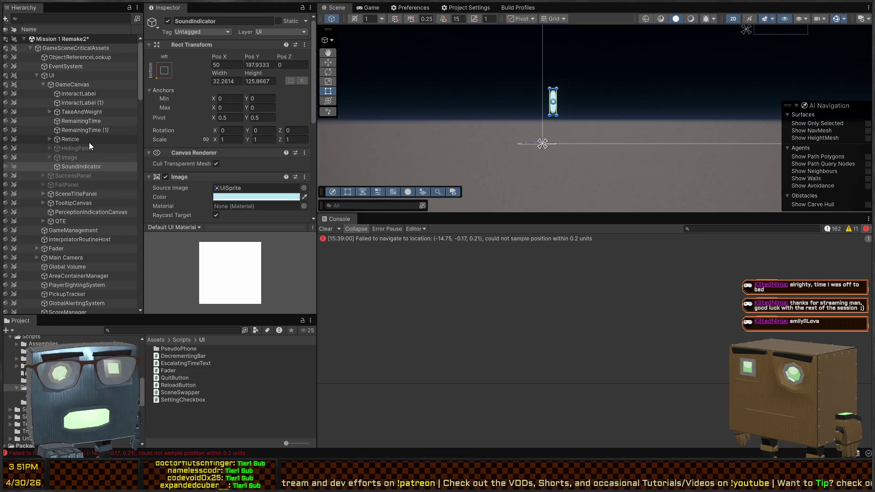
- Find Player in the Hierarchy, expand it and select its Systems child
scroll(67, 131, "down", 10)
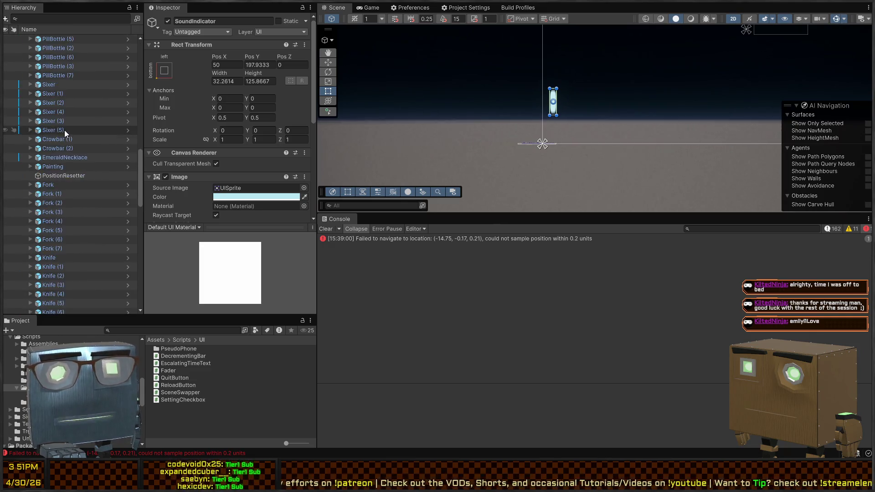
scroll(64, 137, "up", 2)
left_click(77, 18)
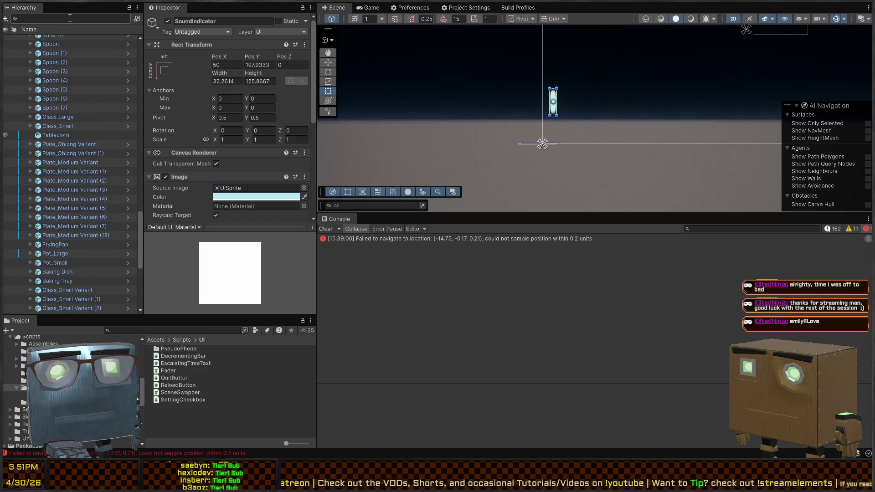
type("player")
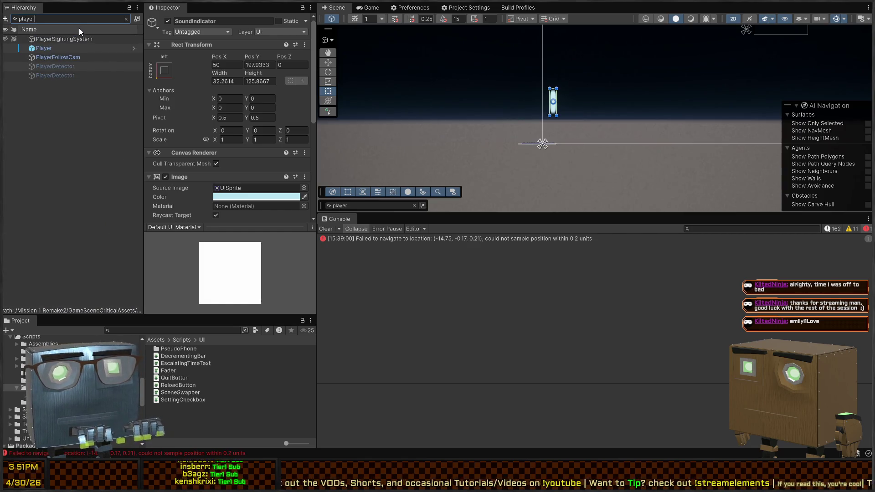
left_click(58, 48)
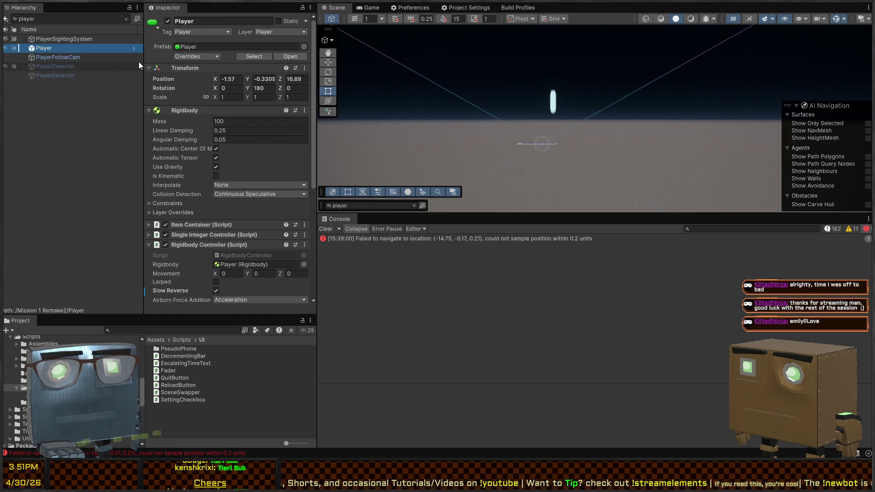
scroll(152, 82, "down", 5)
left_click(126, 18)
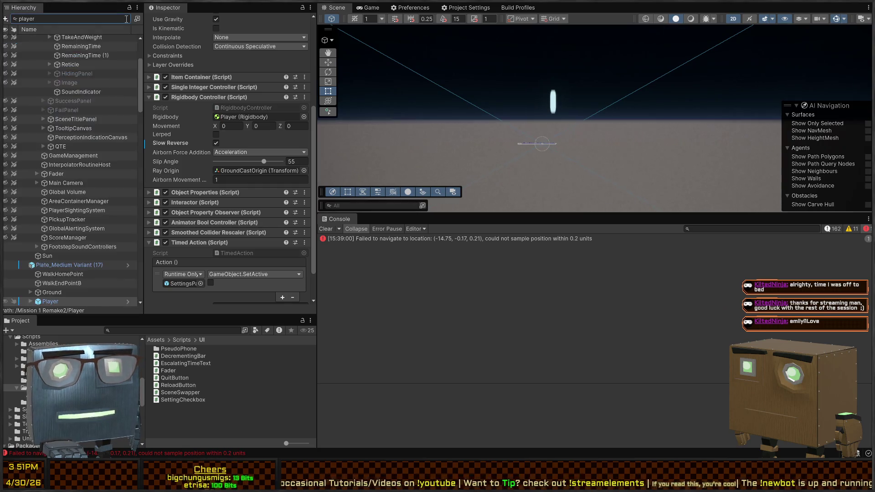
left_click(44, 204)
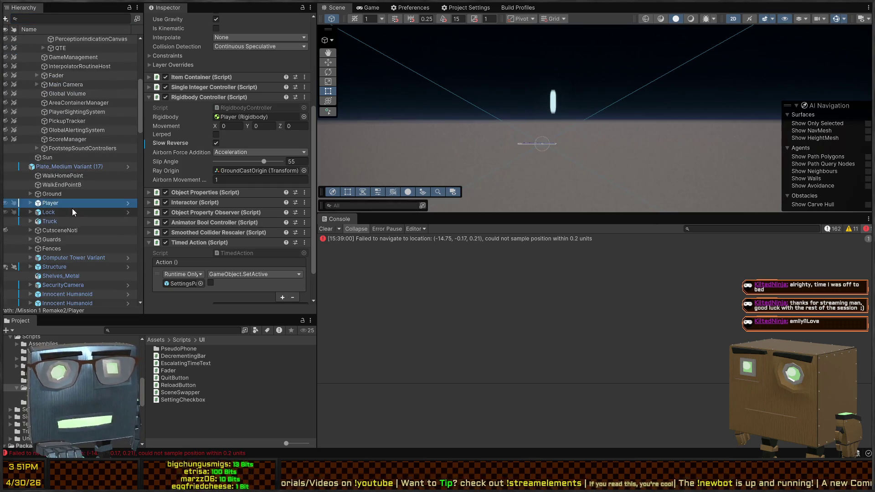
scroll(42, 150, "down", 3)
left_click(31, 129)
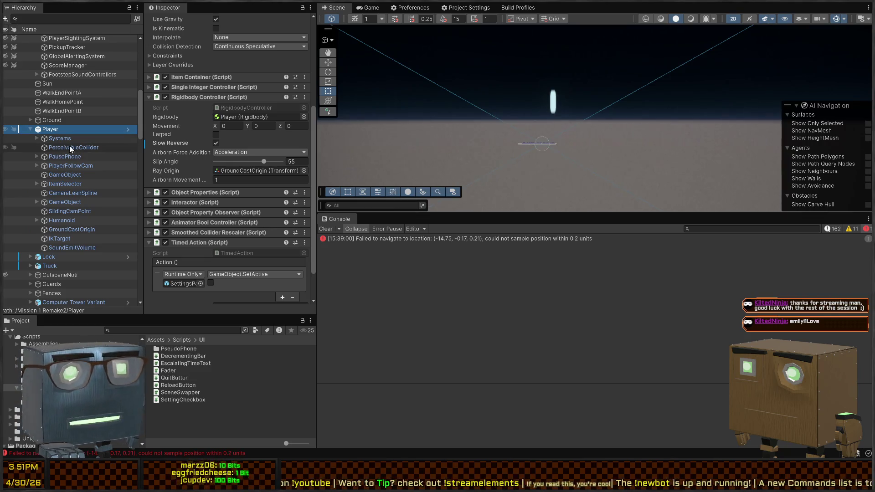
left_click(71, 140)
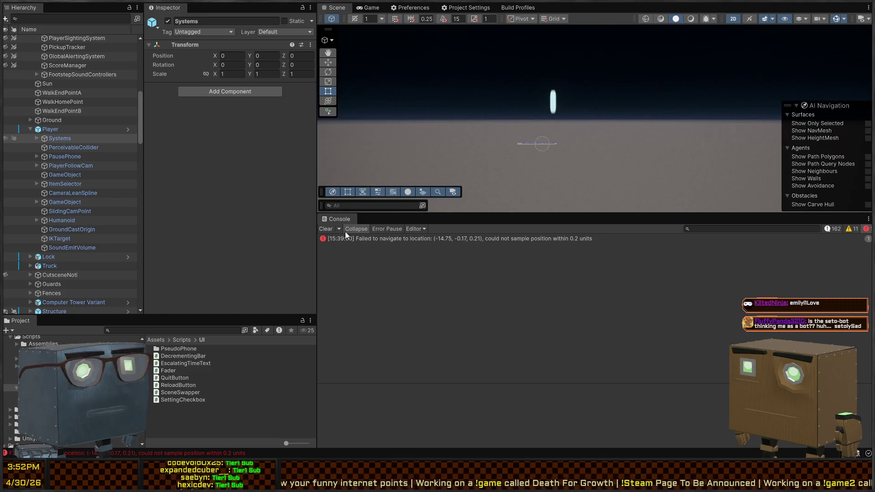
- Clear the console and show SoundIndicator's Image fill and Decrementing Bar settings
left_click(325, 229)
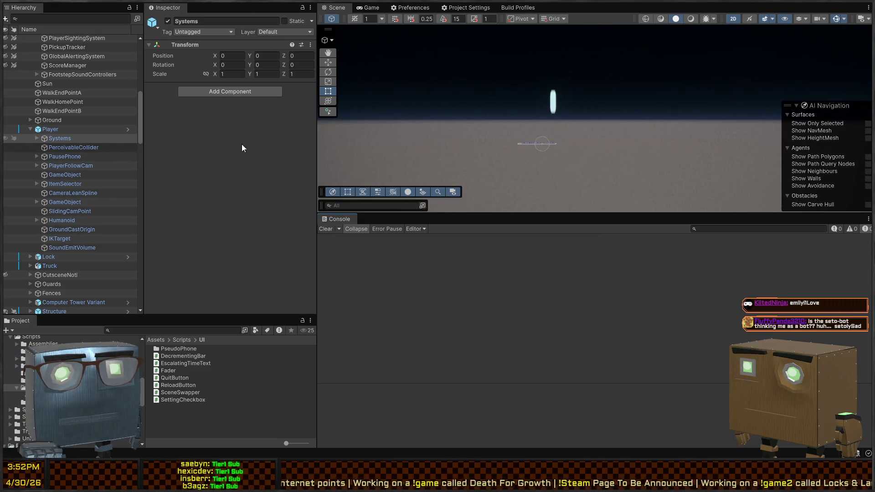
left_click(553, 101)
scroll(237, 160, "down", 8)
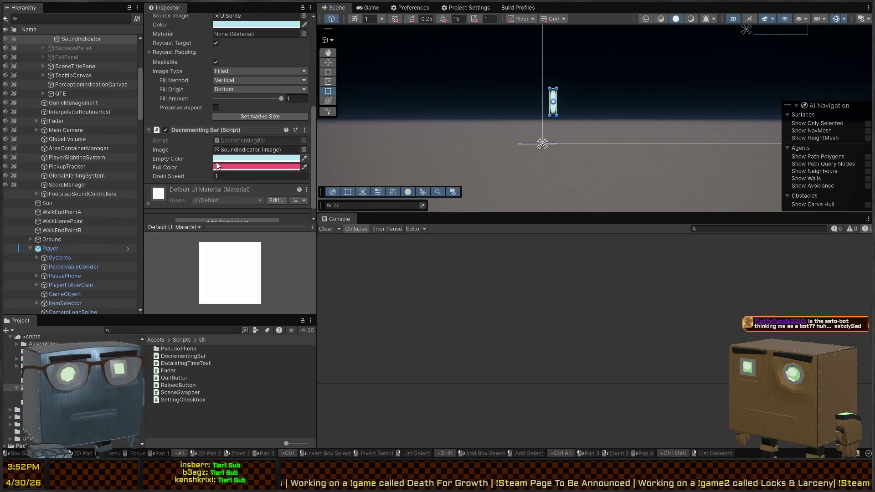
scroll(71, 231, "down", 8)
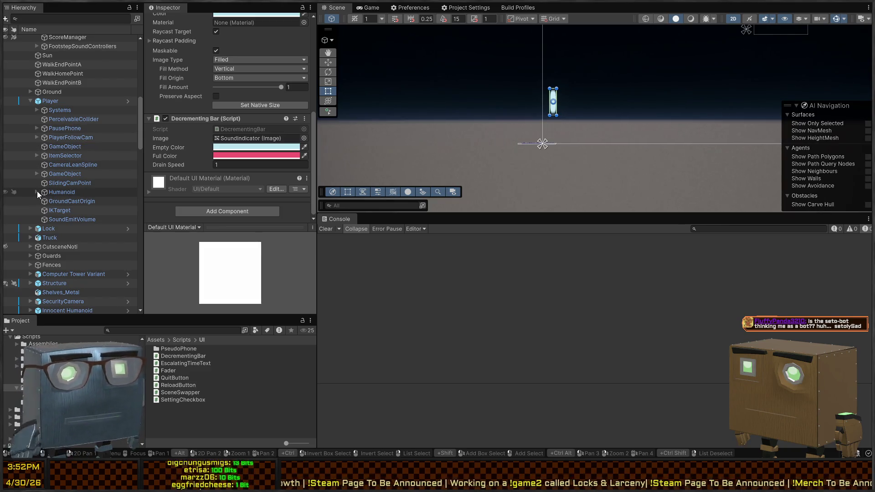
- Expand the Player's Humanoid rig and browse its bones down to Forearm.L
left_click(37, 191, "alt")
scroll(109, 199, "down", 8)
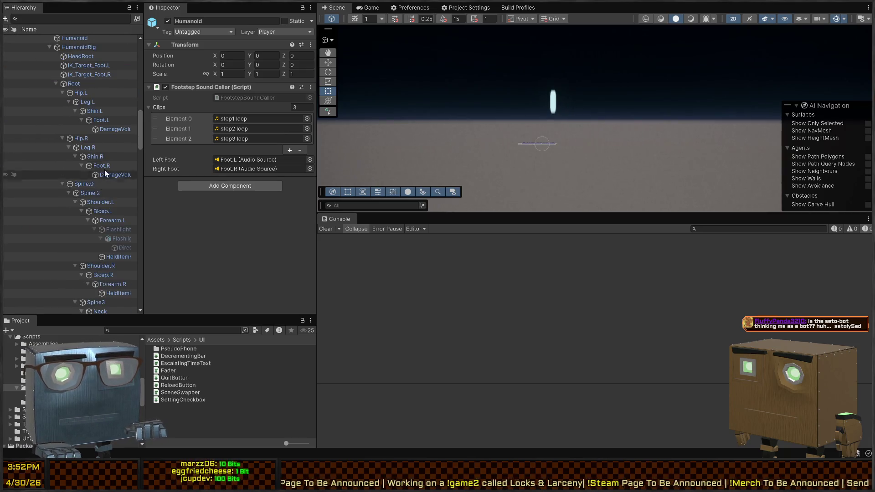
scroll(101, 180, "down", 5)
left_click_drag(144, 132, 212, 132)
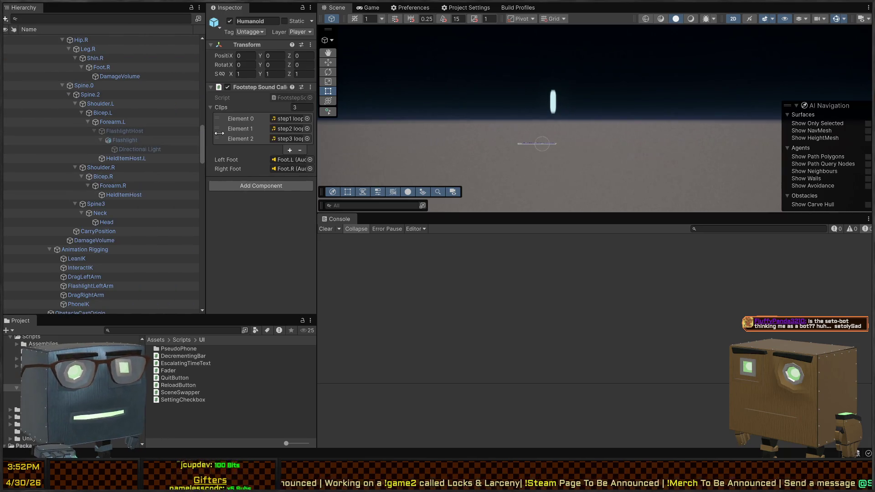
left_click(112, 123)
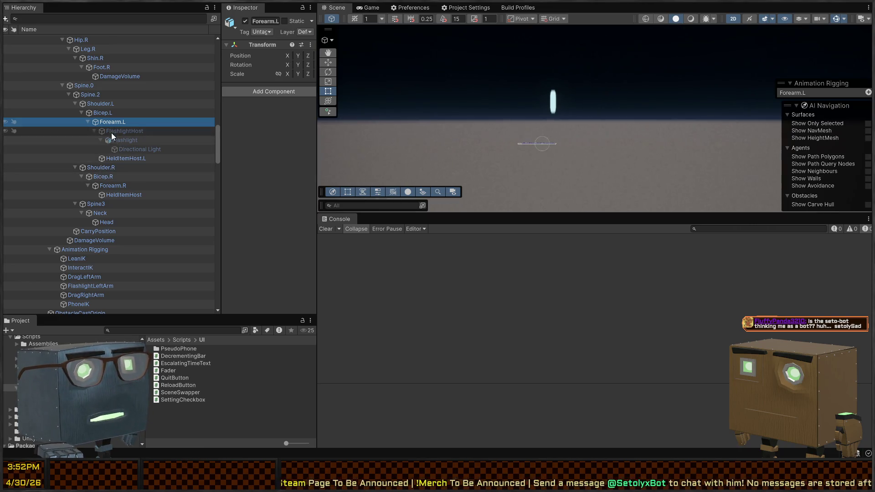
- Select the Foot.L bone and inspect its Perceivable Audio Player (Script) settings
scroll(117, 139, "up", 1)
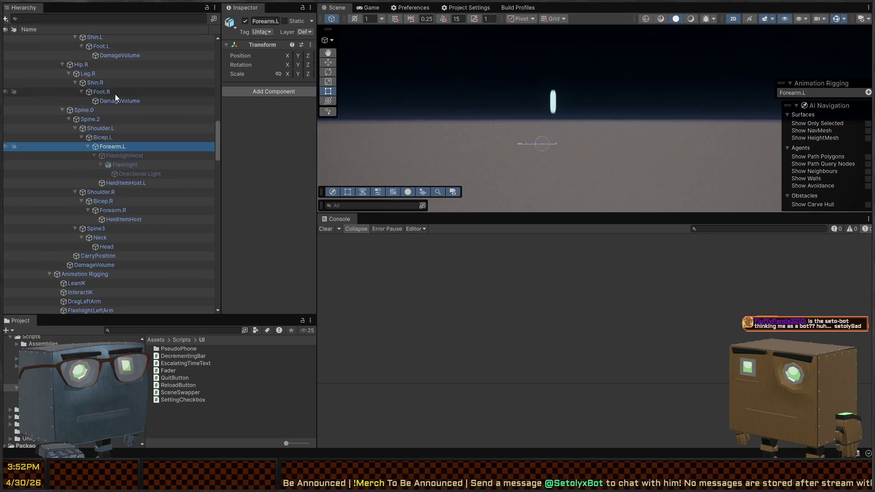
left_click(109, 92)
scroll(105, 92, "up", 2)
left_click(98, 95, "ctrl")
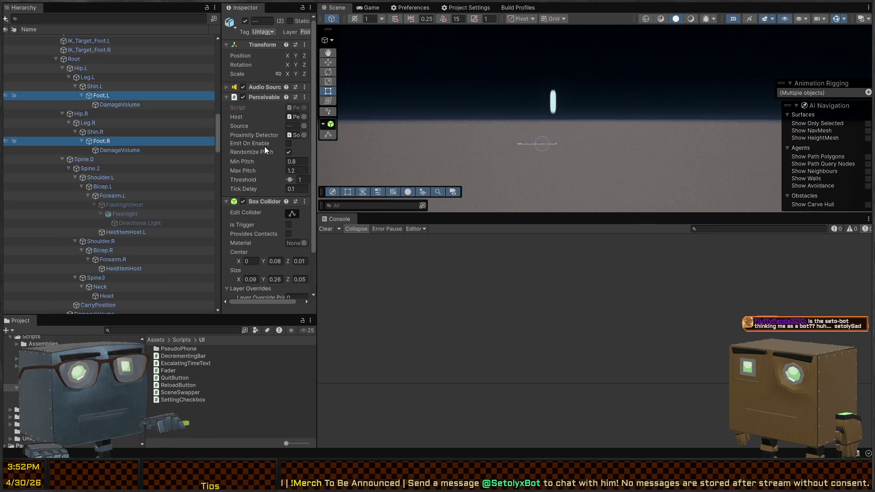
scroll(271, 150, "down", 2)
mouse_move(316, 122)
left_mouse_down()
mouse_move(480, 117)
mouse_move(255, 99)
left_mouse_up()
left_click(108, 96)
left_click(112, 96)
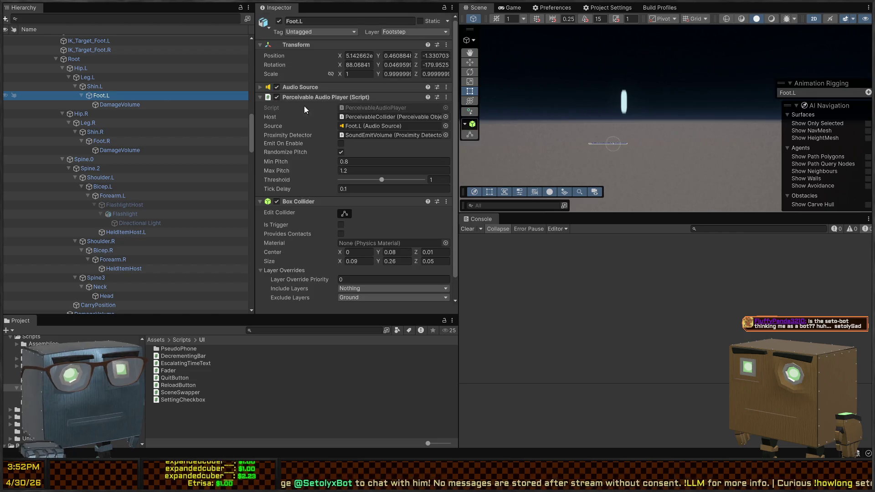
scroll(322, 111, "down", 1)
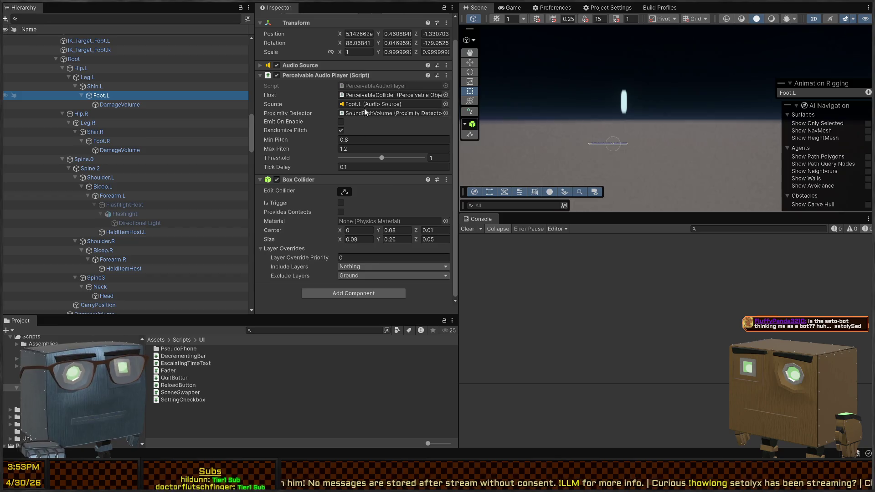
left_click(352, 84)
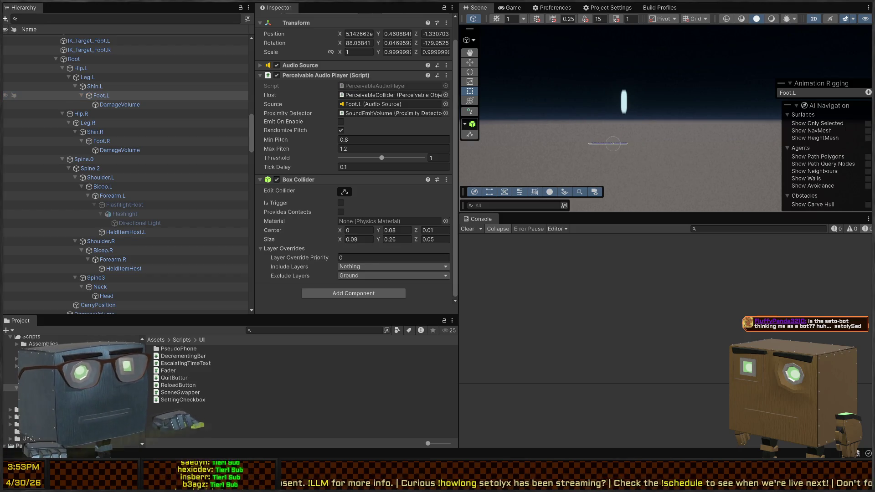
key("alt+Tab")
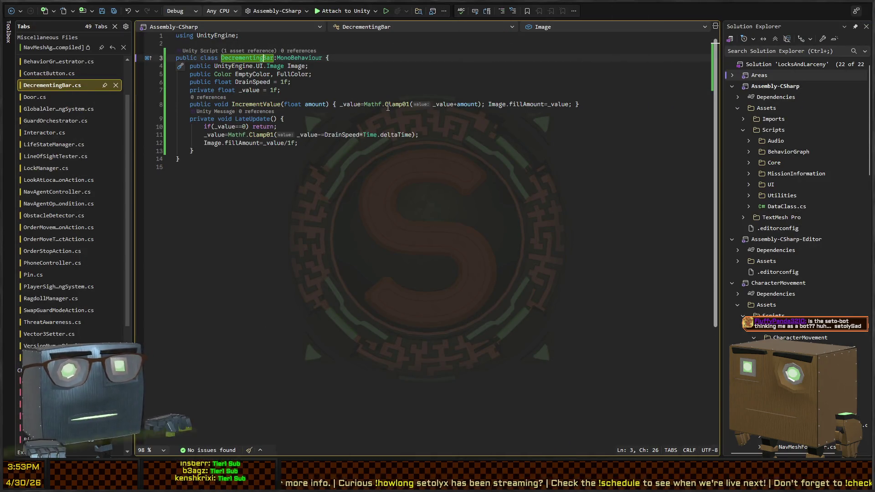
- Rename the DecrementingBar class to SoundEmissionMeter
key("ctrl+r")
key("ctrl+r")
type("SoundEmissionE")
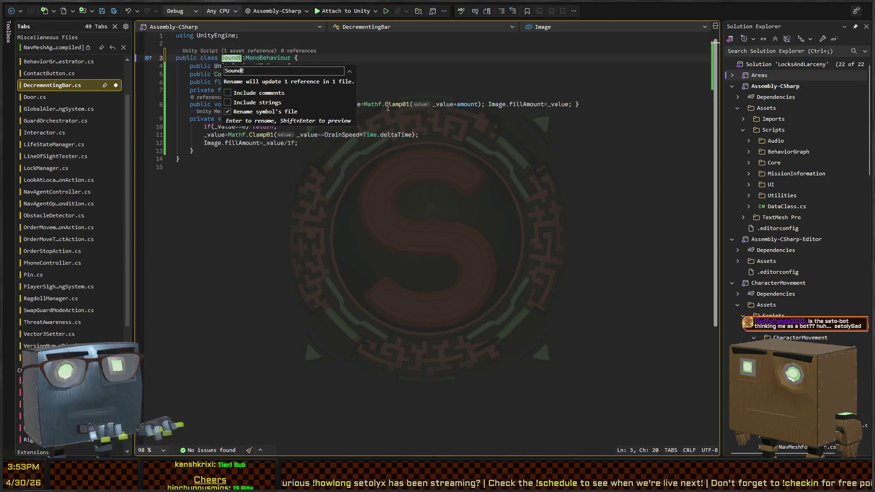
key("BackSpace")
type("Meter")
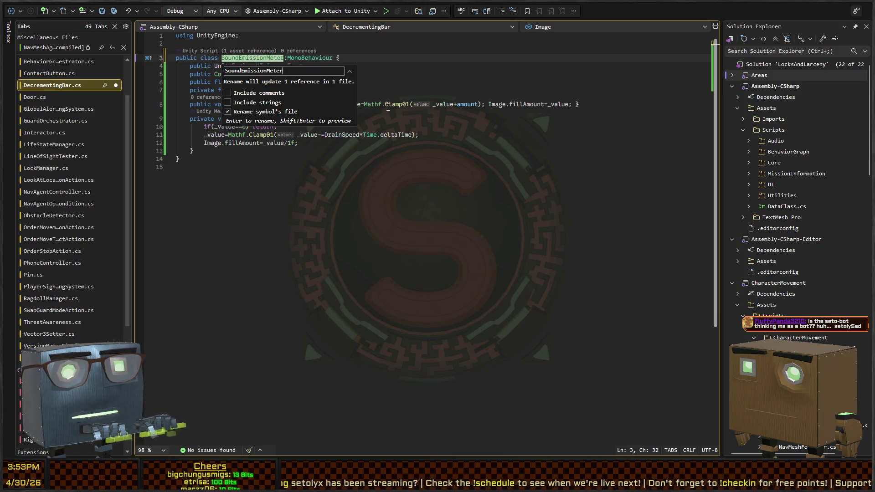
key("Return")
- Insert an empty line after the _value field declaration
key("Down")
key("Down")
key("Return")
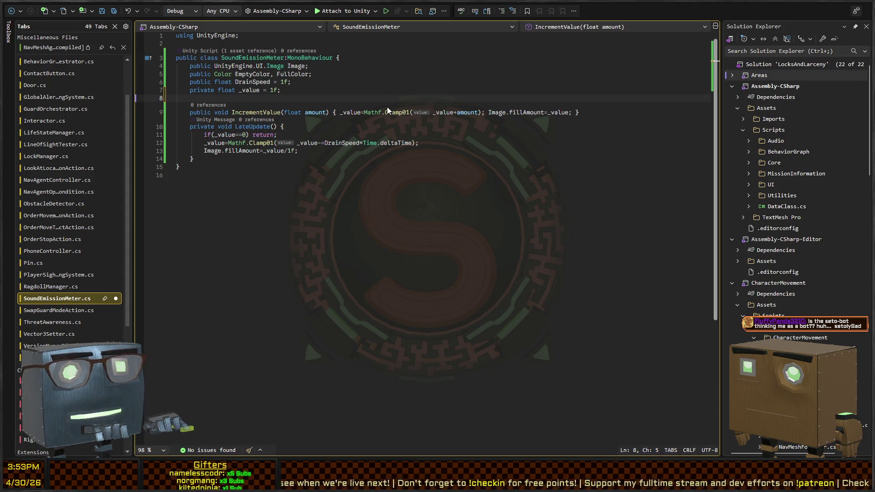
key("alt+Tab")
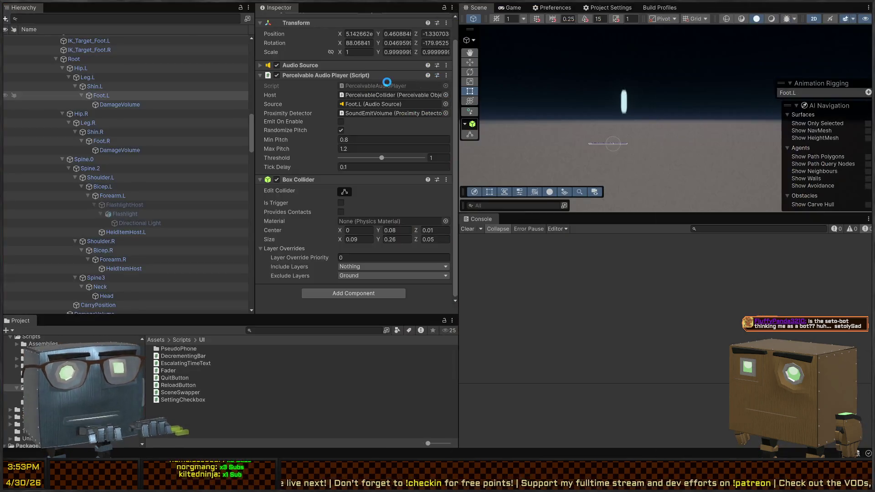
key("alt+Tab")
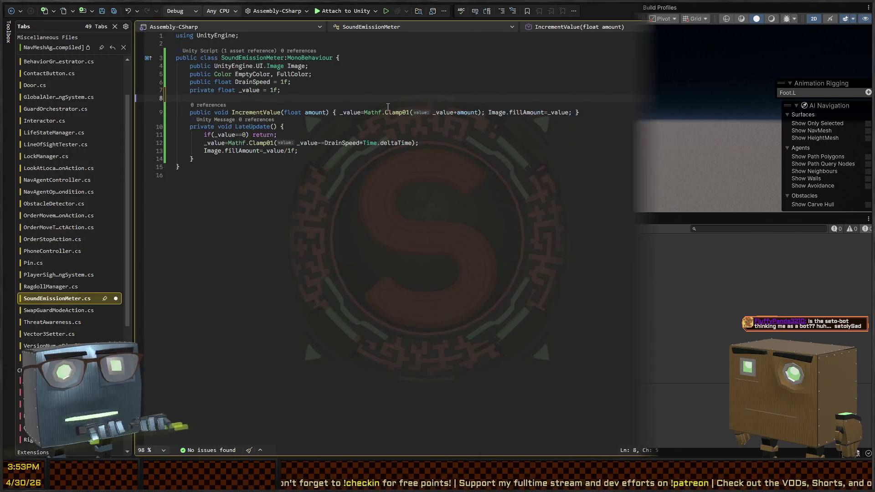
- Begin a new field of type PerceivableAudioPlayer below _value
type("PerceivableAudioPla")
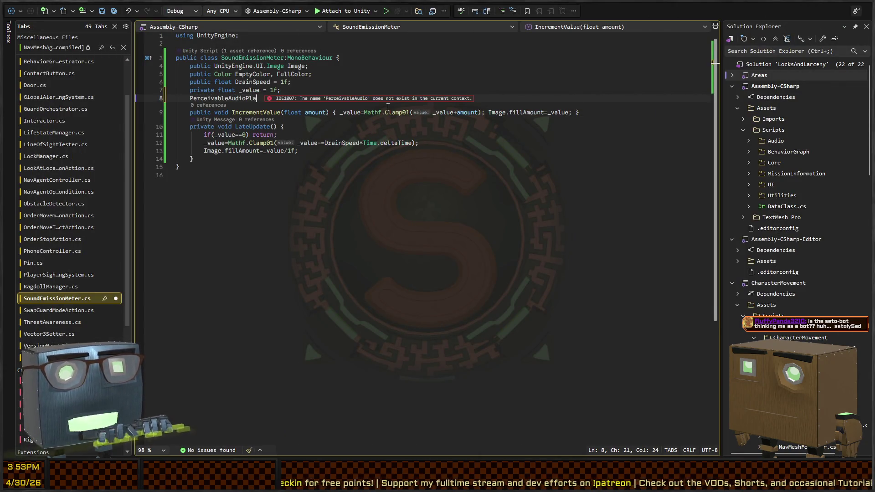
key("Tab")
type("AudioSou")
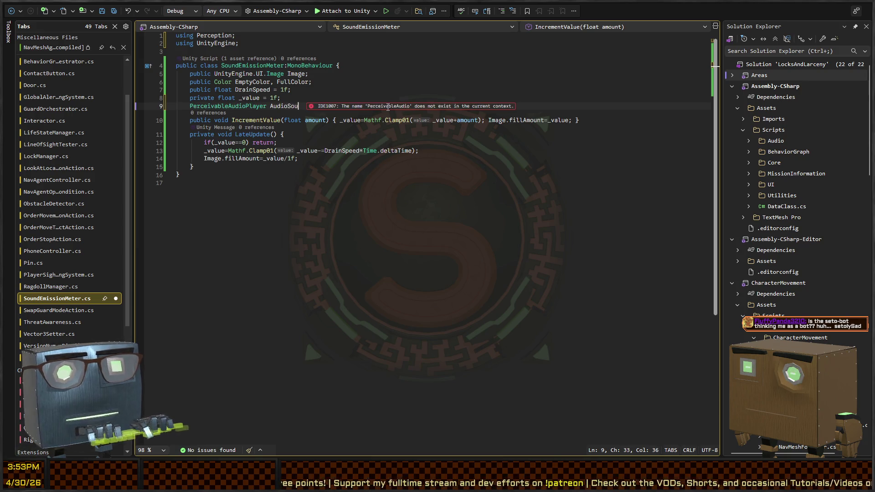
type("rces")
key("ctrl+Left")
type("[")
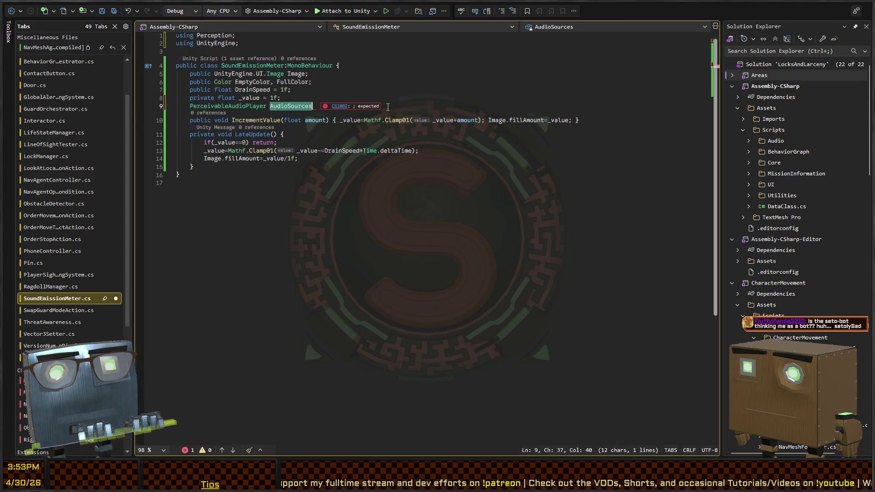
key("Up")
key("Down")
key("shift+End")
key("BackSpace")
key("BackSpace")
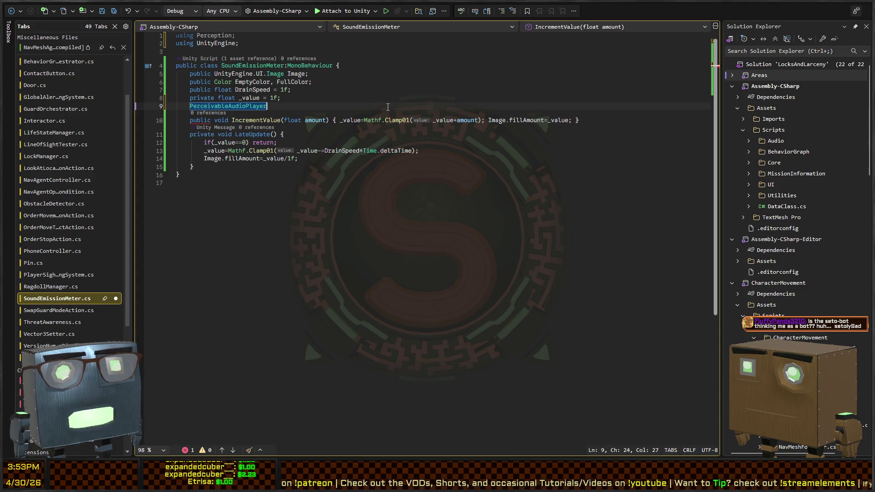
- Make it public List<PerceivableAudioPlayer> Players = new(), importing System.Collections.Generic
type(">List<")
key("Home")
type("public")
key("End")
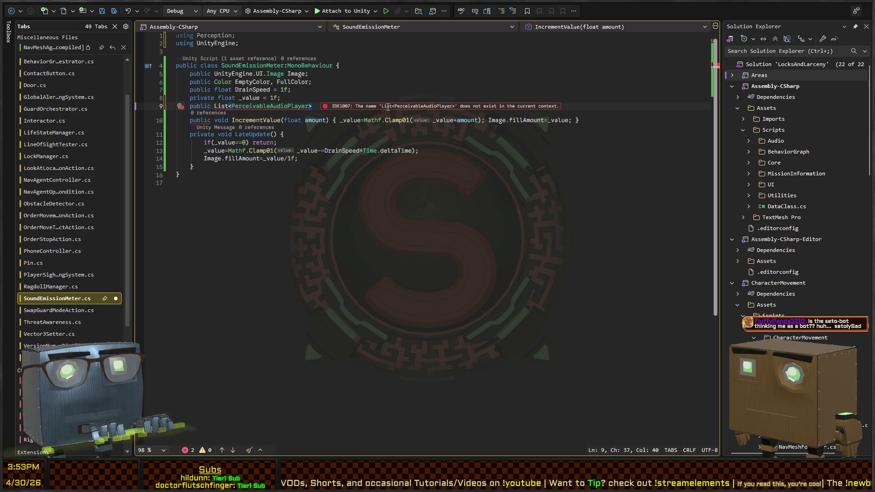
type("Players;")
key("Home")
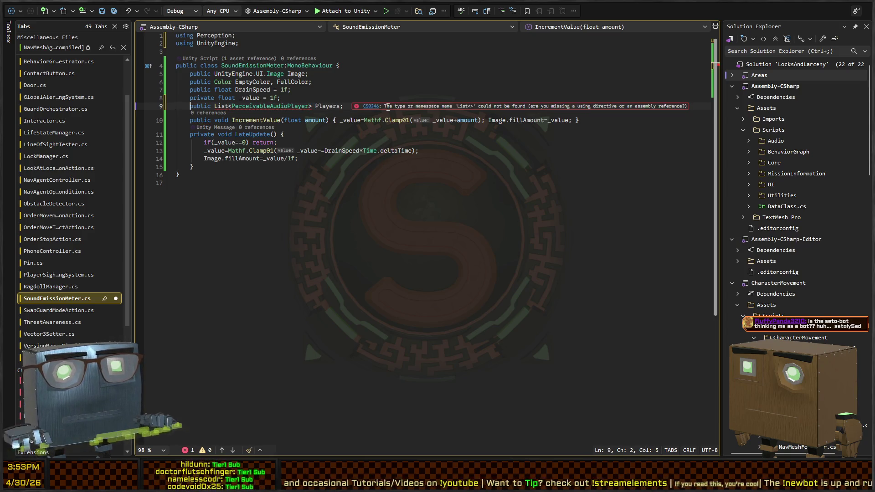
key("ctrl+Right")
key("Right")
key("alt+Return")
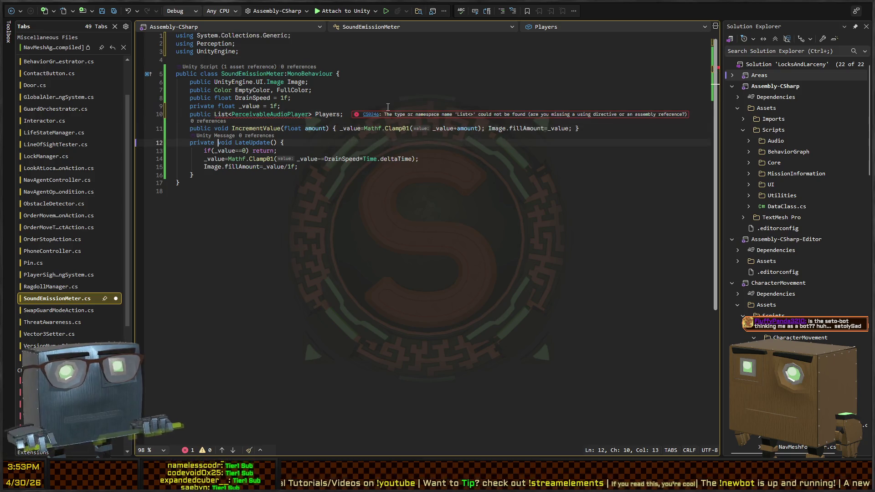
key("End")
key("Left")
type("=")
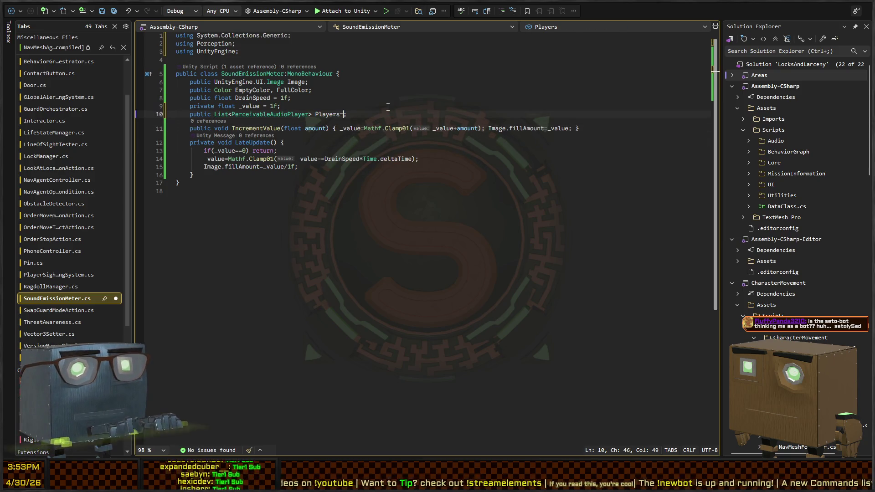
type("new();")
key("Down")
key("Down")
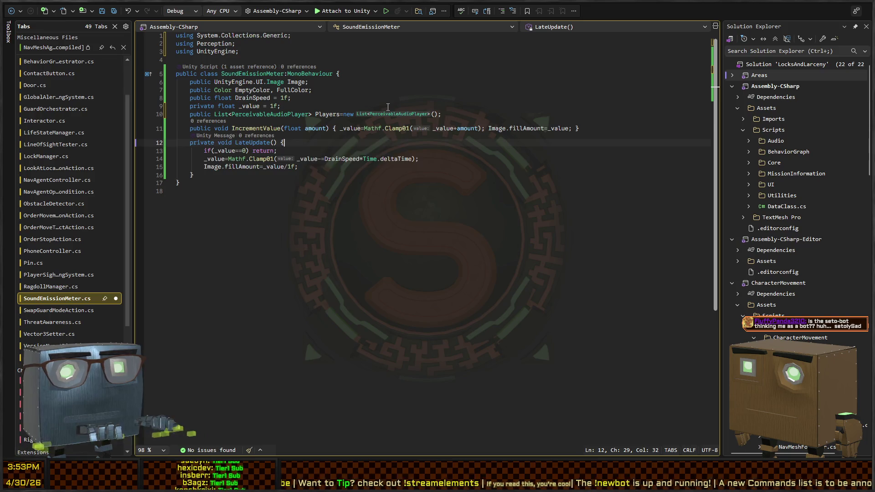
- Add a Start method above IncrementValue with a foreach loop over Players
key("ctrl+Return")
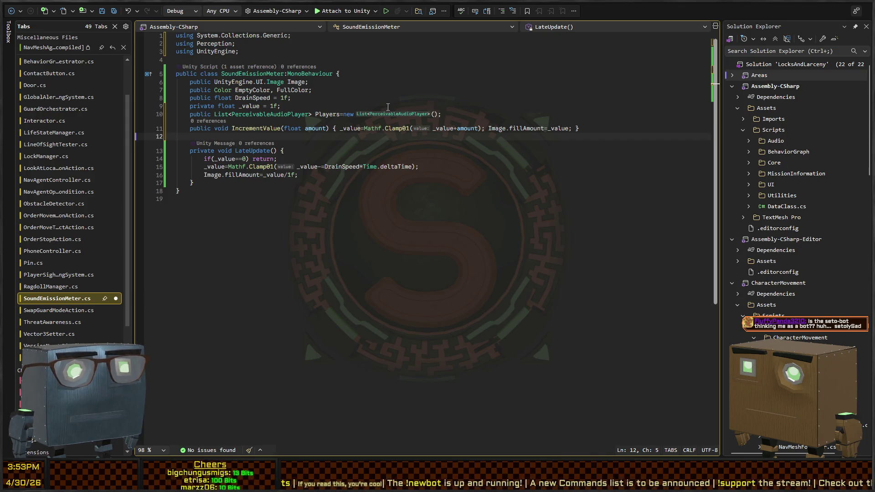
key("alt+Up")
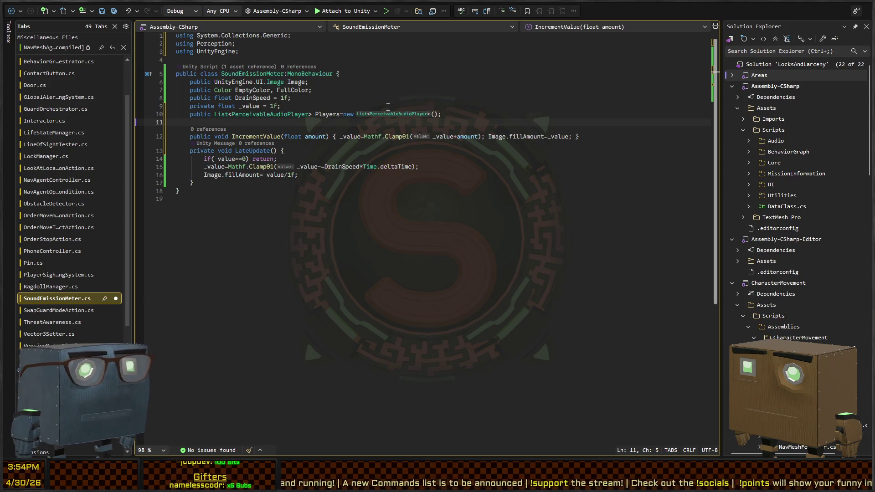
type("staf")
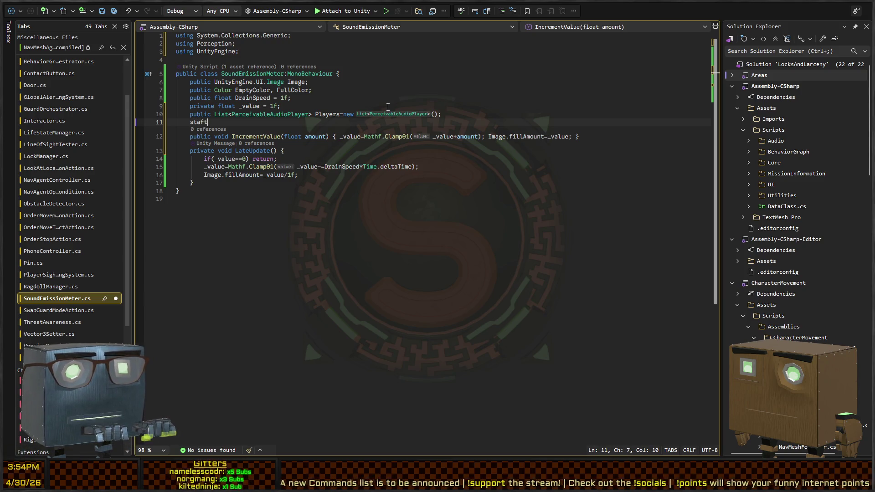
key("Return")
type("foreach(var player in playe")
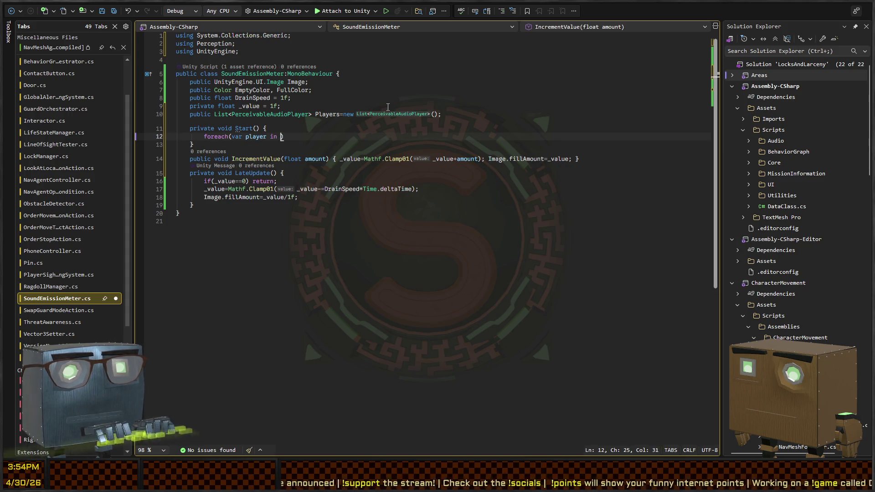
type(") {")
key("Return")
- Start a player.o call in the loop and go to PerceivableAudioPlayer's definition
type("p")
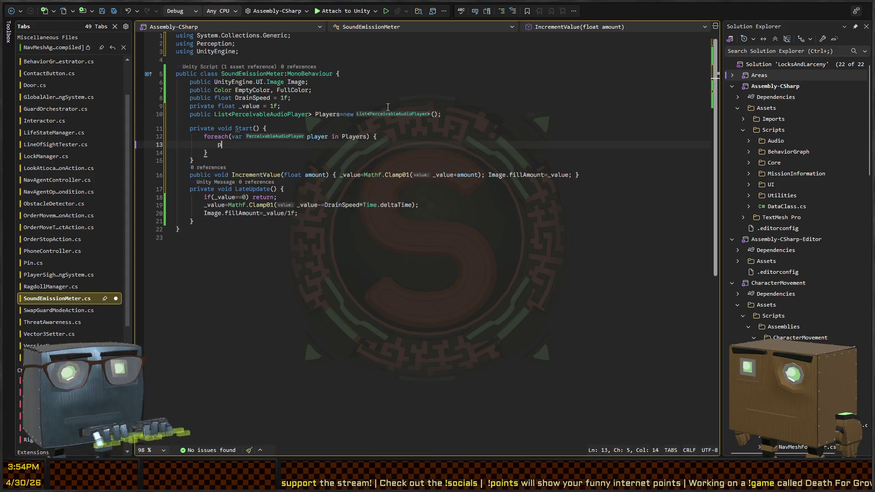
type("layer.o")
key("BackSpace")
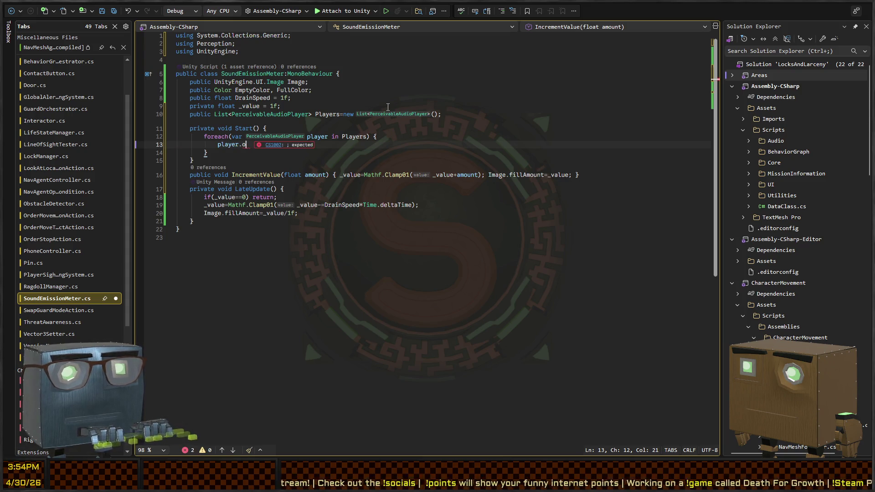
left_click(239, 106)
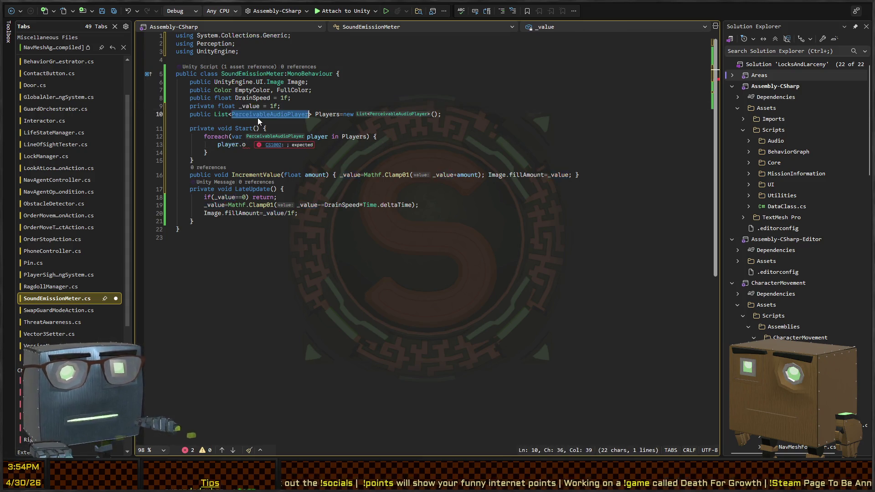
left_click(256, 114, "ctrl")
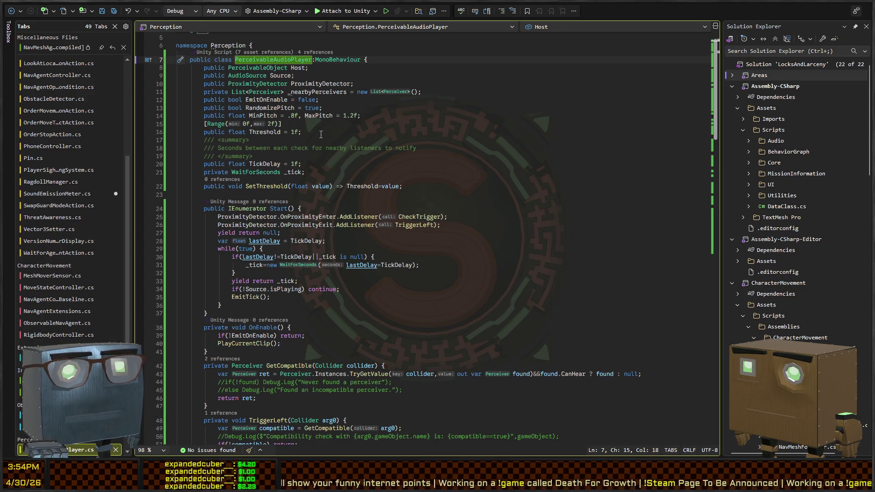
- Add a public UnityEvent<float> OnEmit field to PerceivableAudioPlayer
left_click(476, 92)
key("Down")
key("Down")
key("Return")
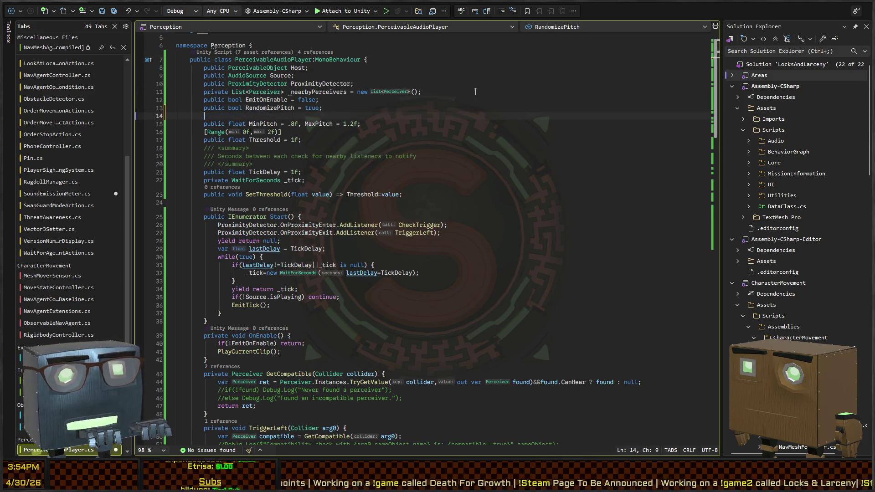
type("public UnityEventAwaitableExtensions<flo")
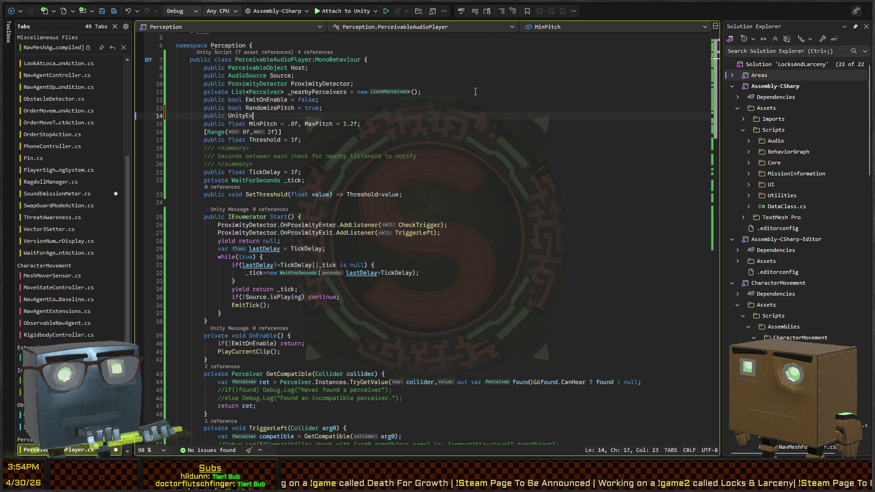
key("BackSpace")
key("BackSpace")
key("BackSpace")
type("<")
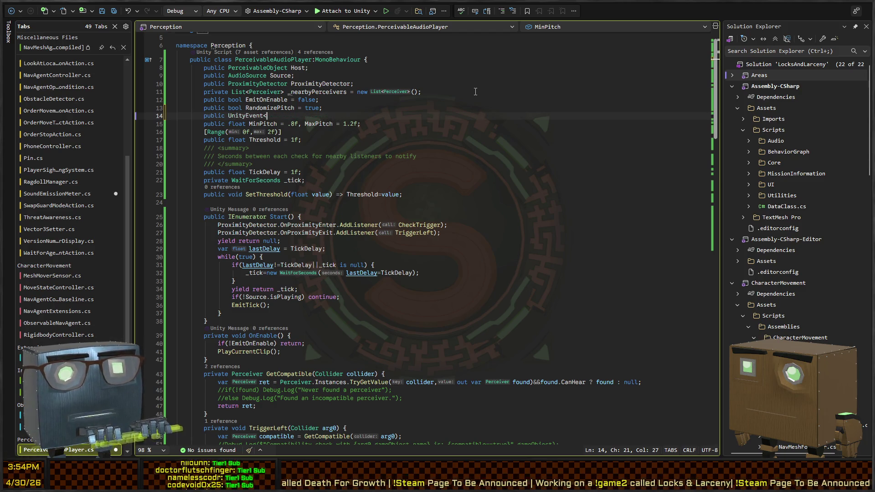
key("BackSpace")
key("BackSpace")
key("BackSpace")
type("ent")
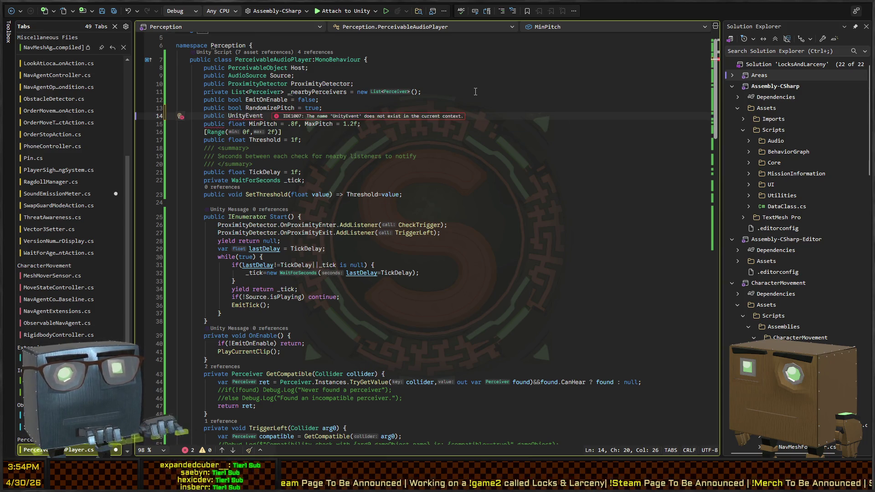
type("<float> ")
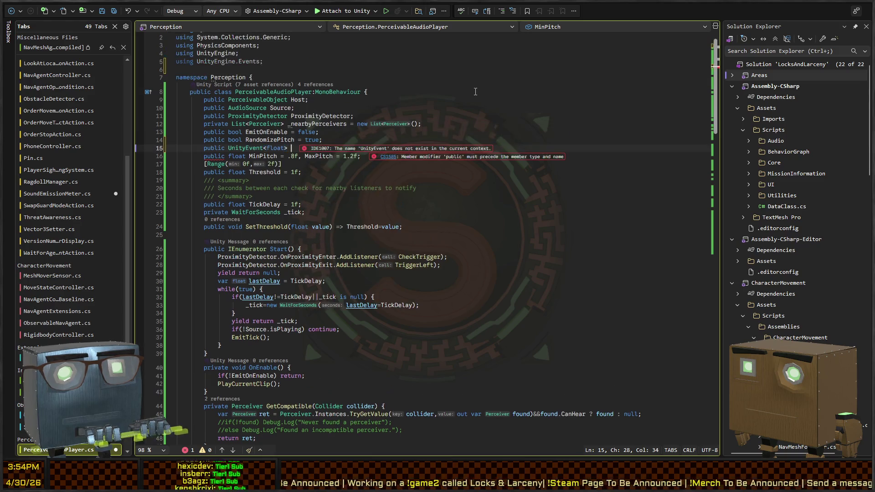
type("OnEmit;")
- Add an OnEmit?.Invoke( line below the debug comment in EmitTick
scroll(372, 163, "down", 20)
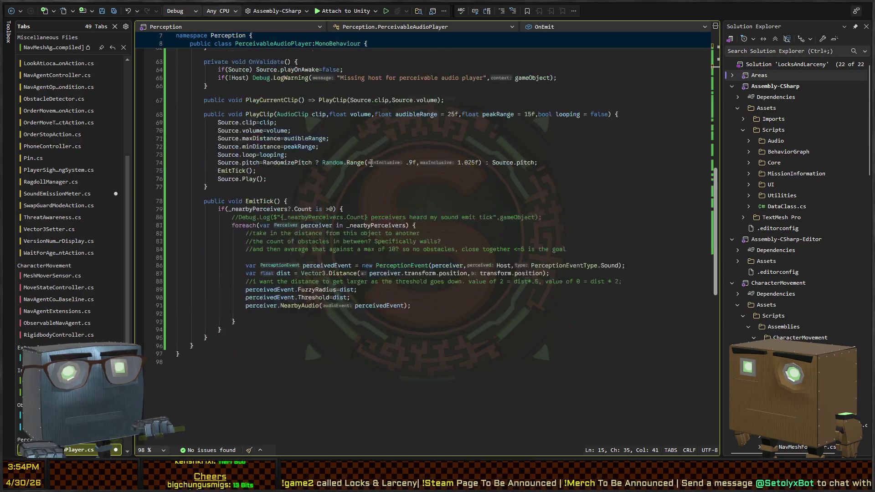
left_click(385, 306)
key("Up")
key("Up")
key("Up")
key("End")
key("Return")
type("OnEmit?.Invoke(")
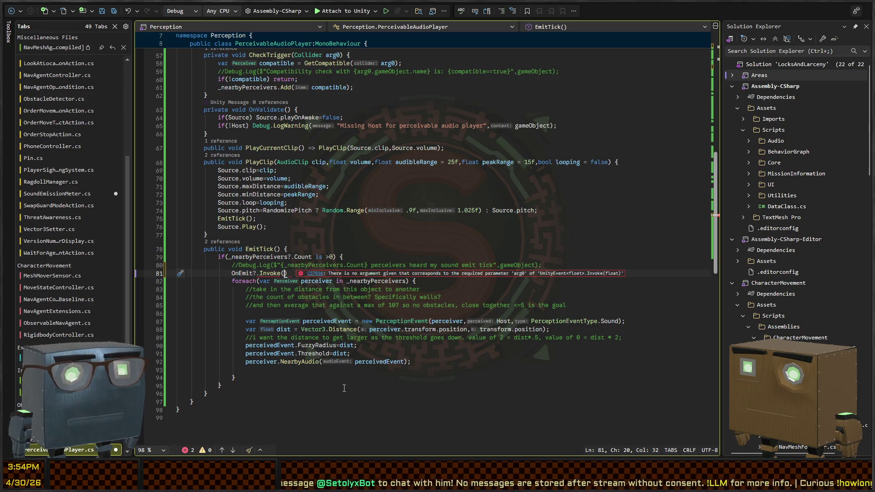
double_click(339, 354)
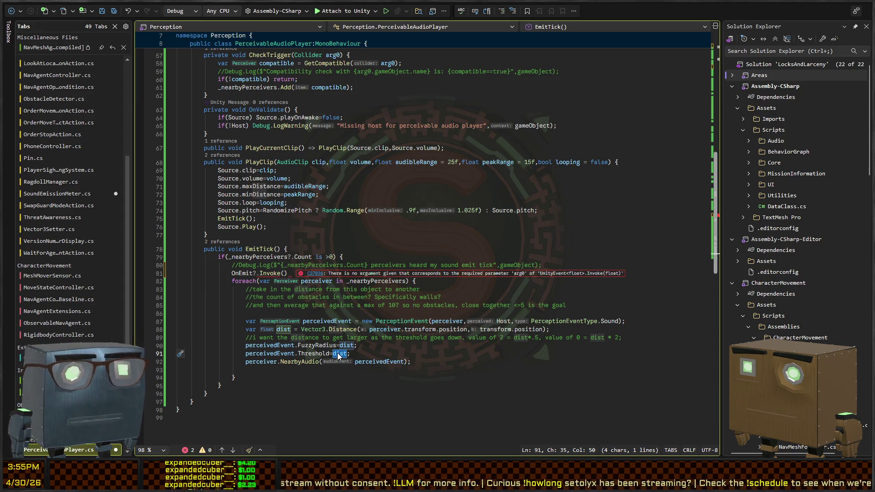
scroll(374, 275, "down", 2)
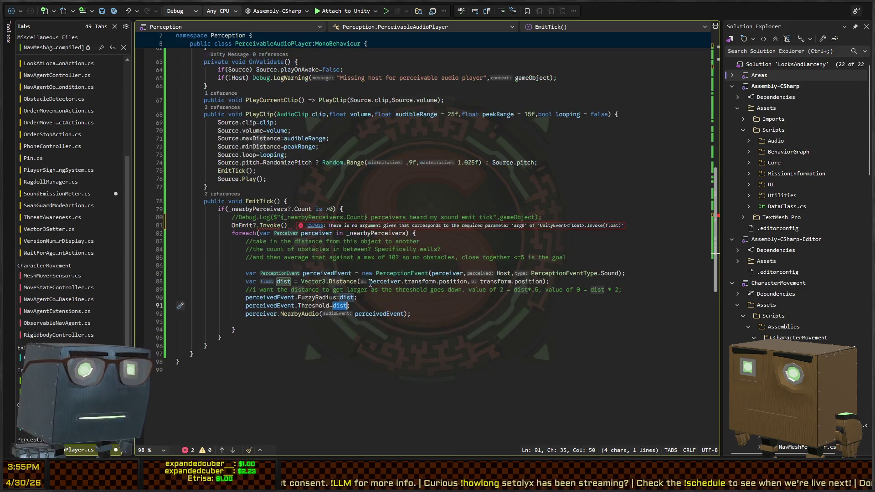
scroll(380, 269, "up", 20)
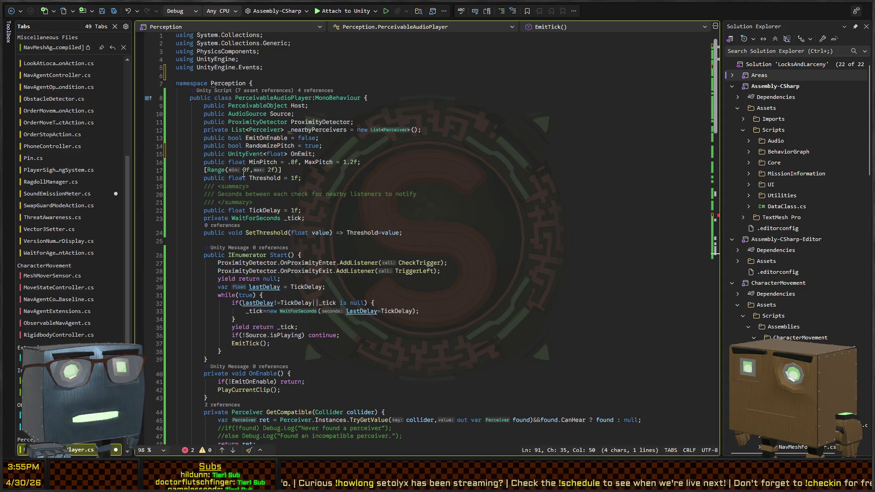
scroll(263, 177, "down", 20)
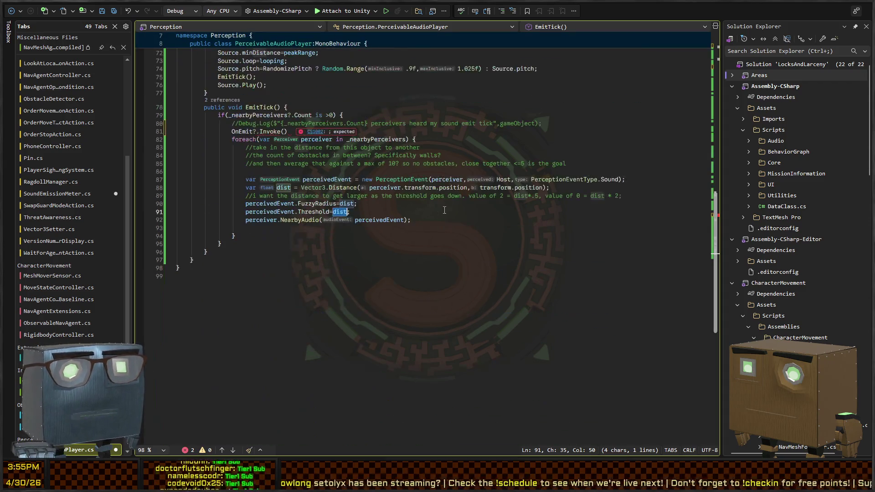
type("Threshold")
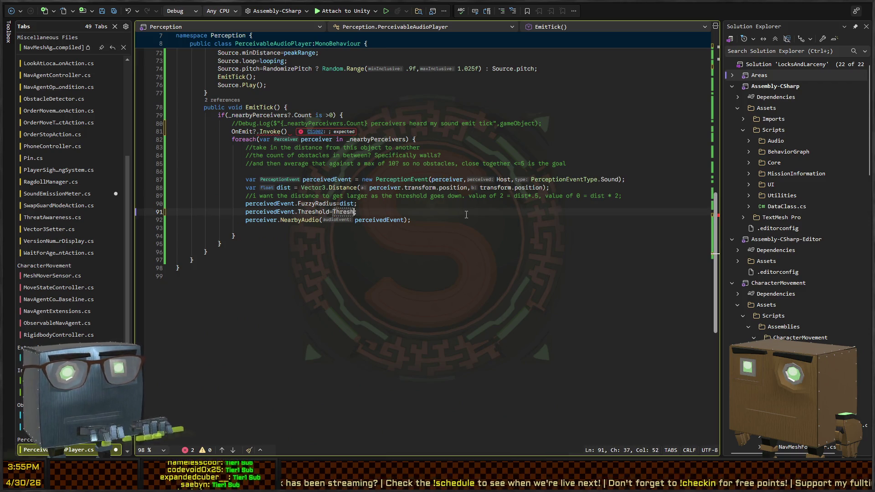
- Finish it as OnEmit?.Invoke(Threshold); and start player.OnEmit.AddListener( in SoundEmissionMeter
key("Up")
key("Up")
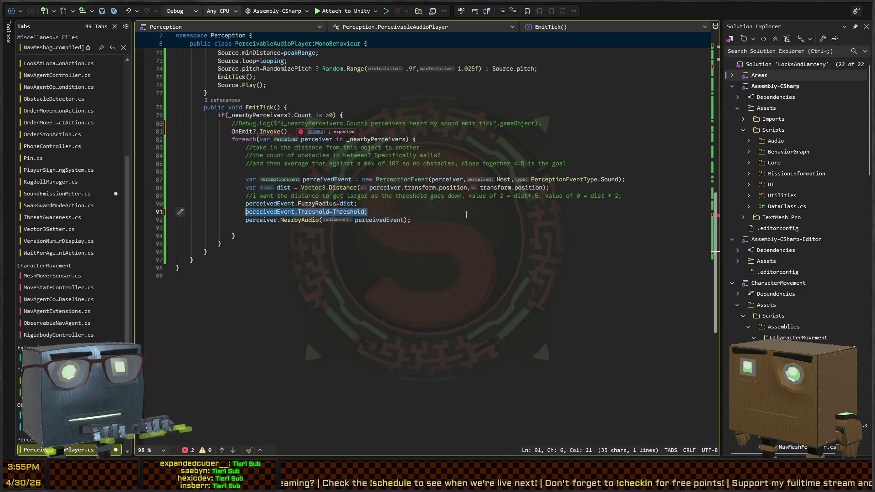
key("Home")
key("Up")
key("Up")
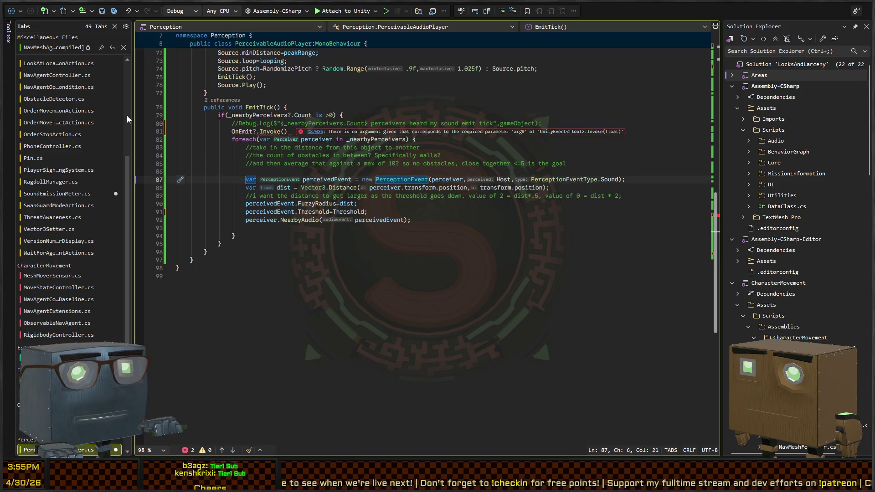
left_click(263, 132)
key("End")
type(";")
key("Left")
key("Left")
type("Threshold")
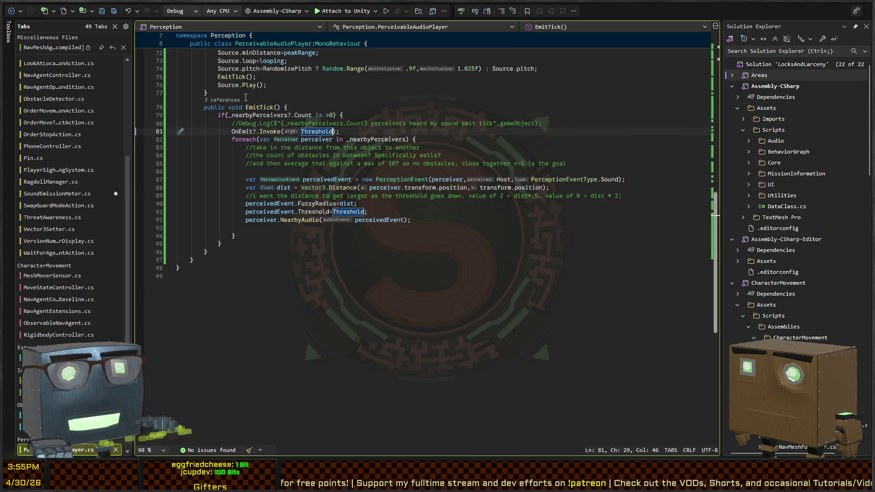
key("ctrl+Tab")
type("nEmit")
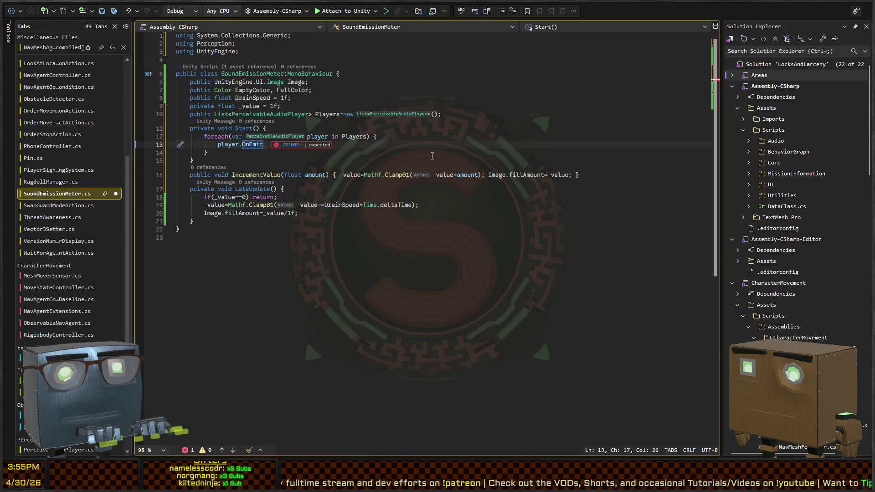
type(".AddListener(")
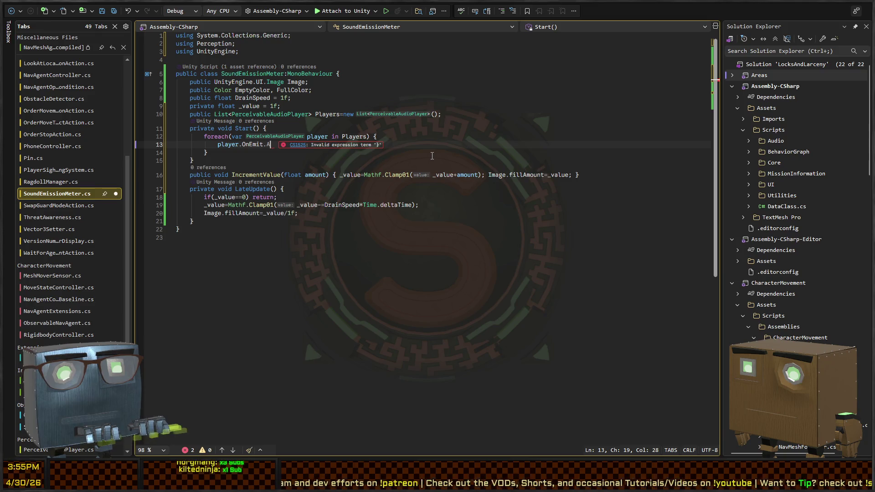